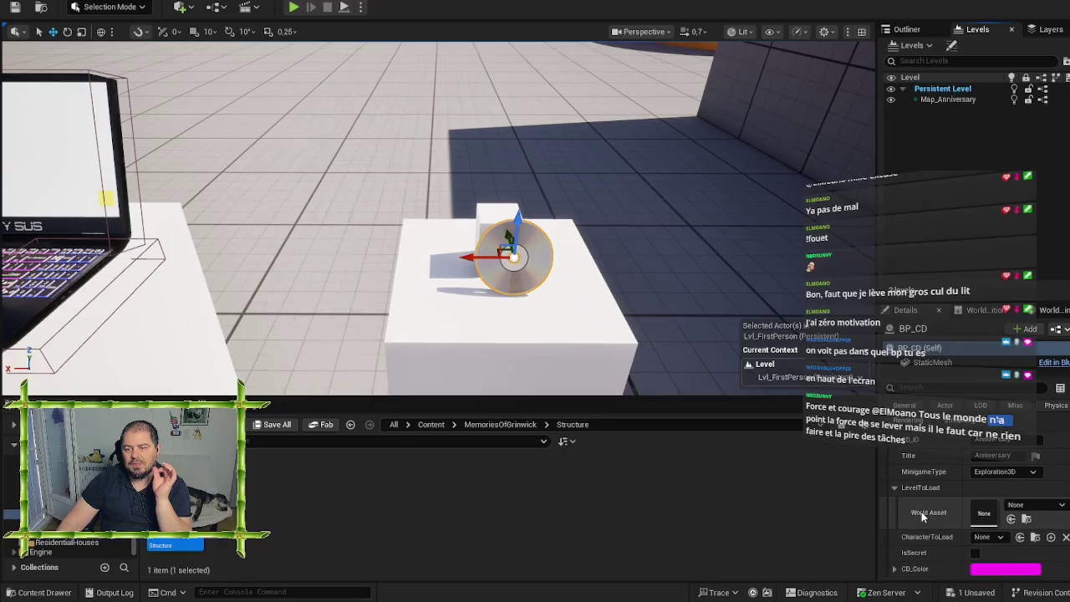
scroll(926, 512, "up", 1)
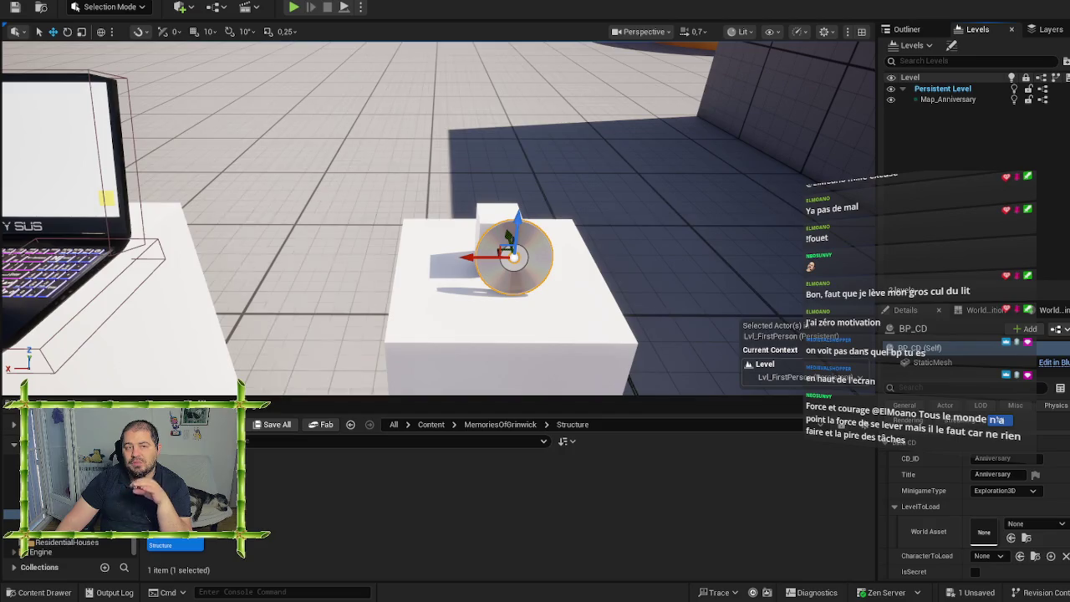
Step: Check the CD data table, then come back to the level editor
key("alt+Tab")
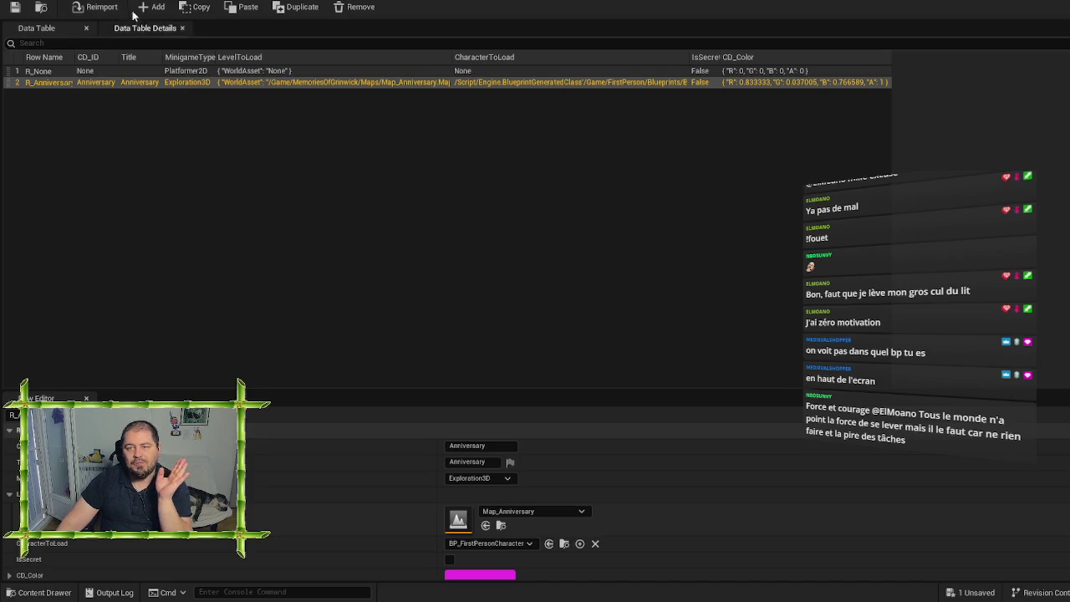
key("alt+Tab")
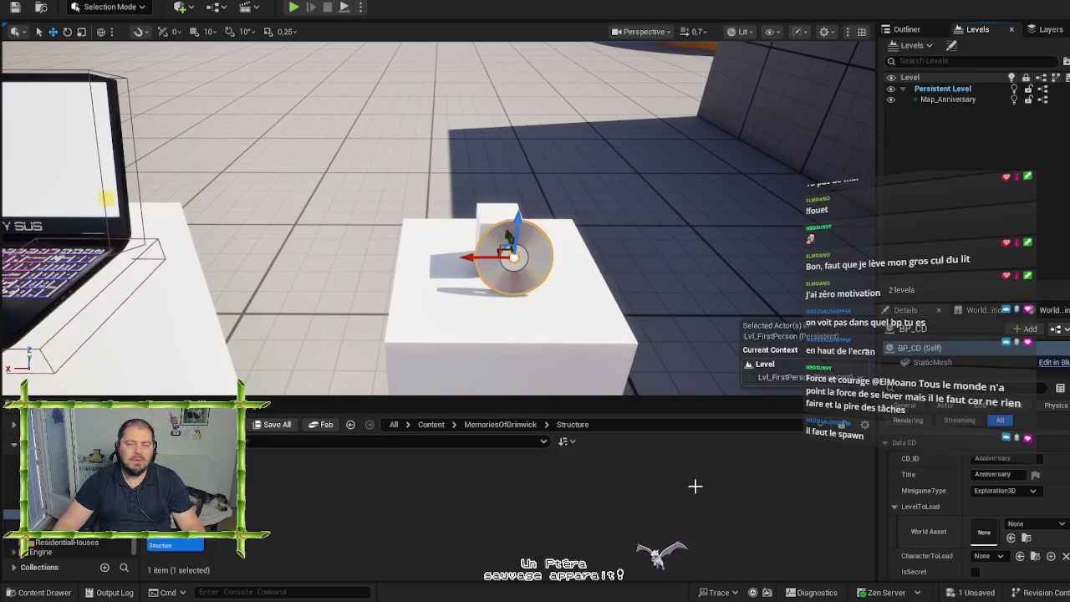
left_click(738, 487)
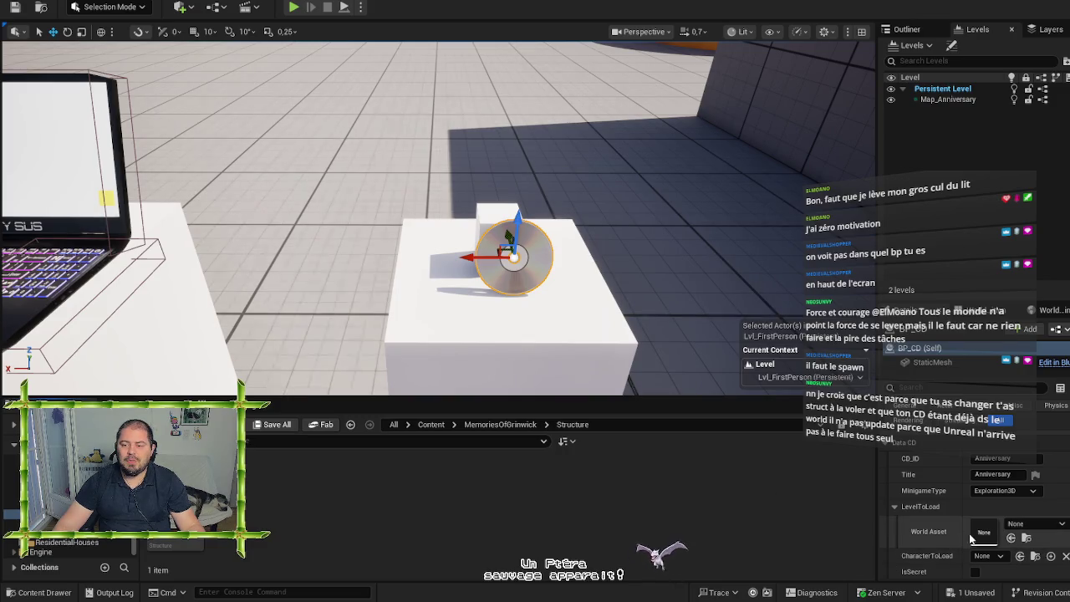
scroll(944, 521, "down", 3)
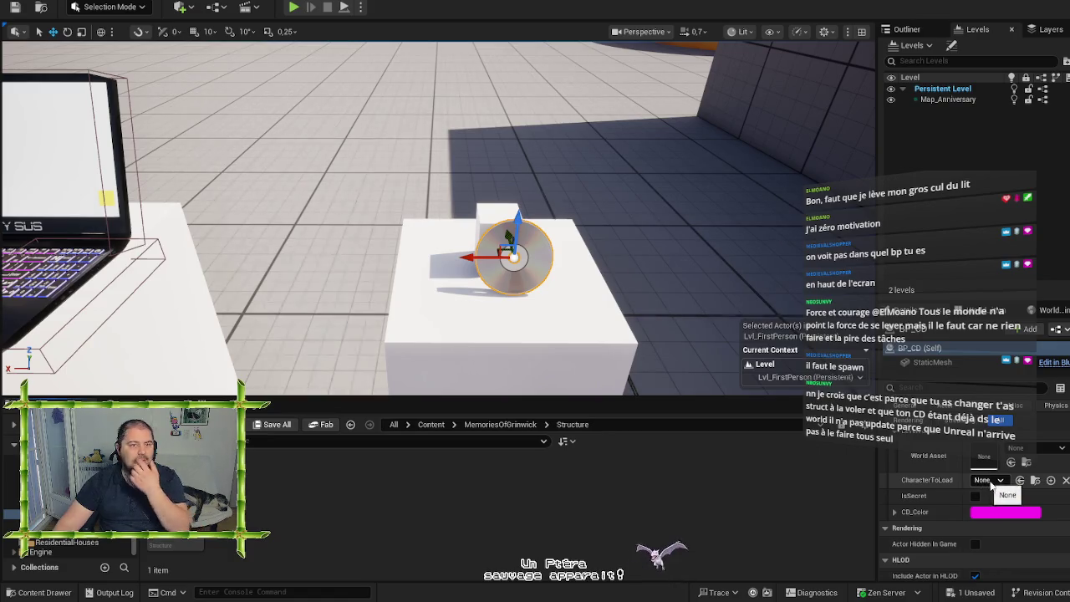
left_click(242, 5)
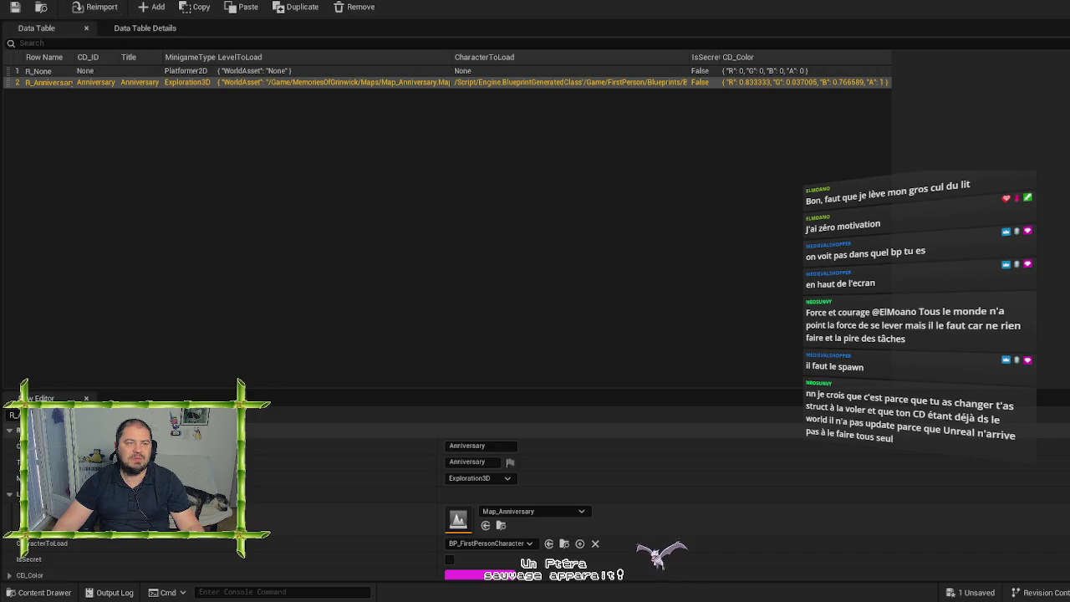
left_click(94, 3)
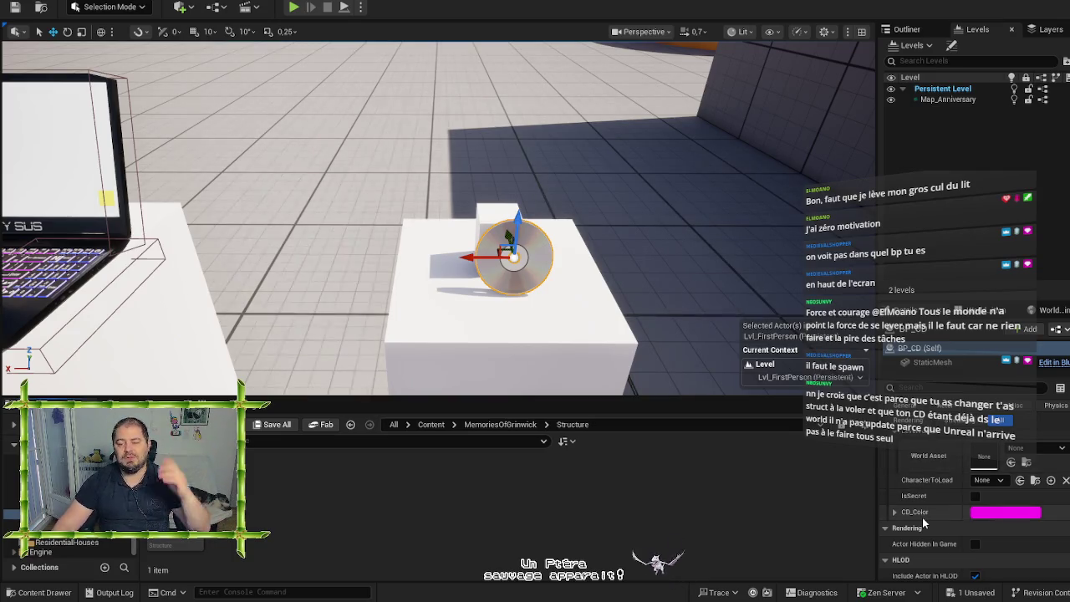
Step: Set the CD's CharacterToLoad to BP_FirstPersonCharacter and its World Asset to Map_Anniversary
left_click(997, 480)
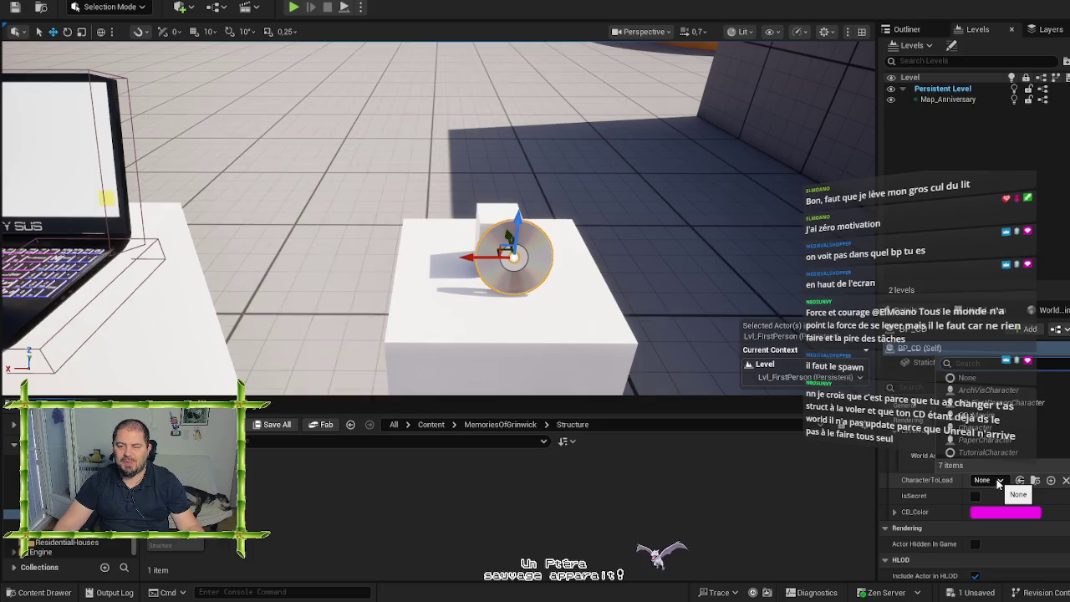
left_click(1004, 402)
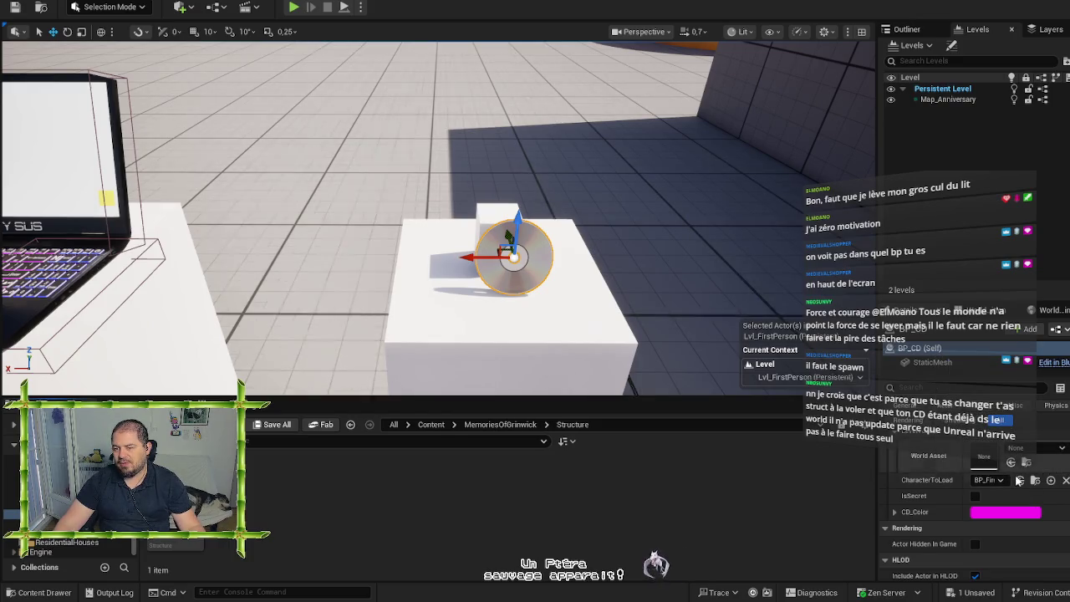
left_click(1028, 453)
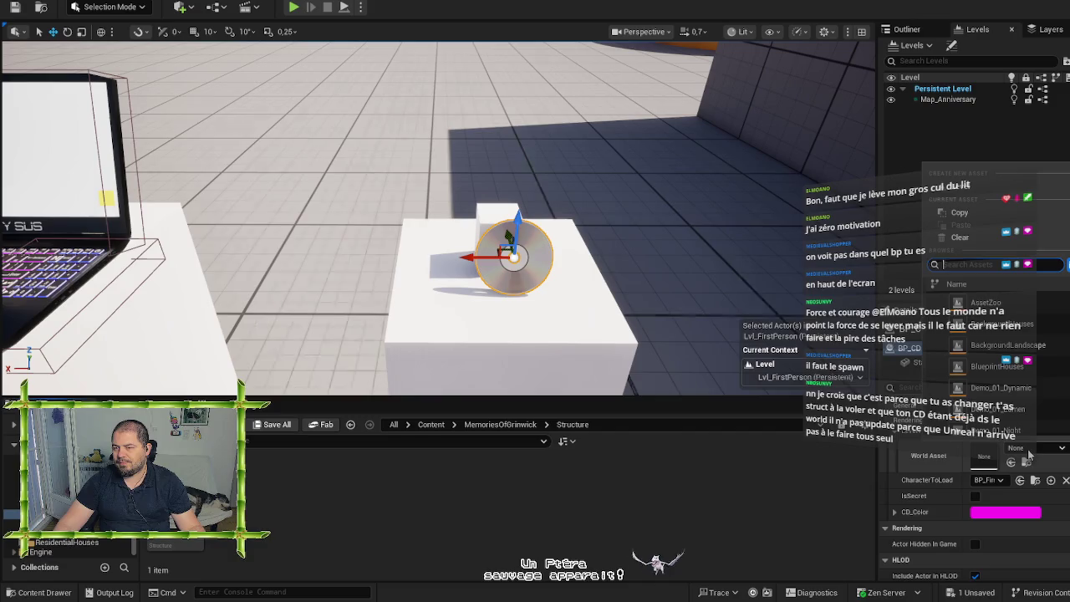
type("map_")
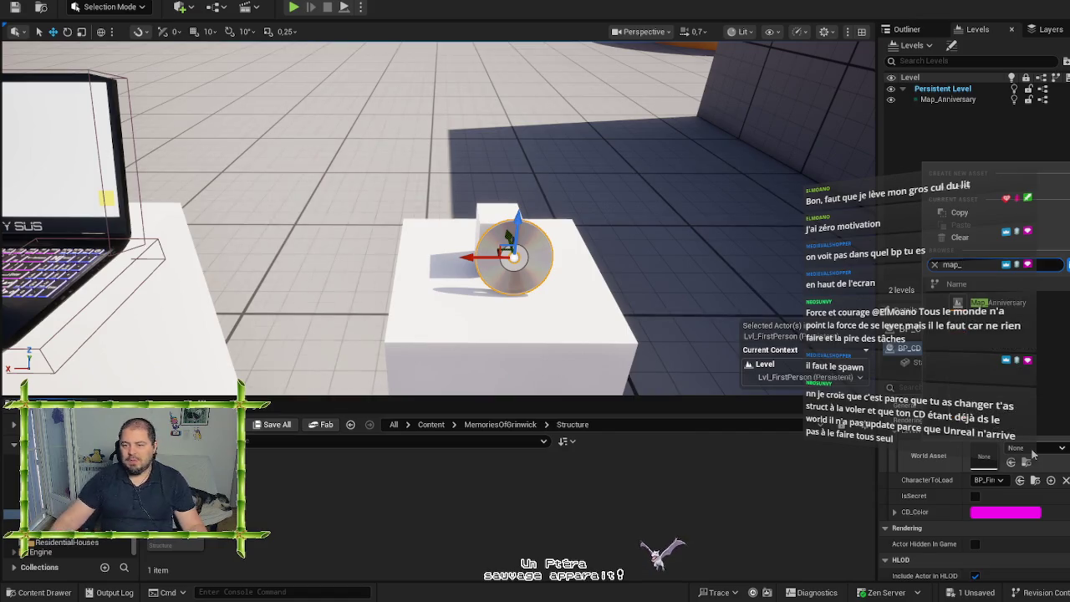
left_click(994, 307)
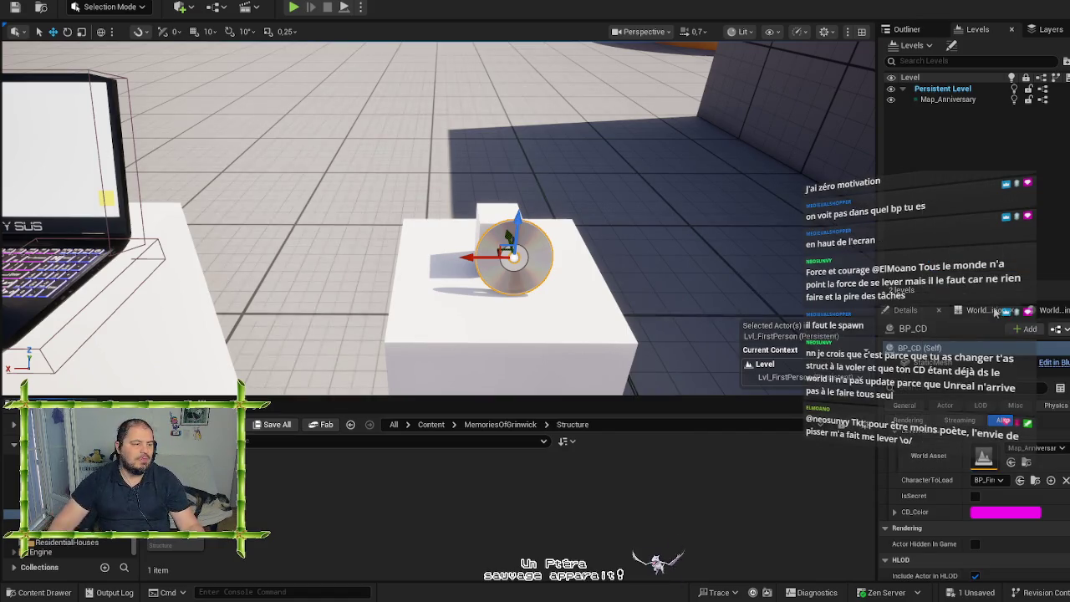
Step: Save all changes and start playing the level in the editor
key("ctrl+s")
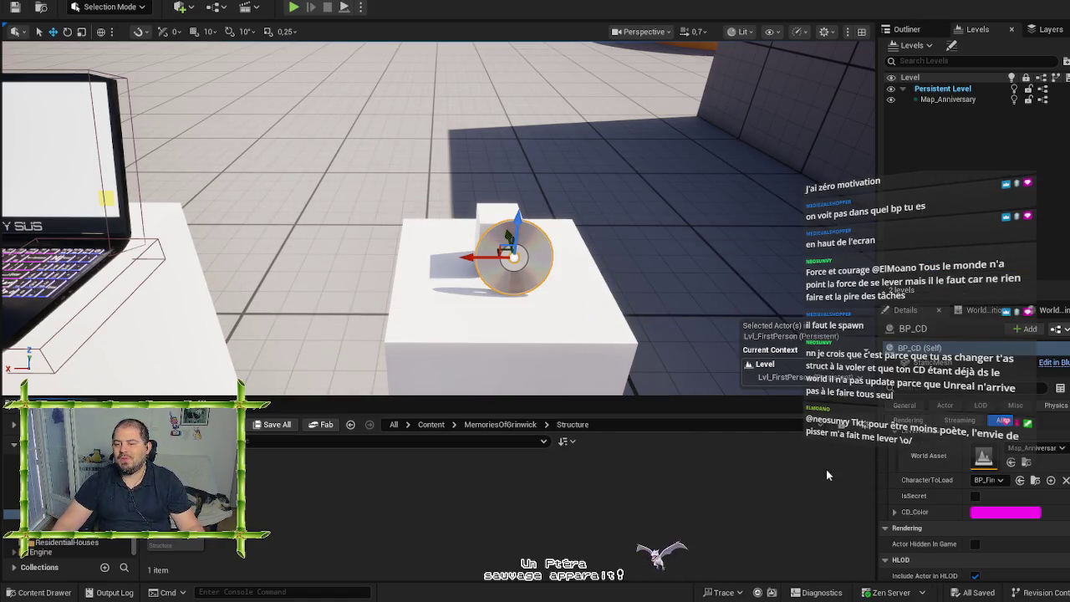
scroll(949, 493, "up", 3)
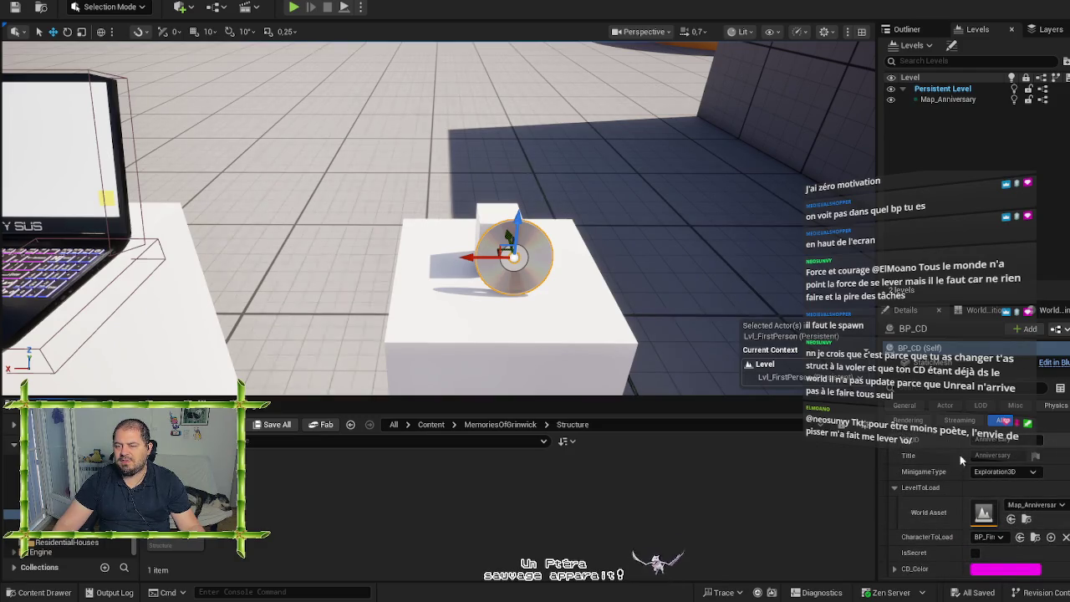
scroll(948, 466, "down", 2)
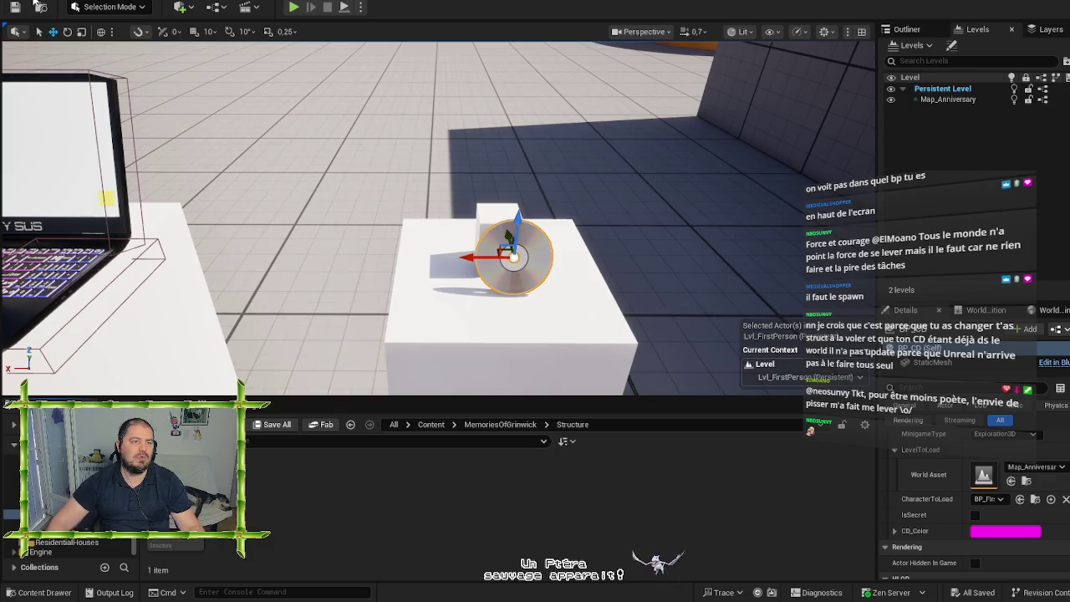
left_click(294, 7)
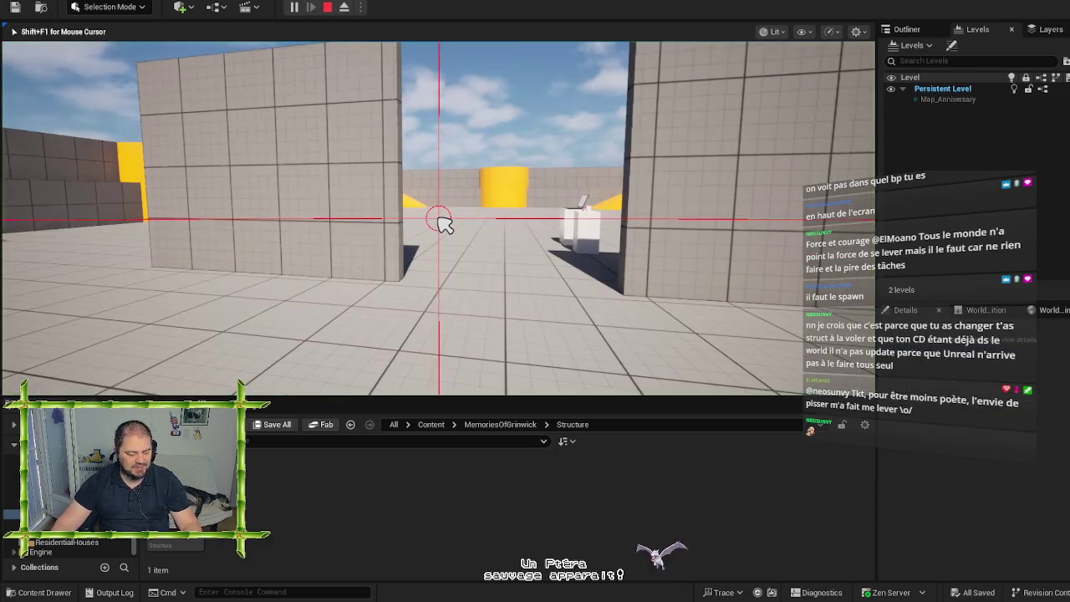
Step: Walk up to the laptop and insert the CD into it
key("w")
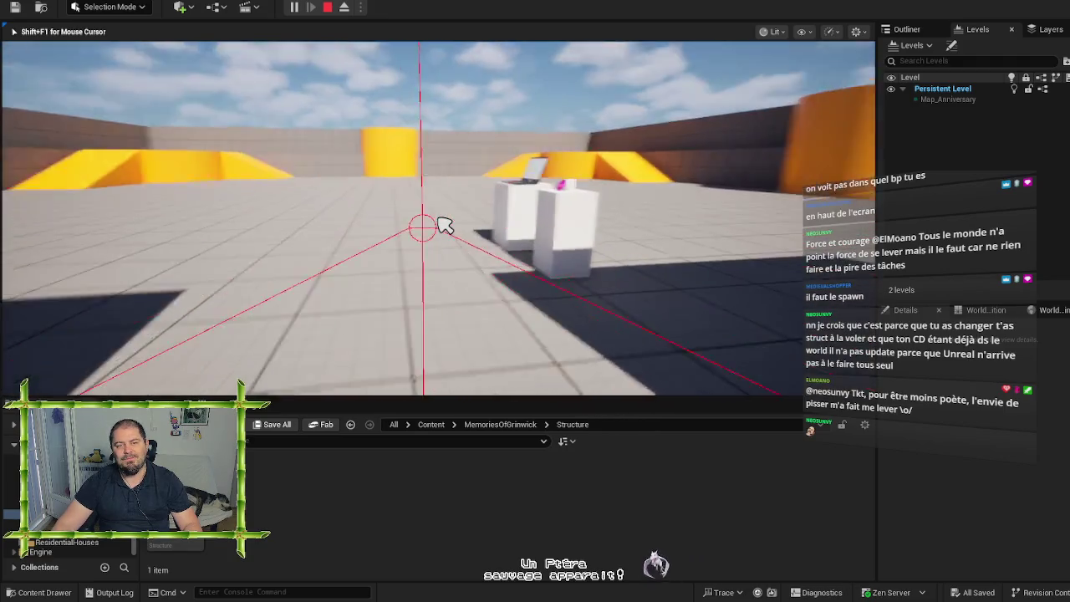
key("w")
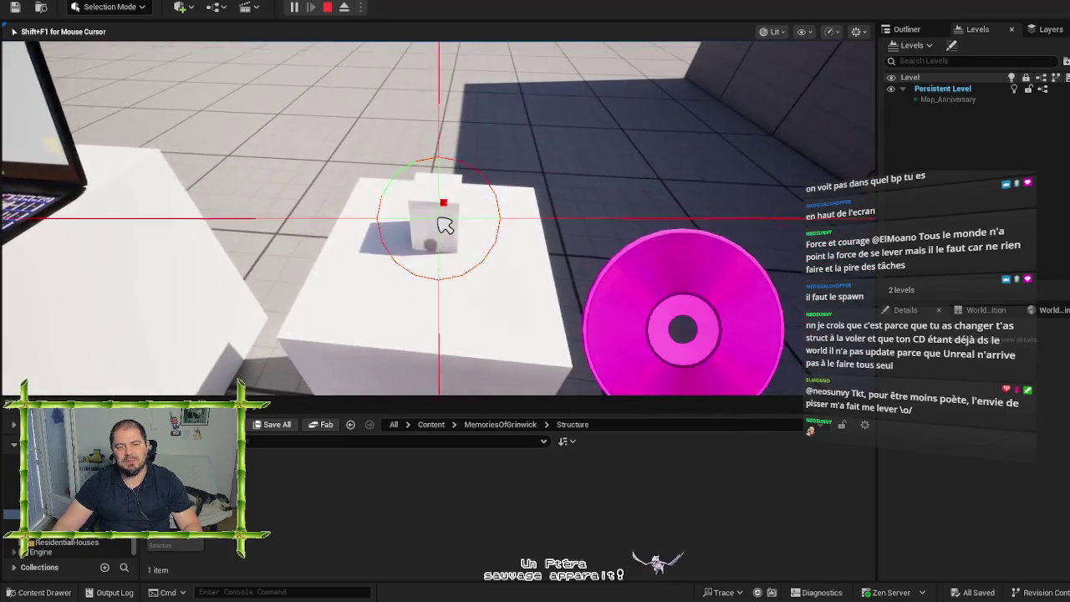
key("w")
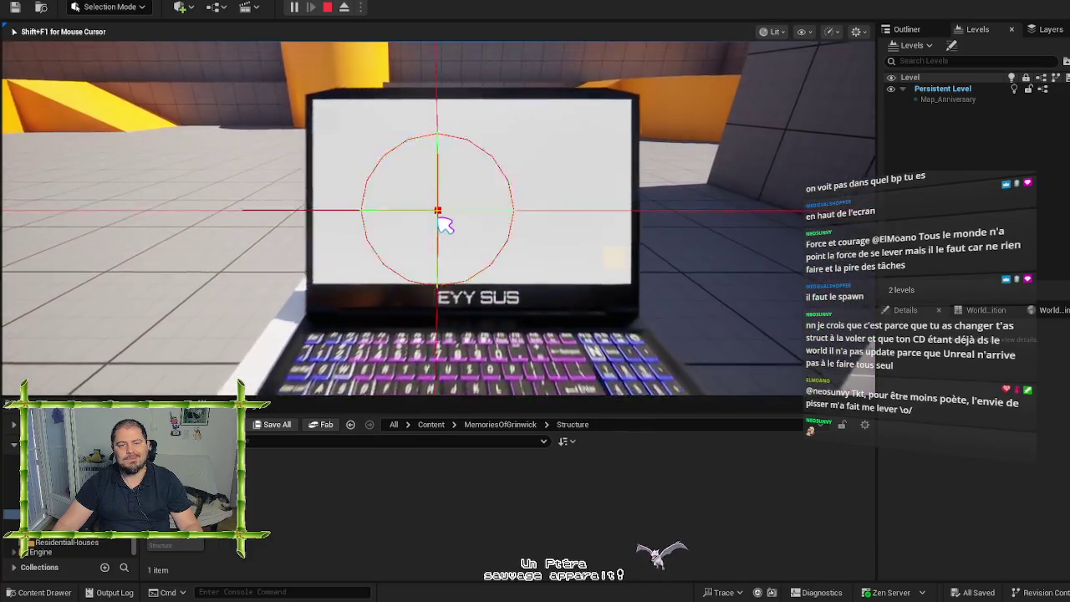
left_click(442, 220)
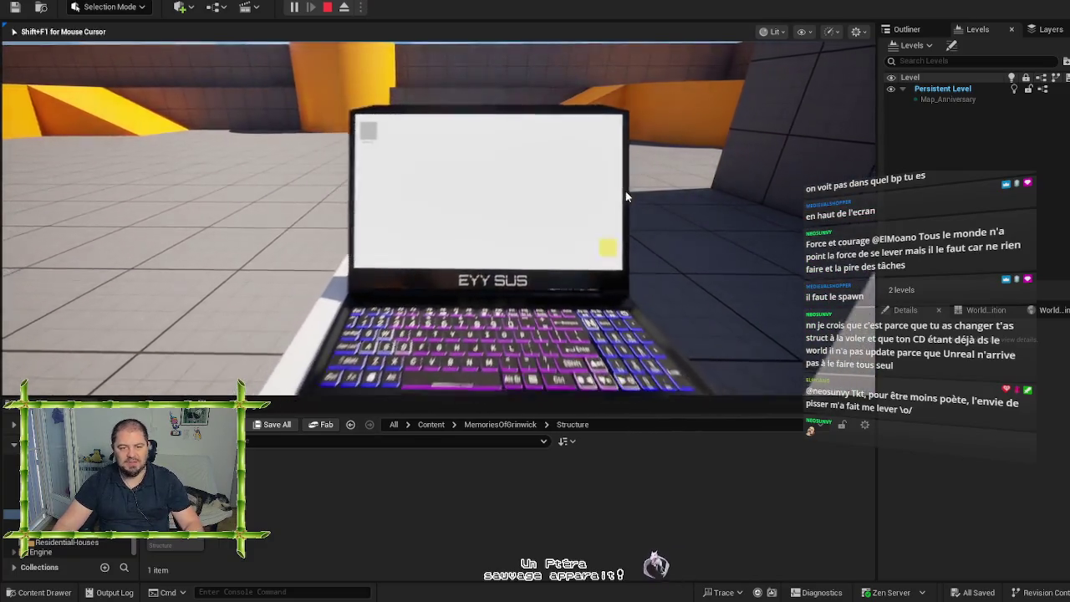
left_click_drag(625, 196, 445, 225)
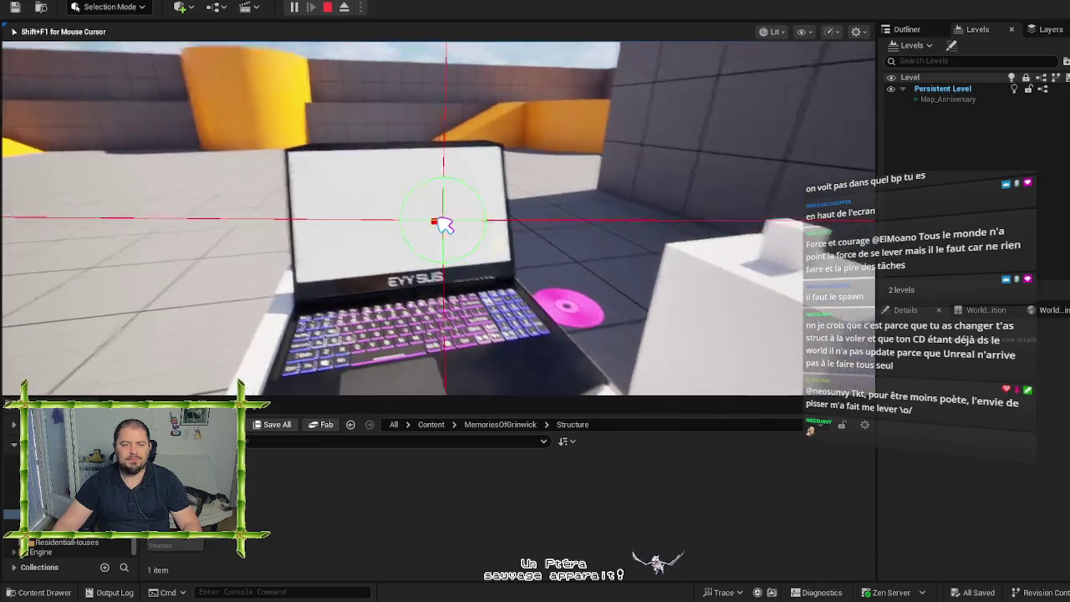
left_click(443, 224)
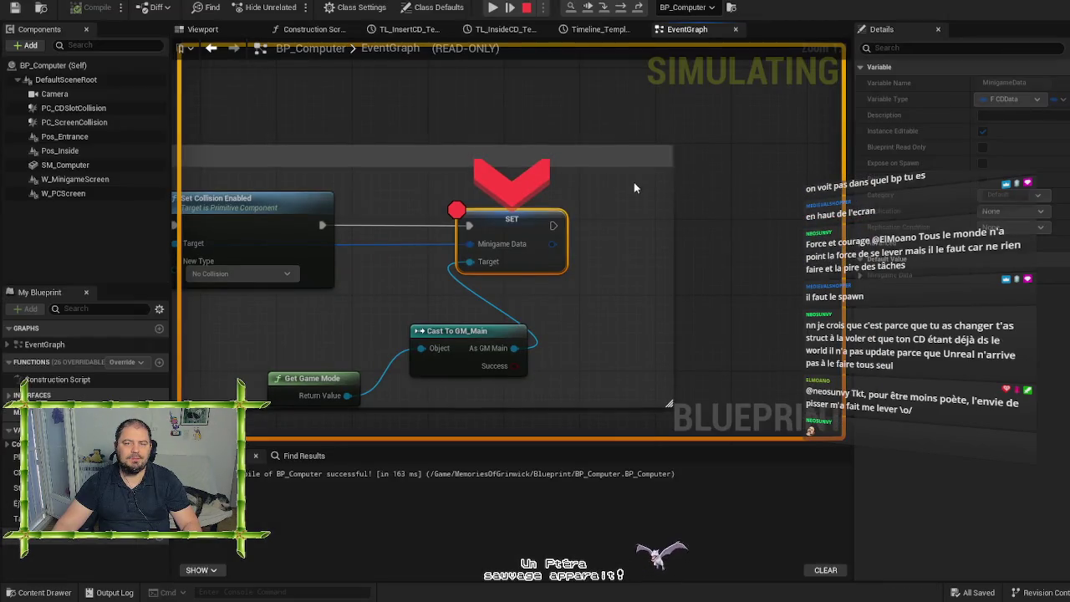
Step: Resume past the BP_Computer and GM_Main breakpoints, then stop the play session
left_click(494, 8)
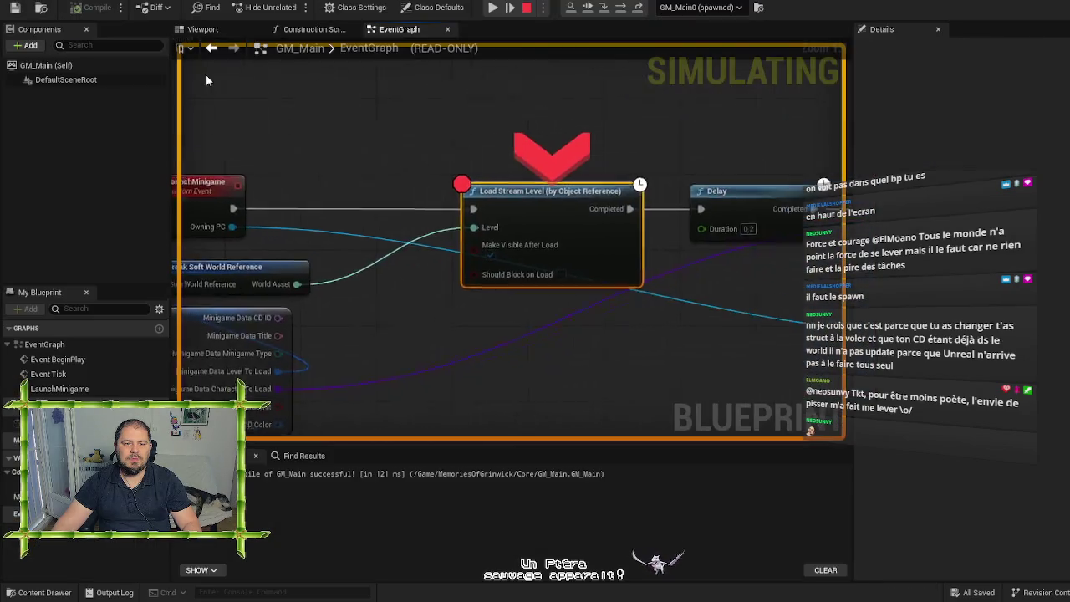
left_click(494, 7)
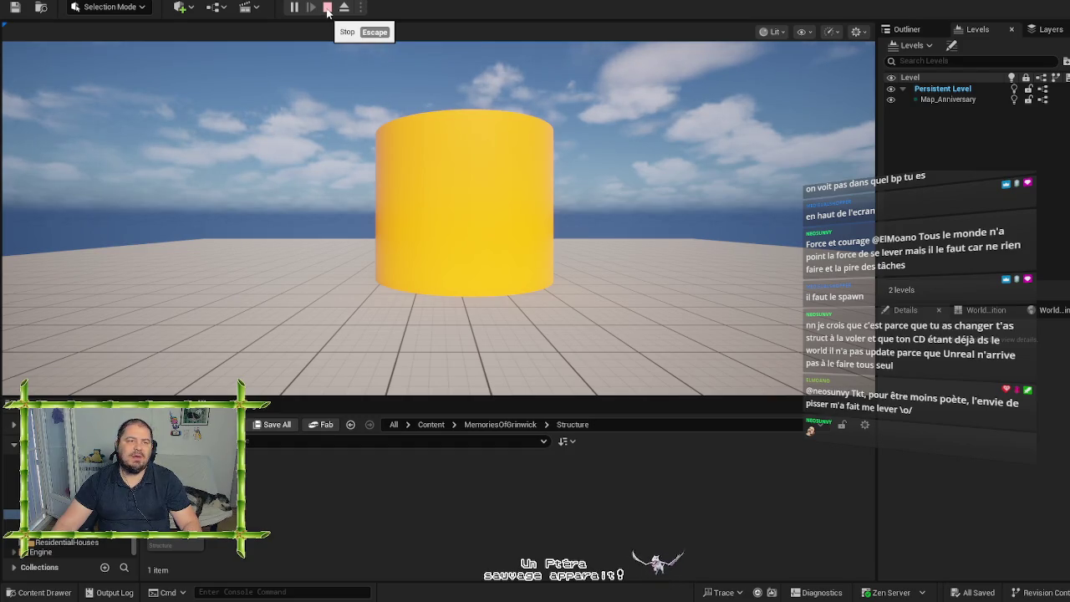
key("Escape")
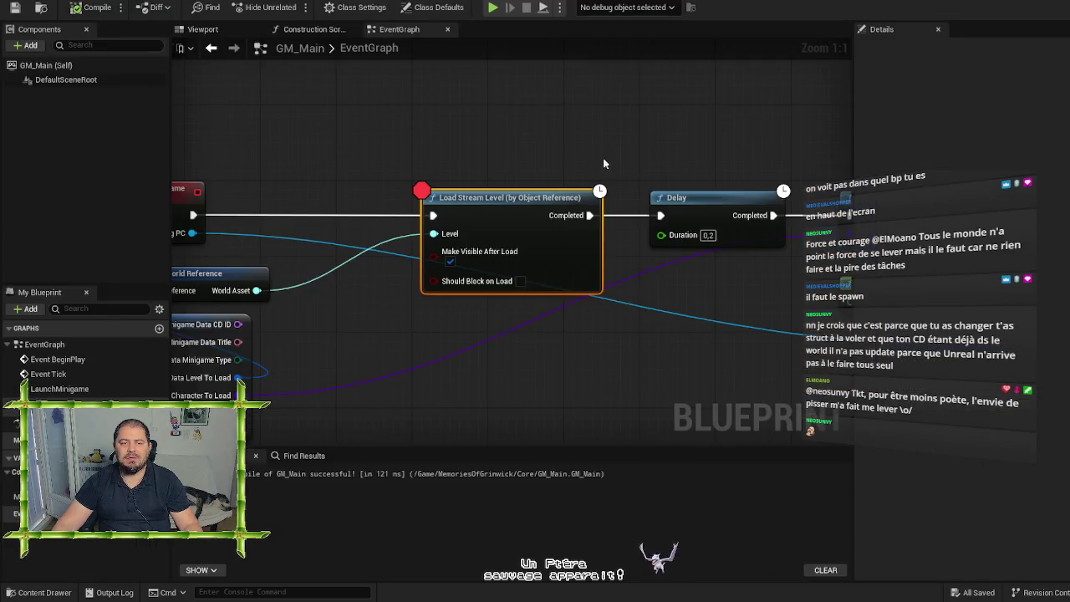
Step: Disable and remove the breakpoint on the Load Stream Level node
right_click(523, 199)
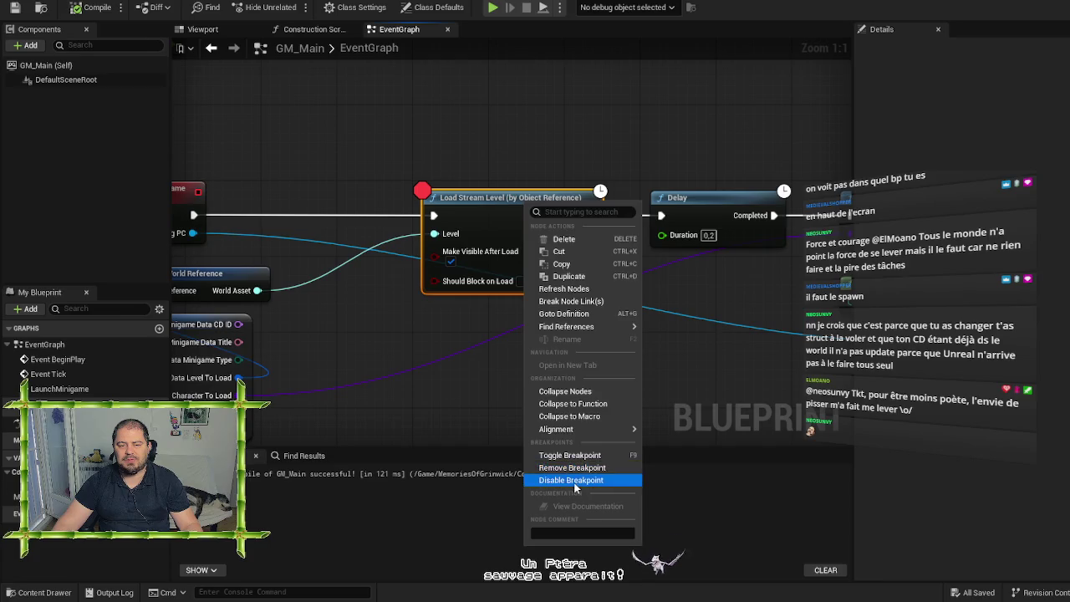
left_click(576, 480)
right_click(527, 207)
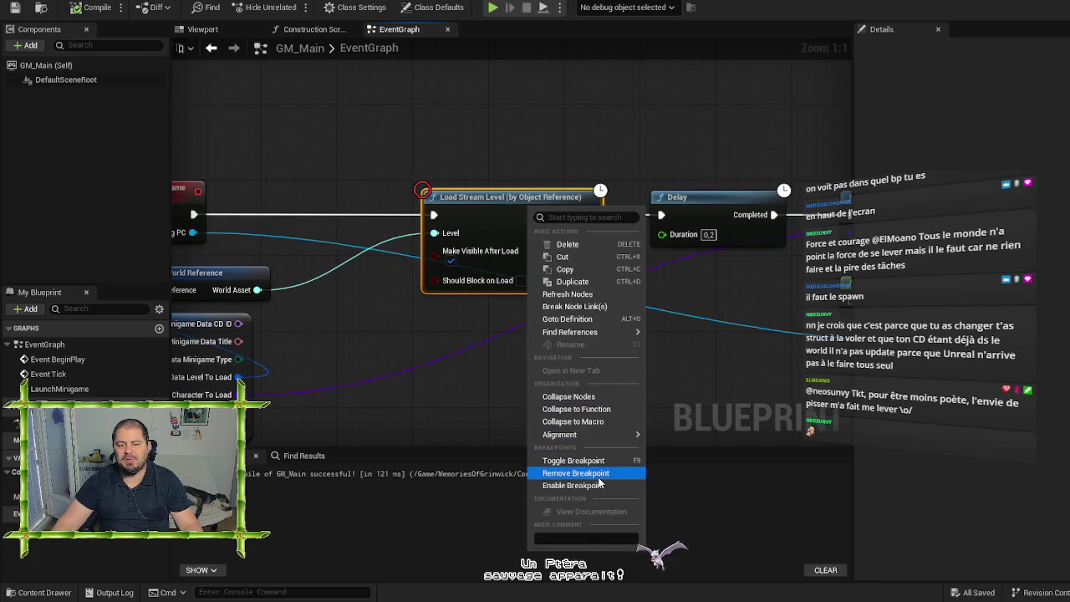
left_click(576, 470)
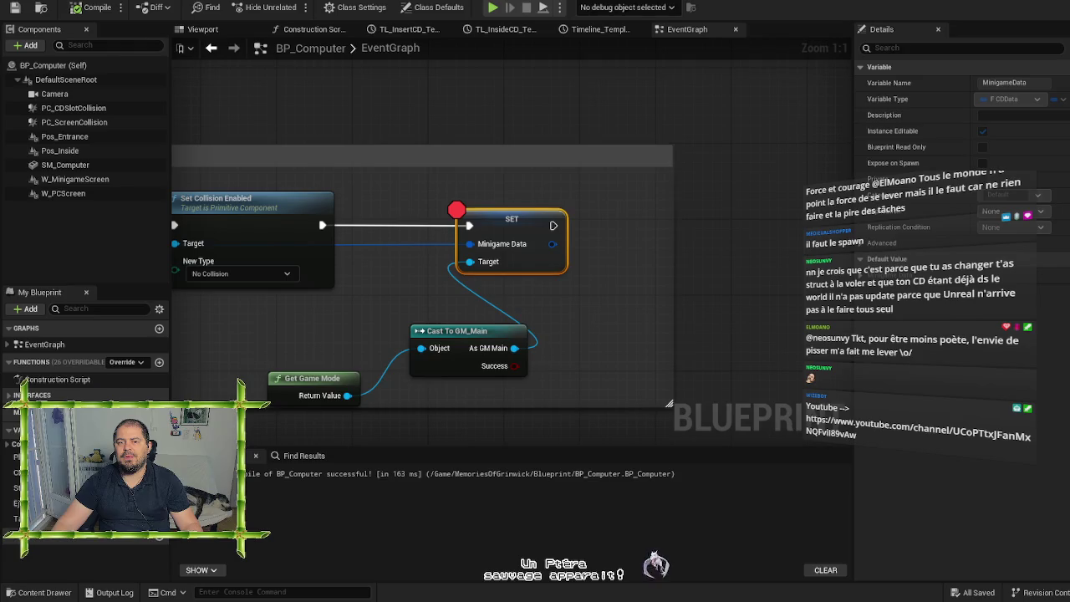
Step: Remove the SET node's breakpoint and return to the level editor
right_click(527, 219)
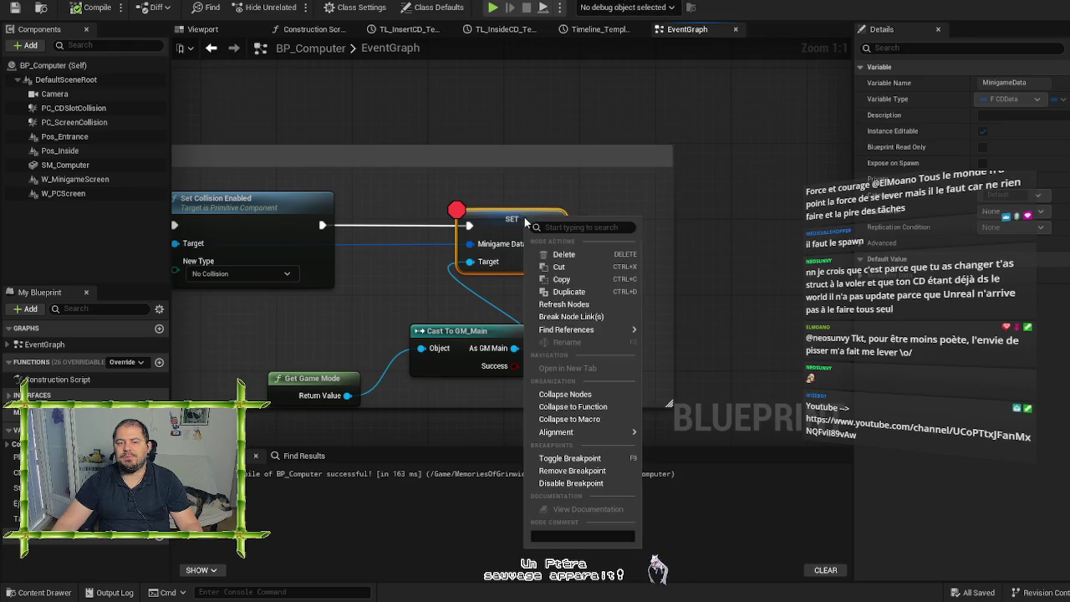
left_click(572, 471)
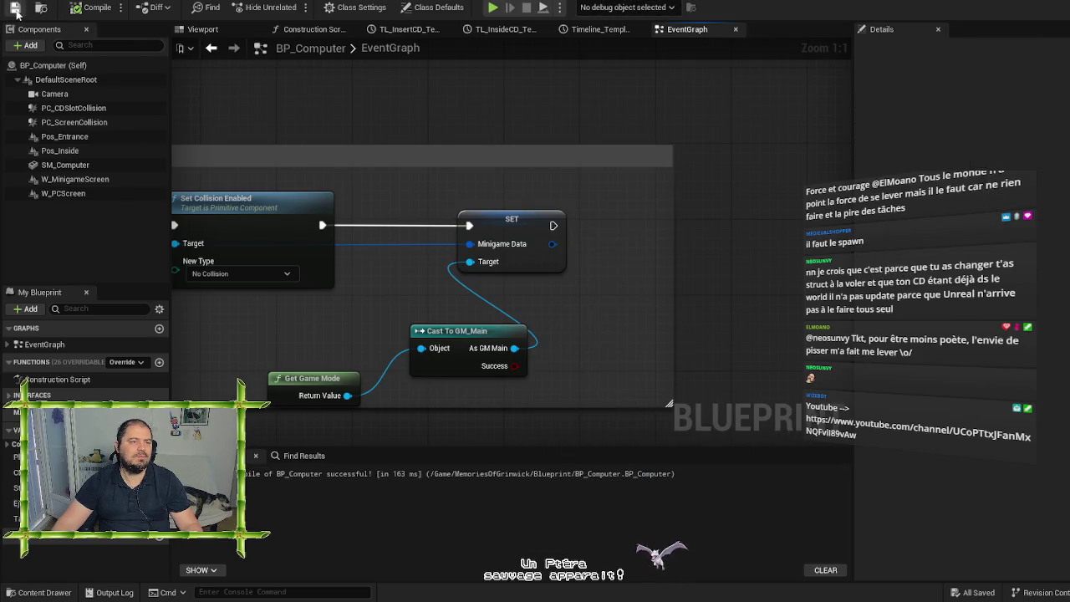
left_click(125, 7)
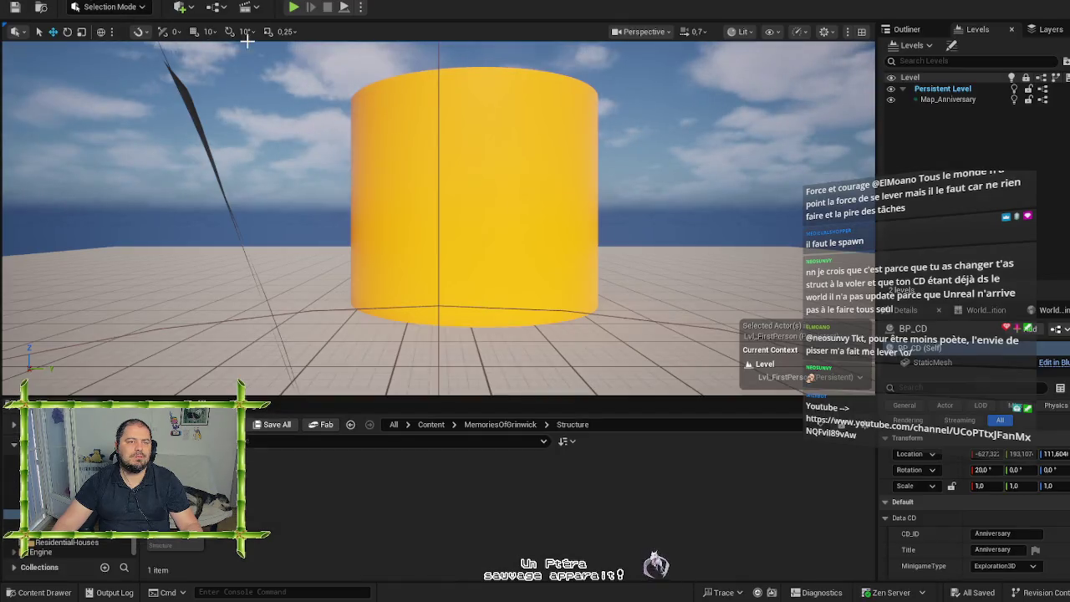
Step: Start Play In Editor, walk up to the laptop, view its screen, and launch the Anniversary icon
key("alt+p")
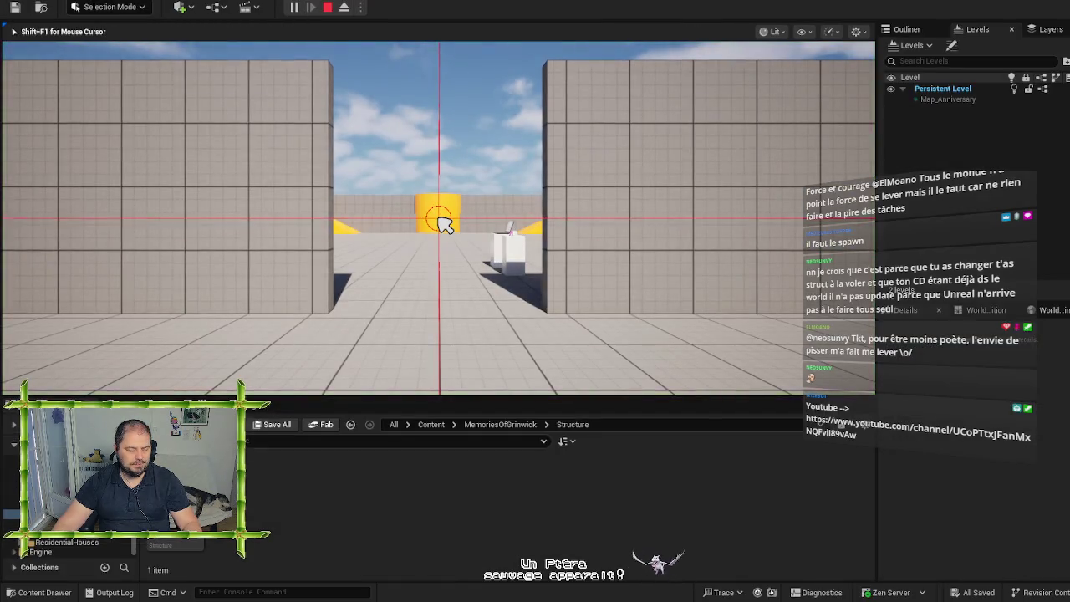
key("w")
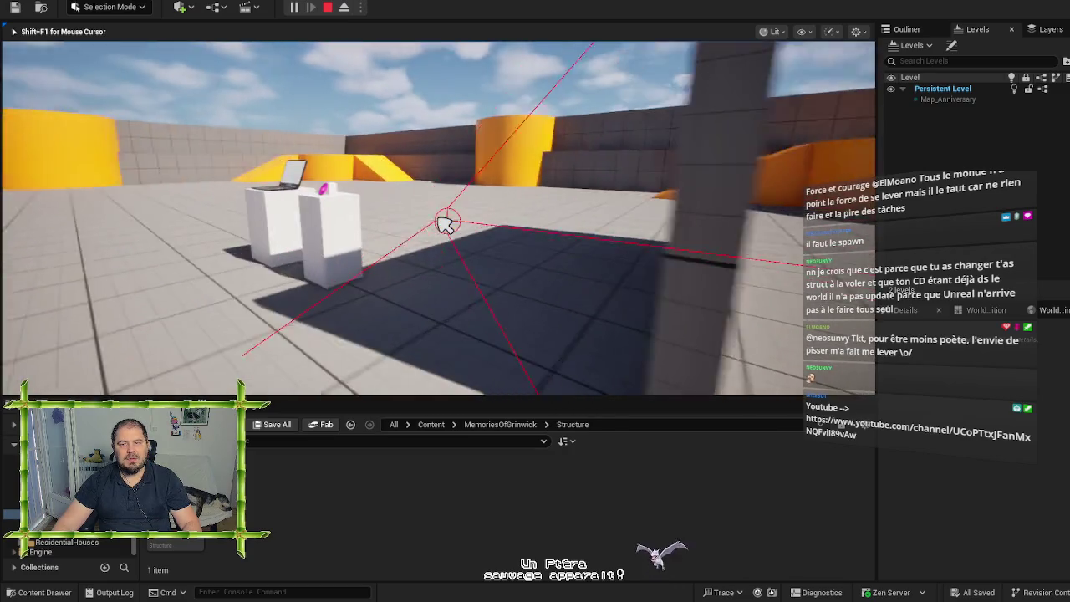
key("w")
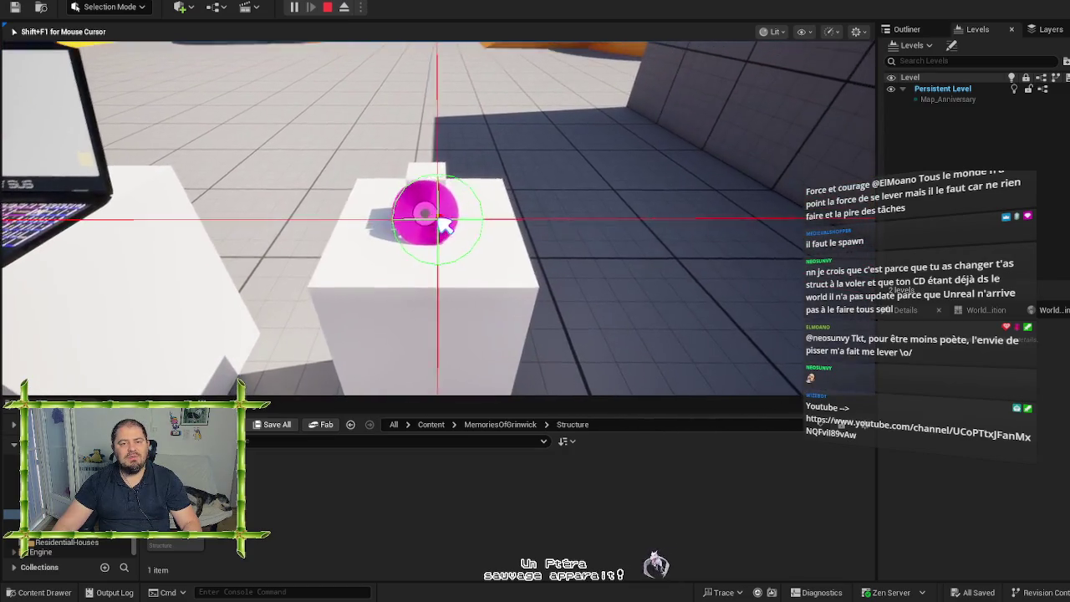
key("w")
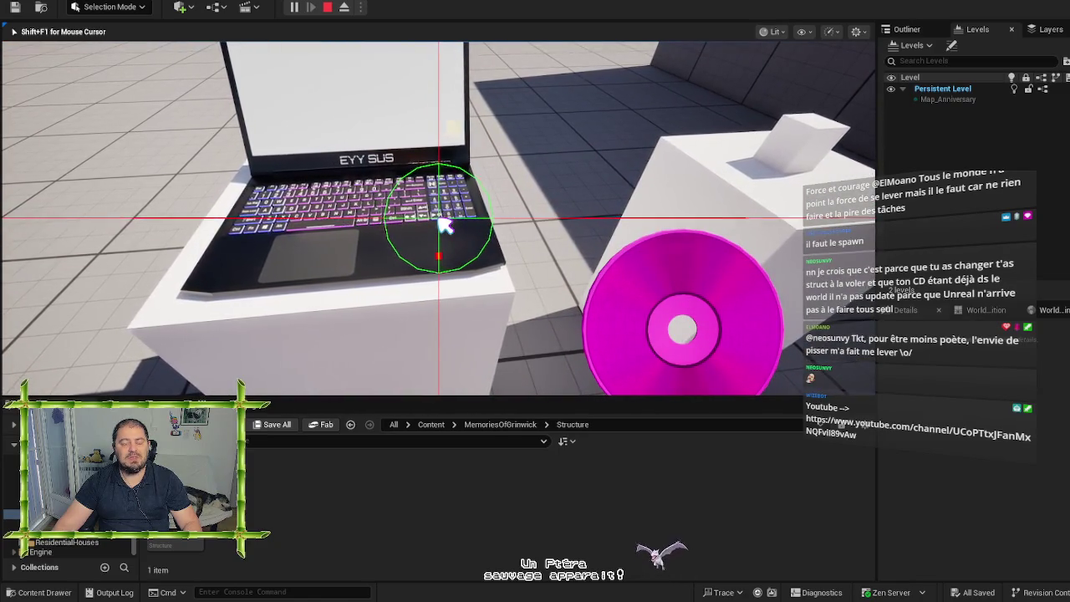
key("a")
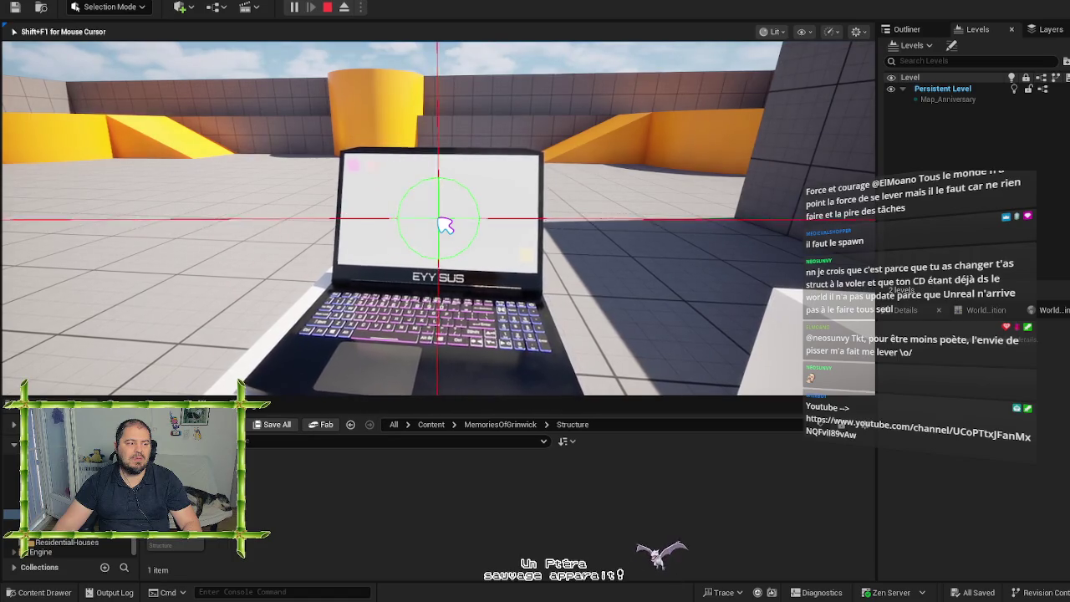
left_click(446, 226)
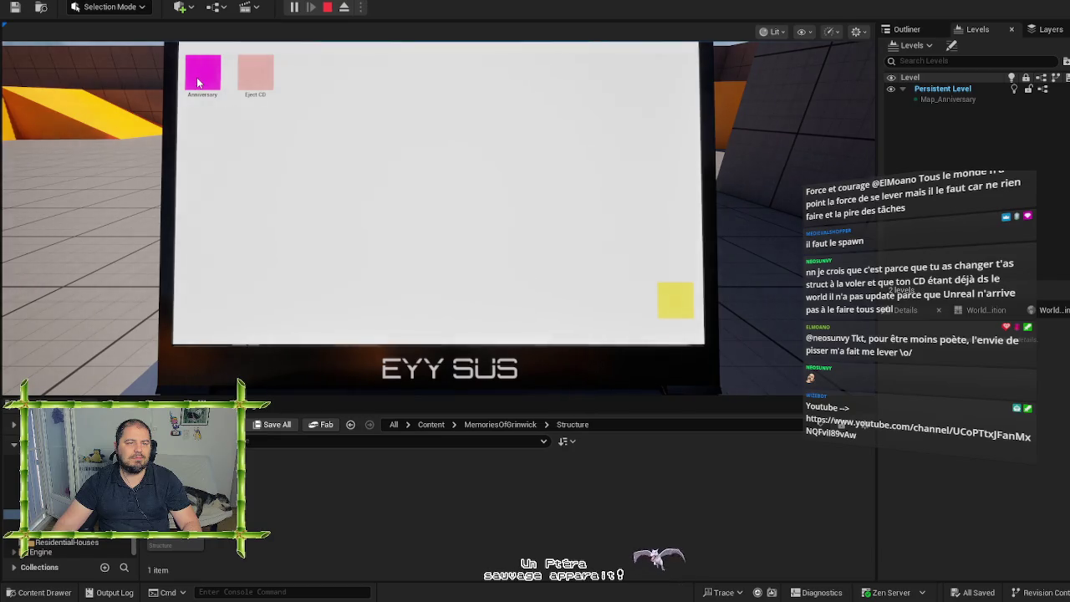
left_click(201, 80)
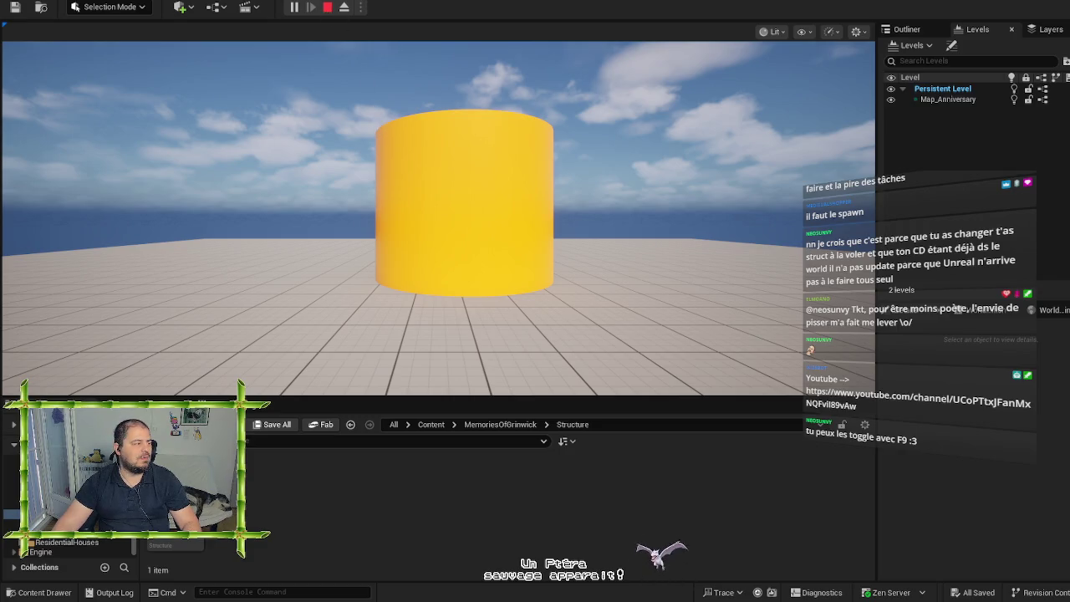
Step: Eject from the running game with F8 and frame the walled structure
key("shift+F1")
key("F8")
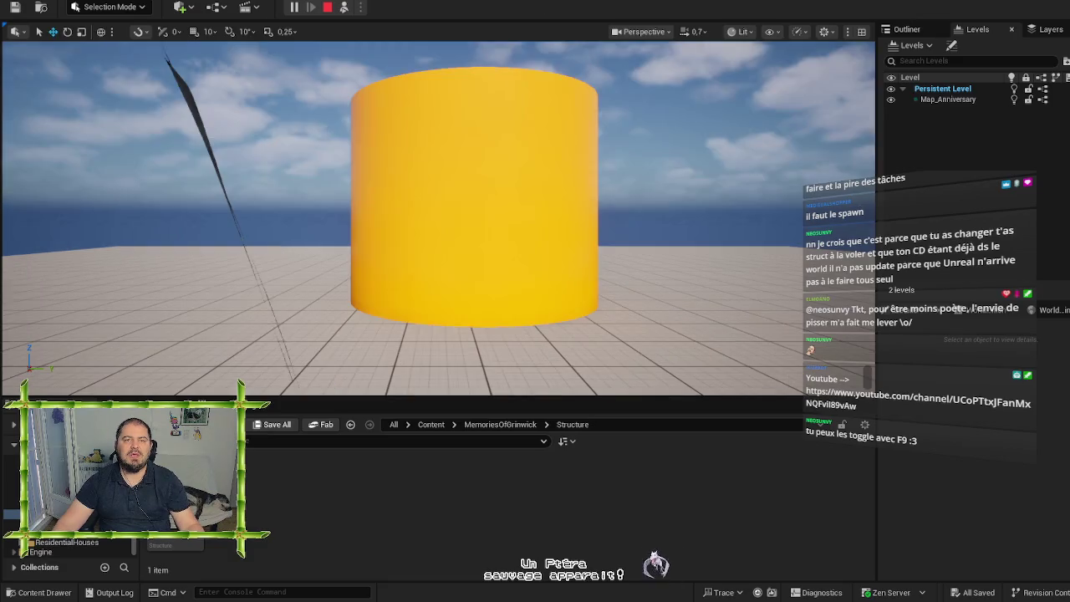
scroll(454, 131, "down", 10)
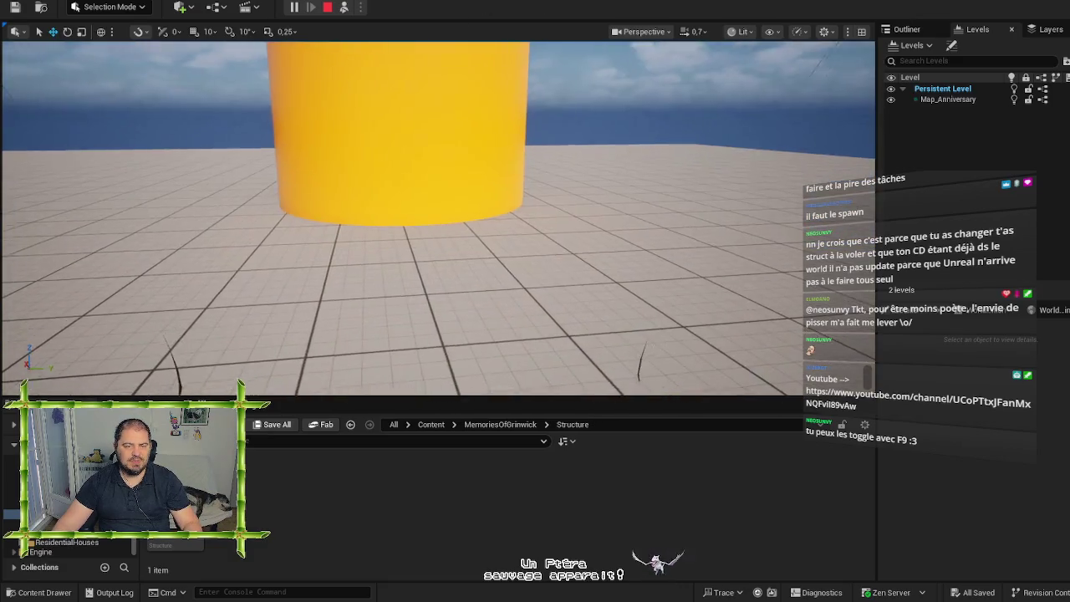
scroll(440, 217, "up", 10)
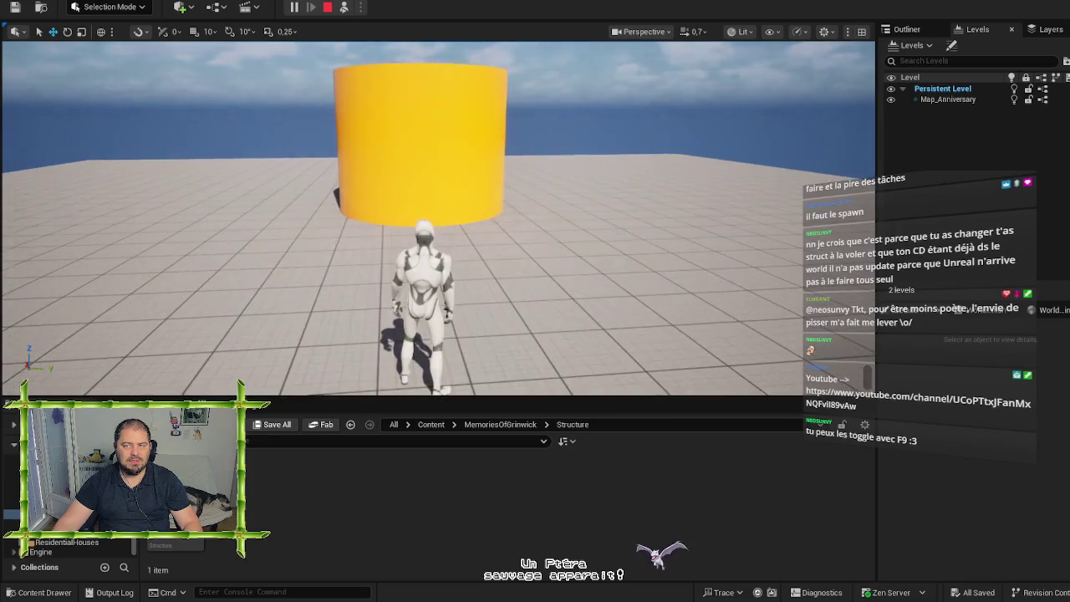
key("f")
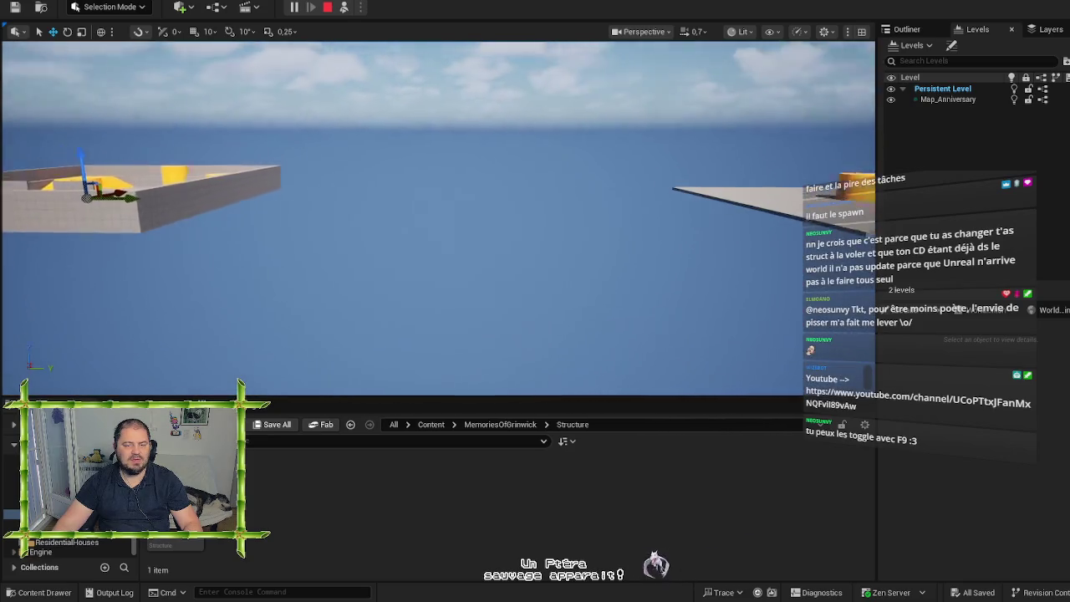
Step: Save an F9 screenshot and fly the camera into the walled structure
scroll(465, 218, "up", 5)
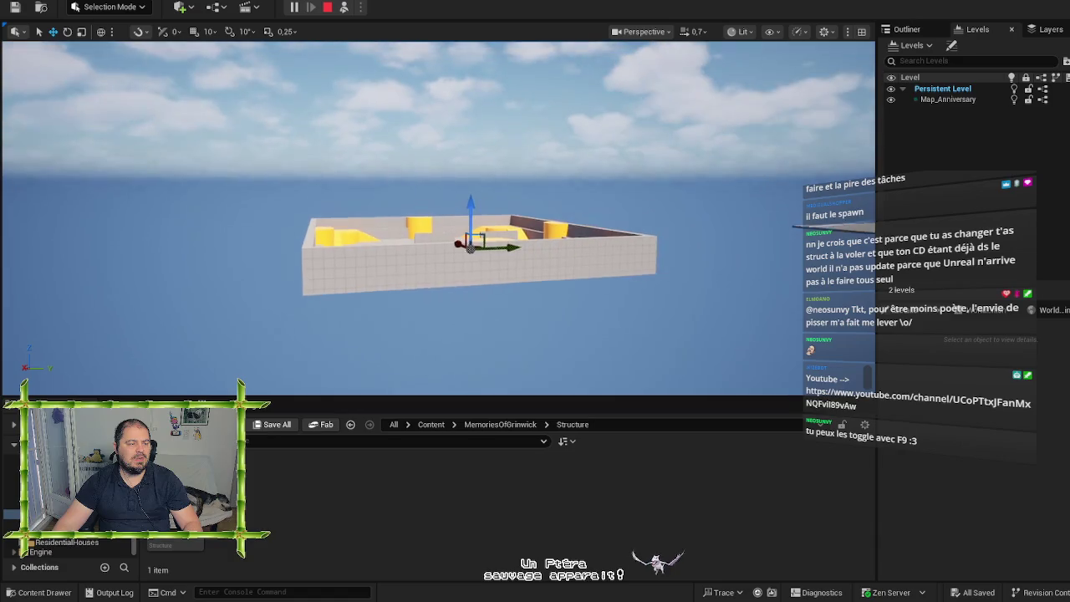
scroll(438, 217, "down", 10)
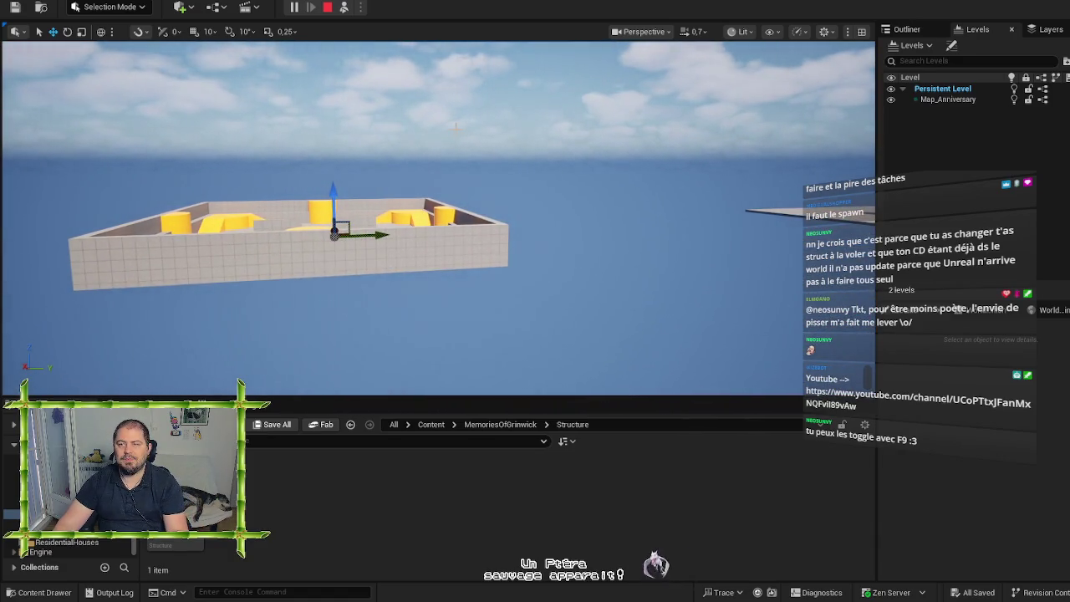
key("F9")
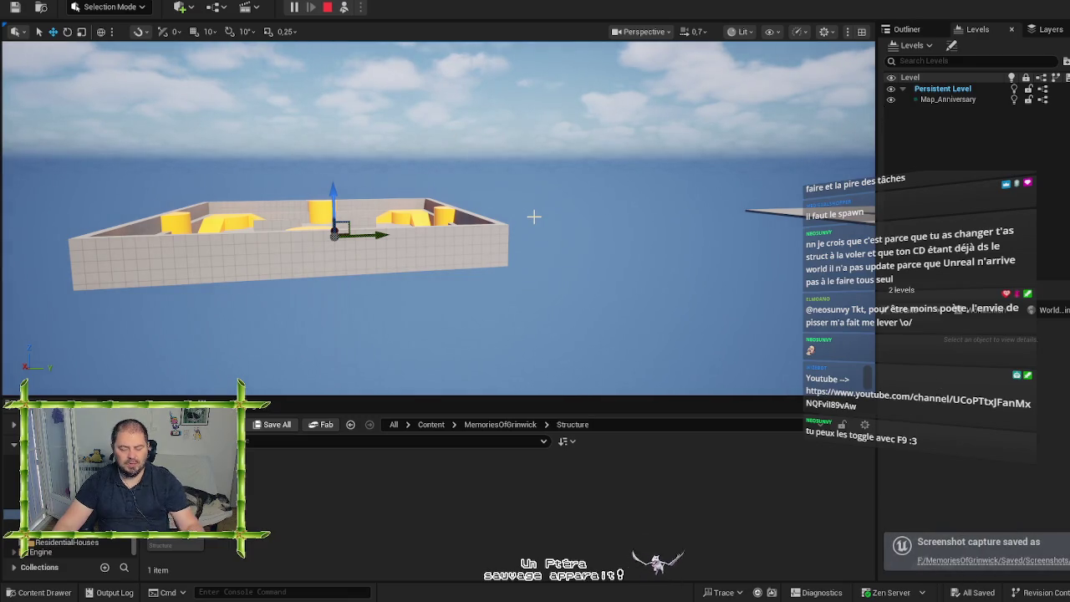
key("w")
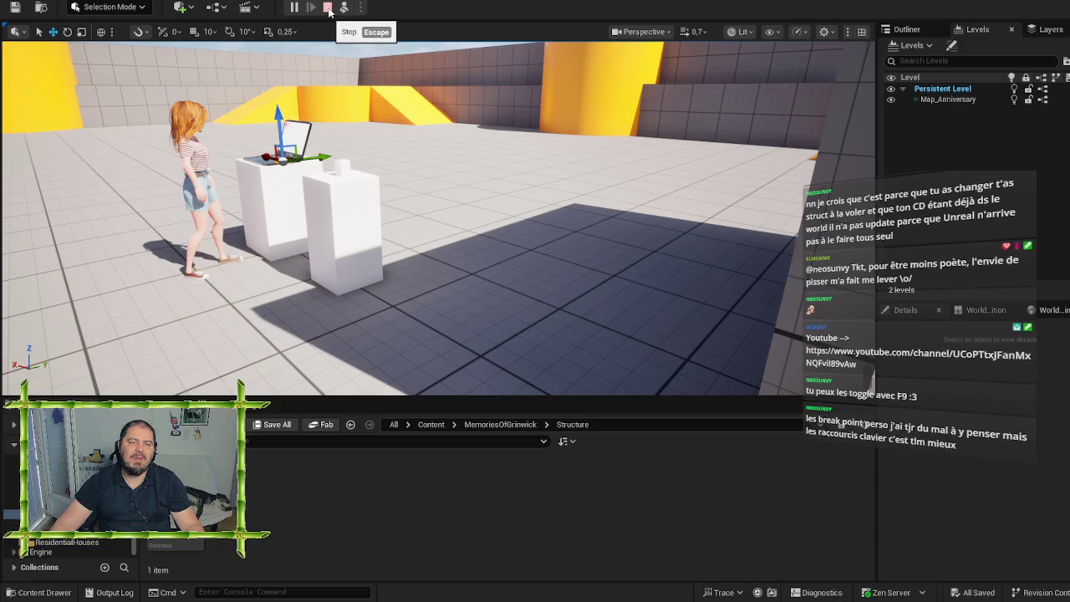
Step: End the Play In Editor session with the toolbar's Stop button
left_click(328, 9)
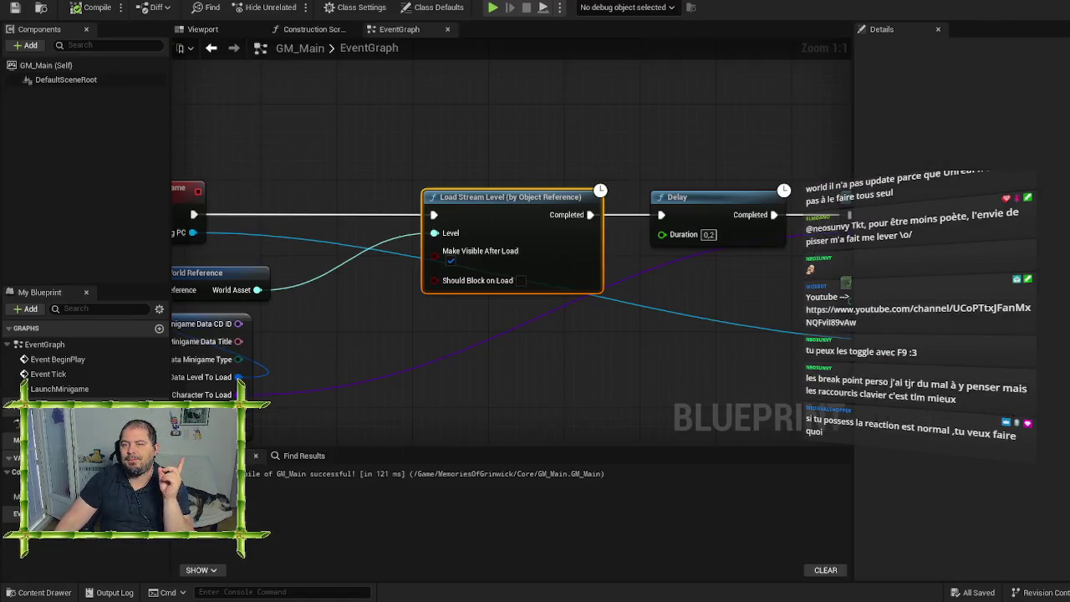
Step: Switch to GM_Main's event graph, center the Possess and Set Visibility nodes, and open the action list
left_click(685, 2)
left_click(685, 91)
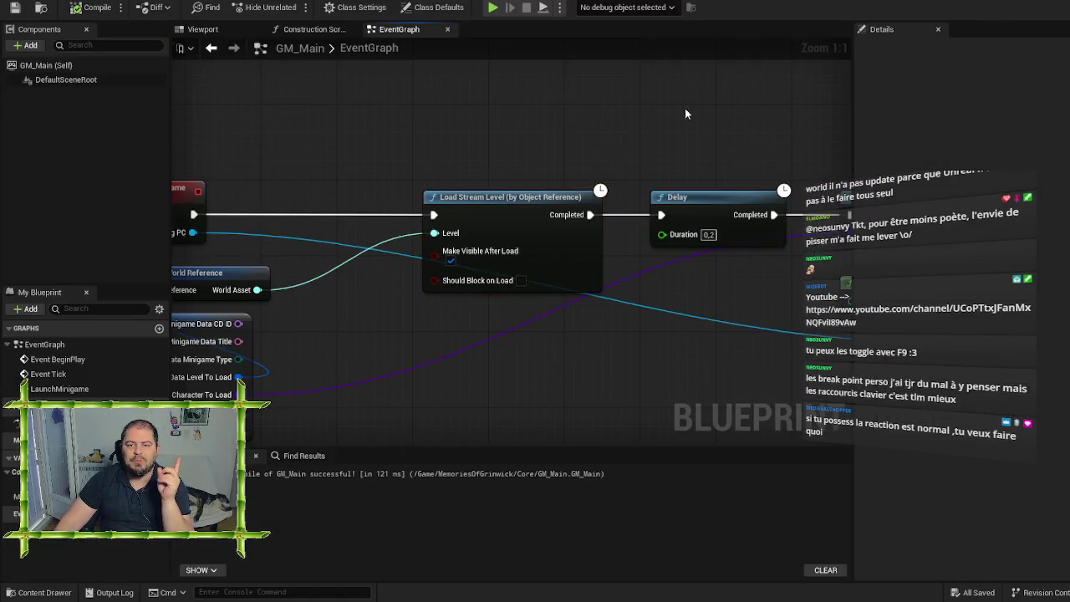
left_click_drag(684, 108, 405, 100)
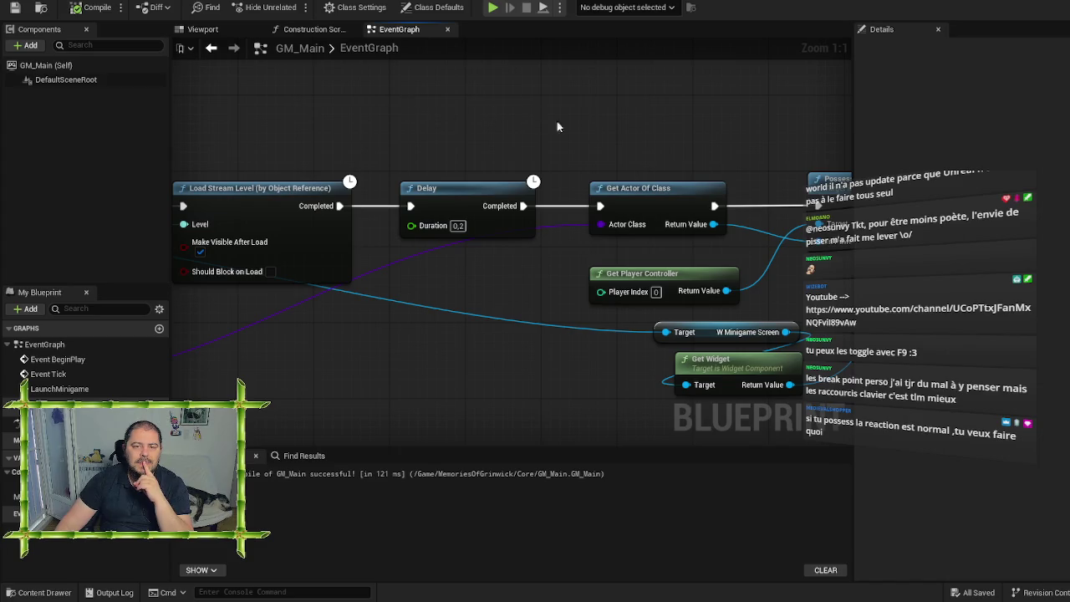
left_click_drag(766, 109, 398, 94)
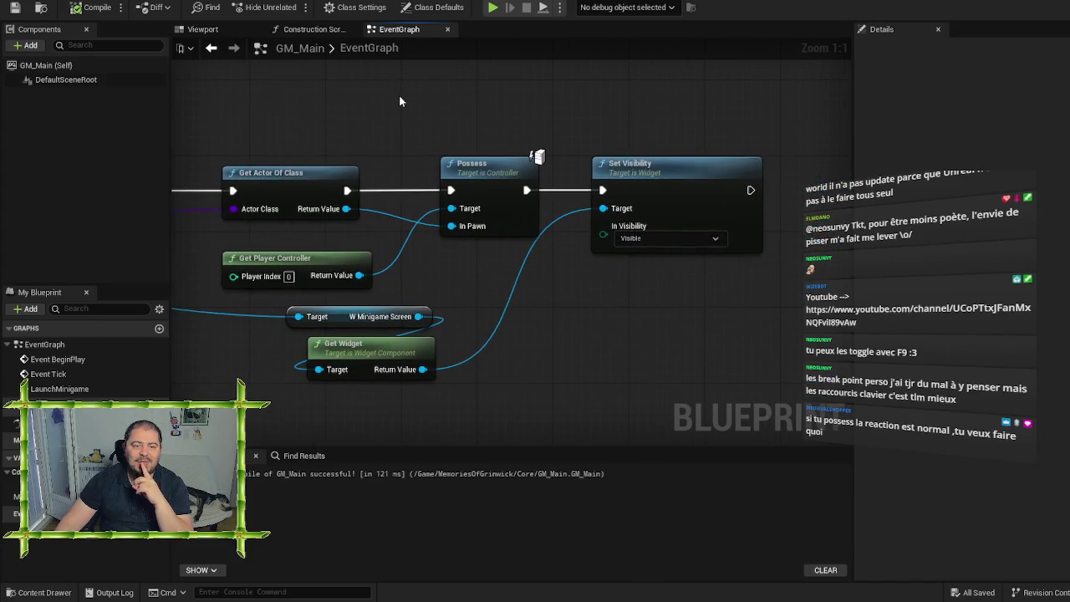
mouse_move(646, 352)
left_mouse_down()
mouse_move(560, 312)
mouse_move(658, 286)
left_mouse_up()
right_click(752, 214)
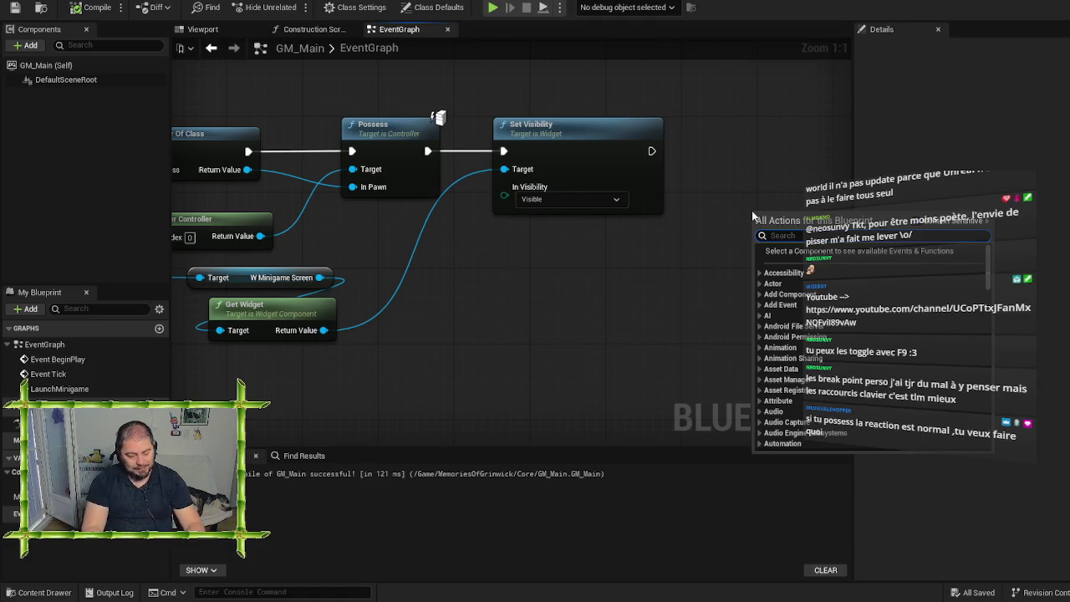
Step: Search the actions for 'view tar' and then 'blend', browse the results, and close the list
type("view ta")
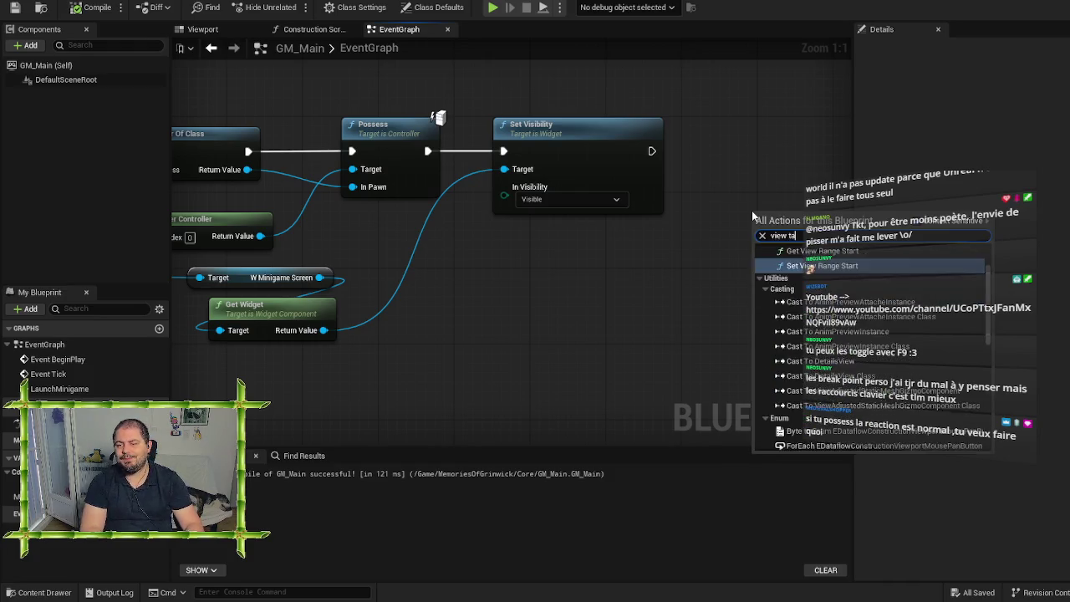
type("r")
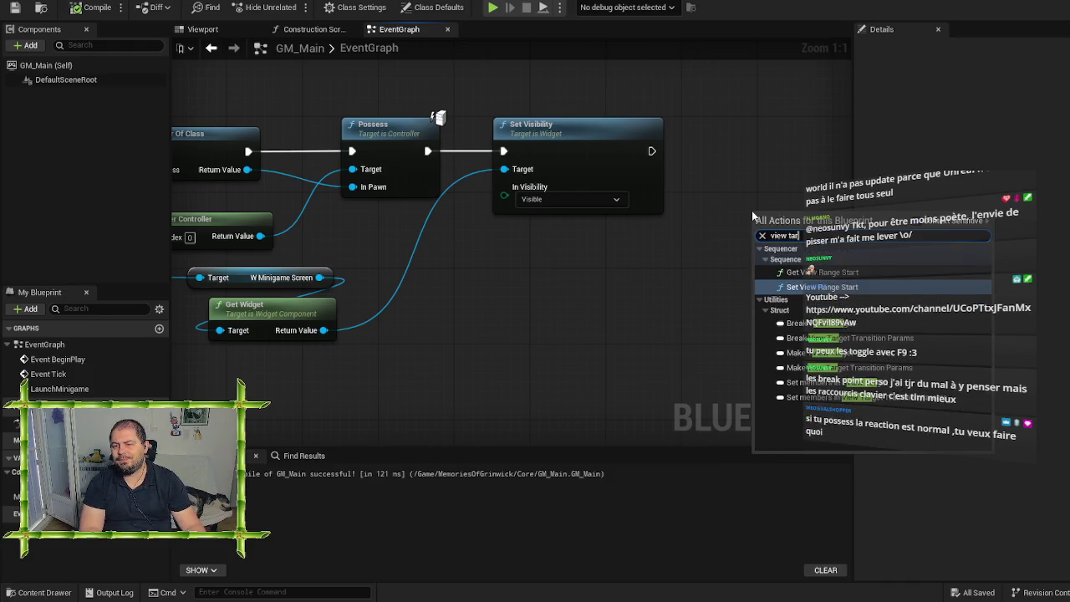
key("BackSpace")
key("BackSpace")
key("BackSpace")
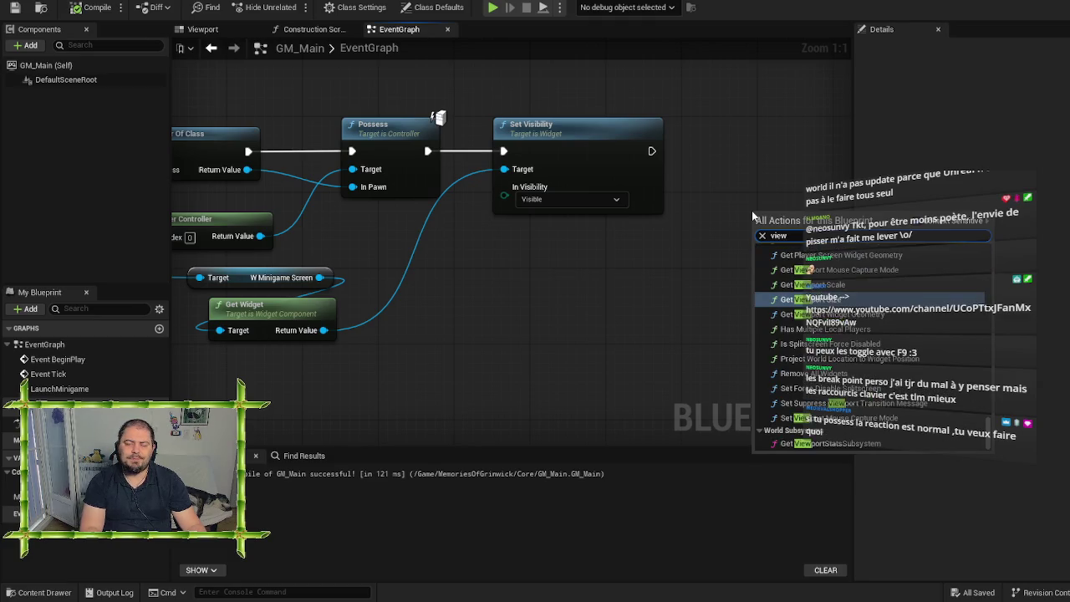
key("BackSpace")
key("BackSpace")
key("BackSpace")
type("blend")
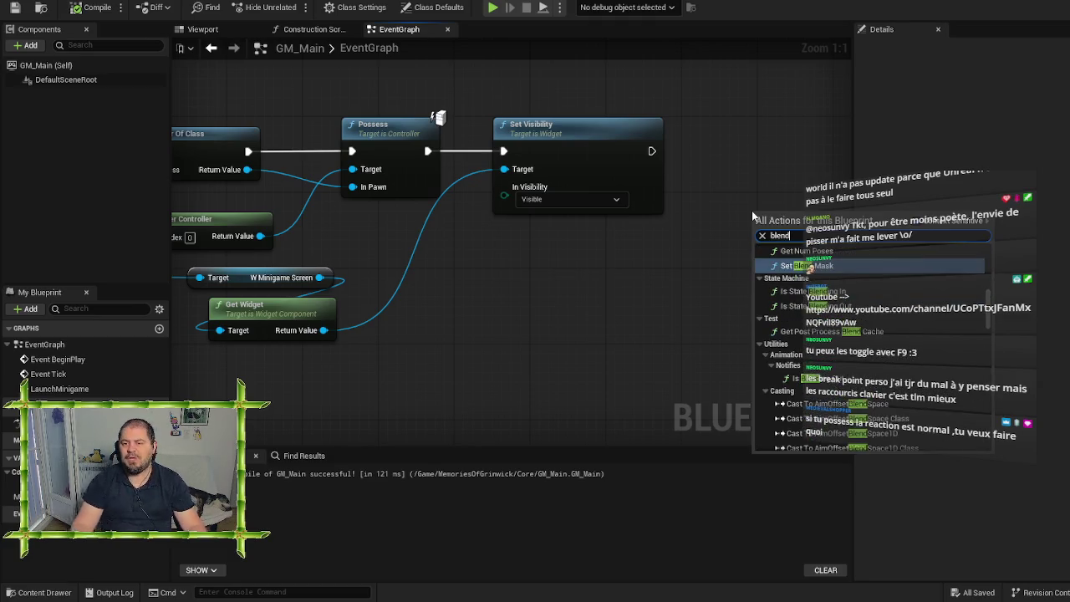
scroll(876, 325, "up", 4)
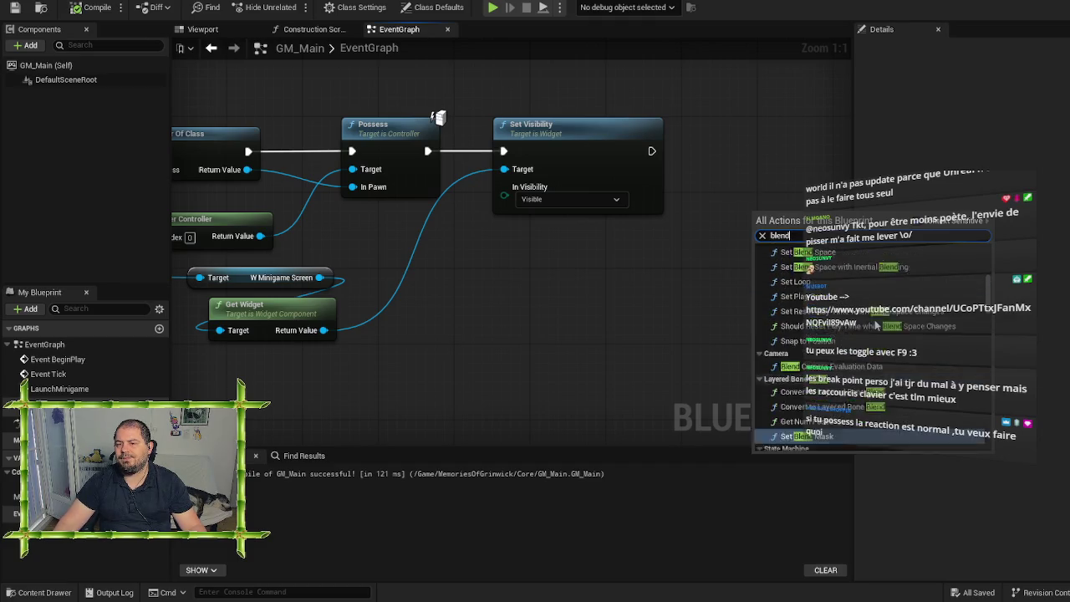
scroll(877, 326, "up", 2)
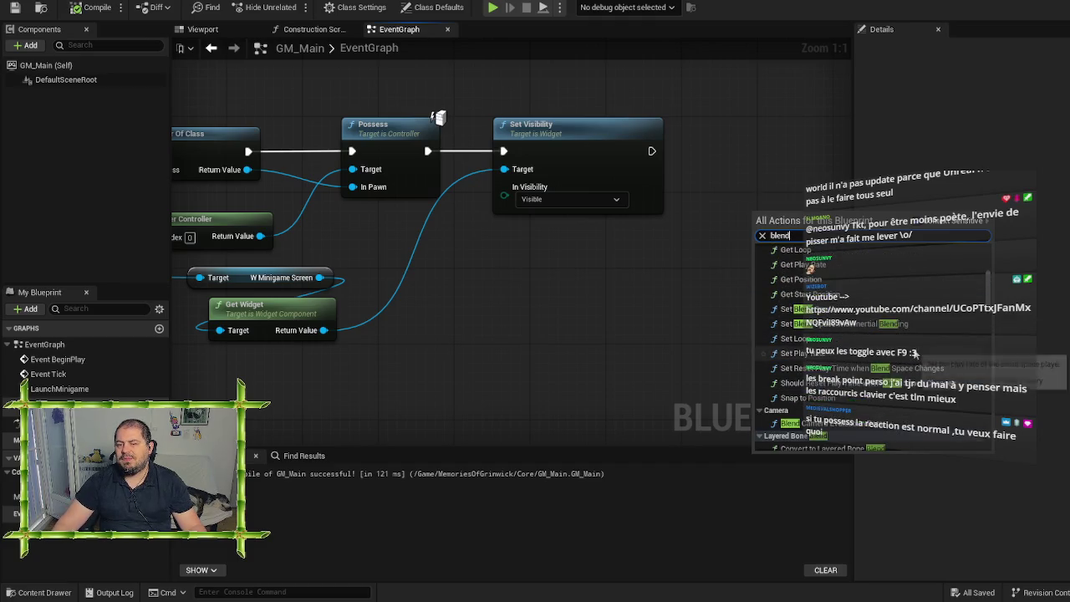
scroll(915, 354, "up", 5)
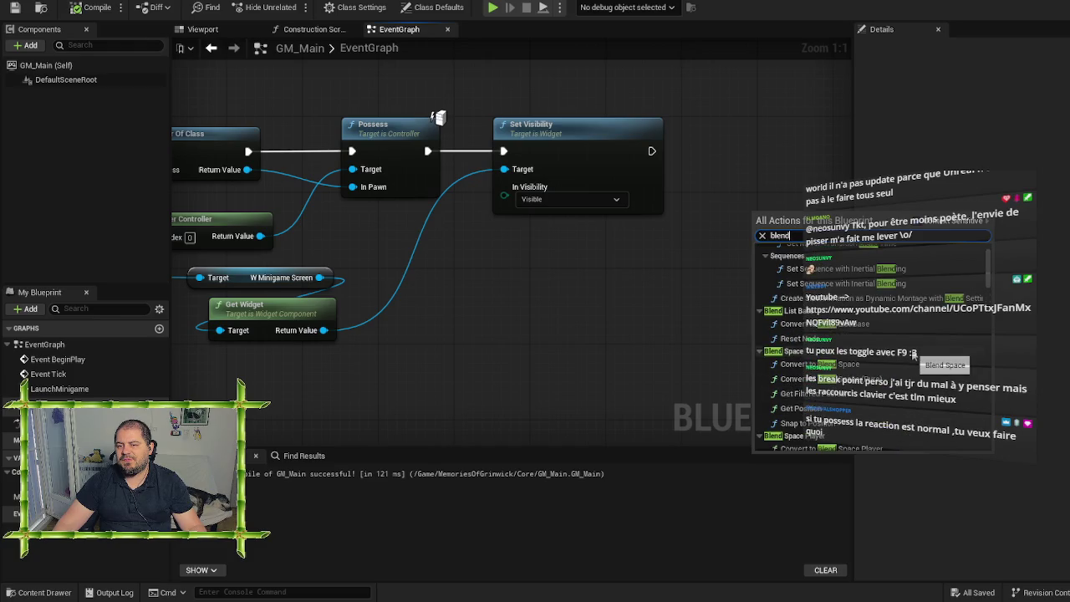
scroll(914, 355, "up", 2)
scroll(914, 354, "down", 8)
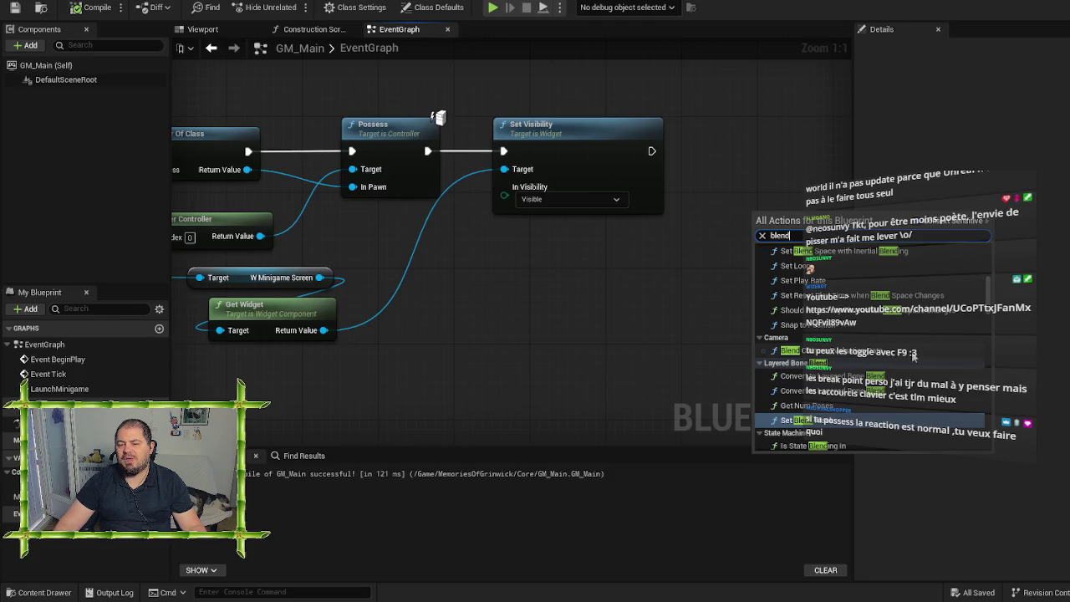
scroll(914, 355, "down", 3)
scroll(914, 355, "down", 5)
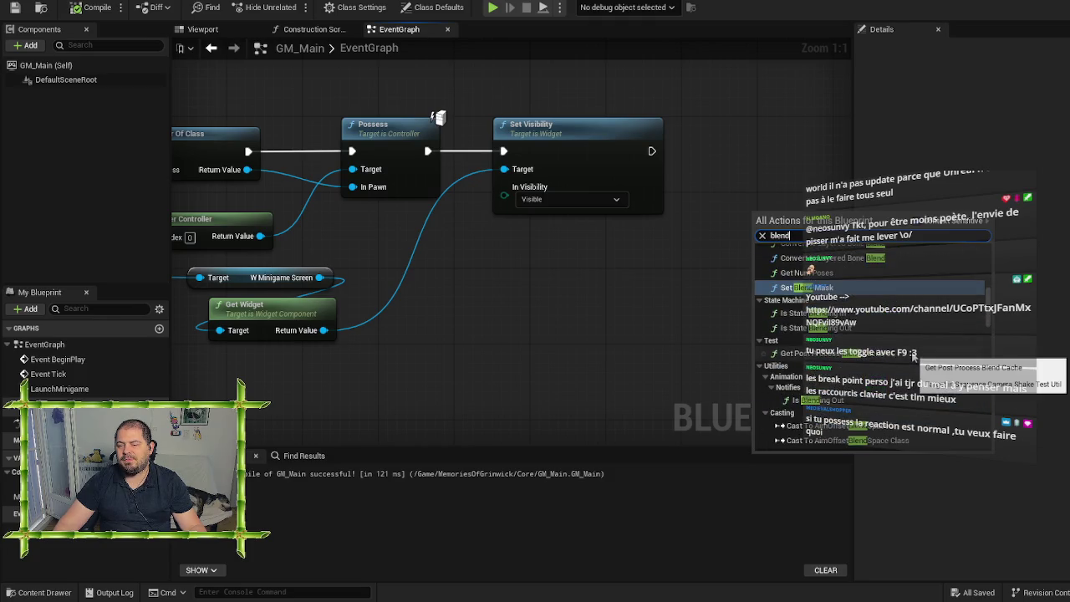
scroll(914, 355, "down", 3)
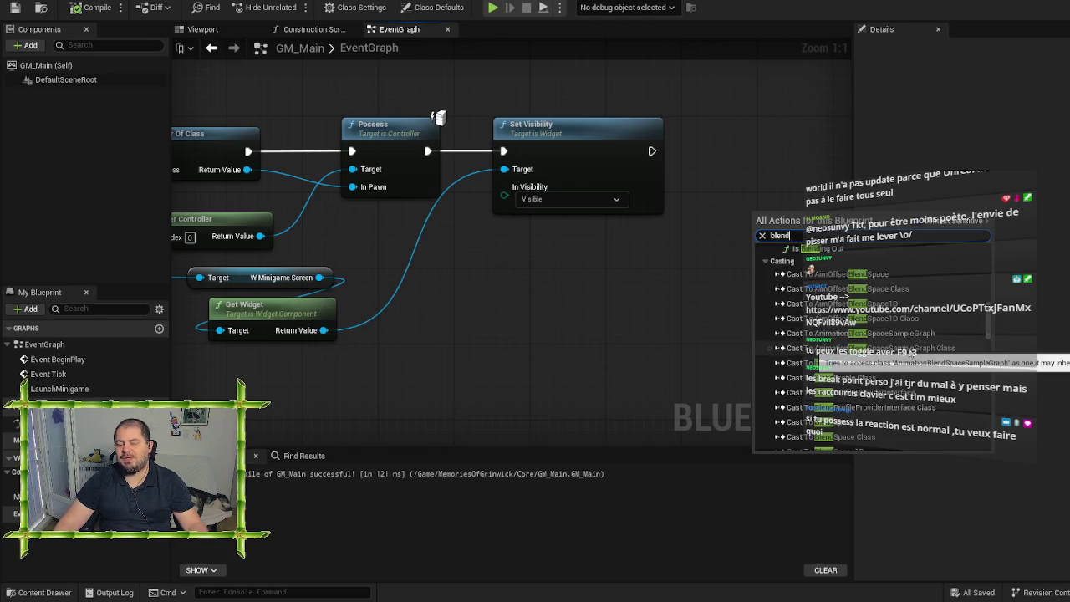
scroll(914, 355, "down", 3)
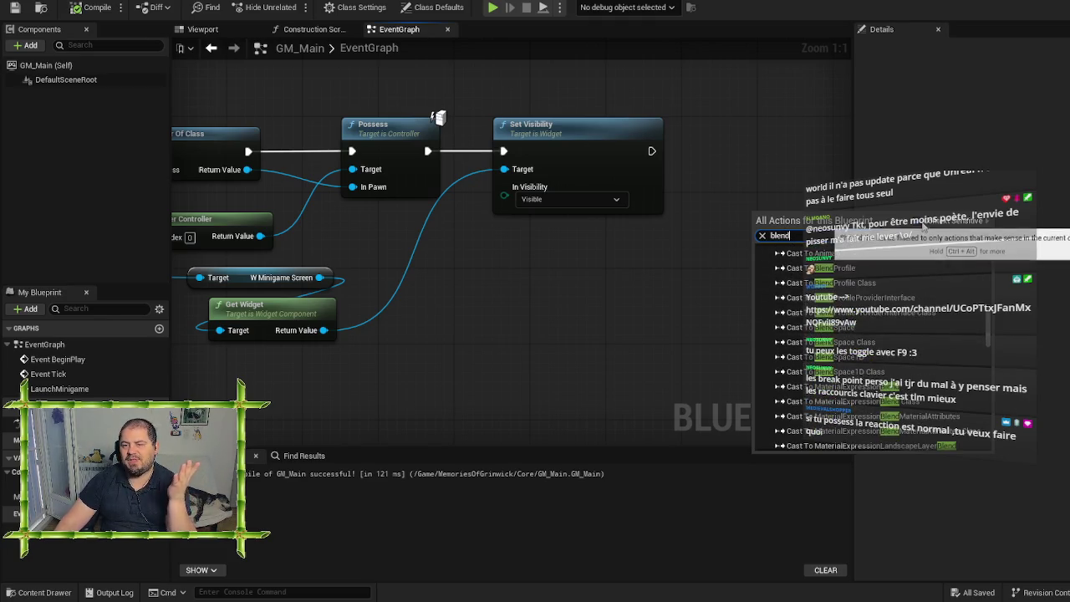
scroll(918, 320, "down", 5)
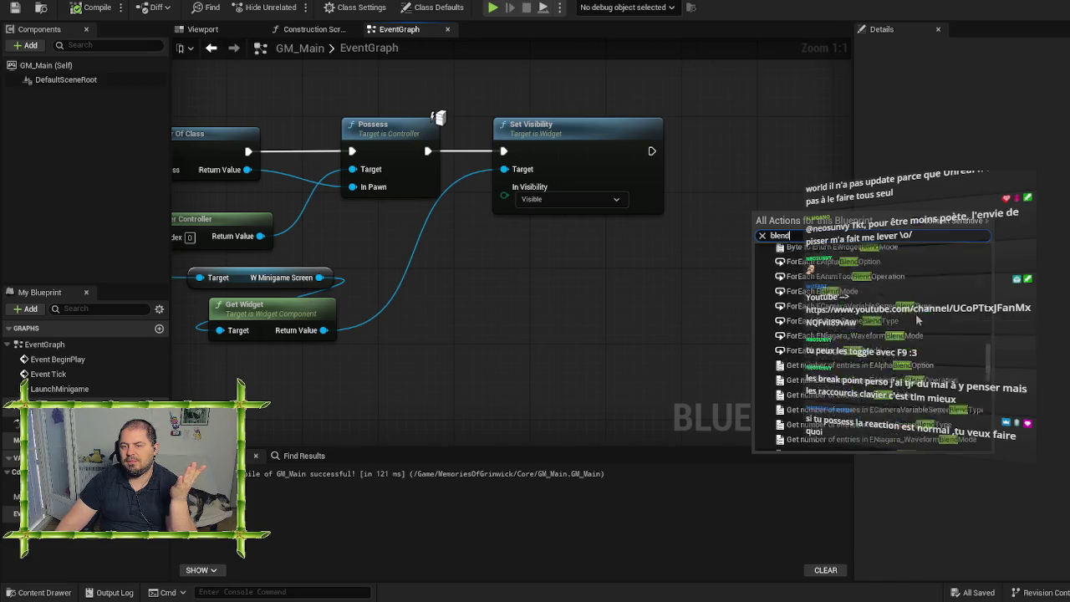
scroll(917, 320, "down", 6)
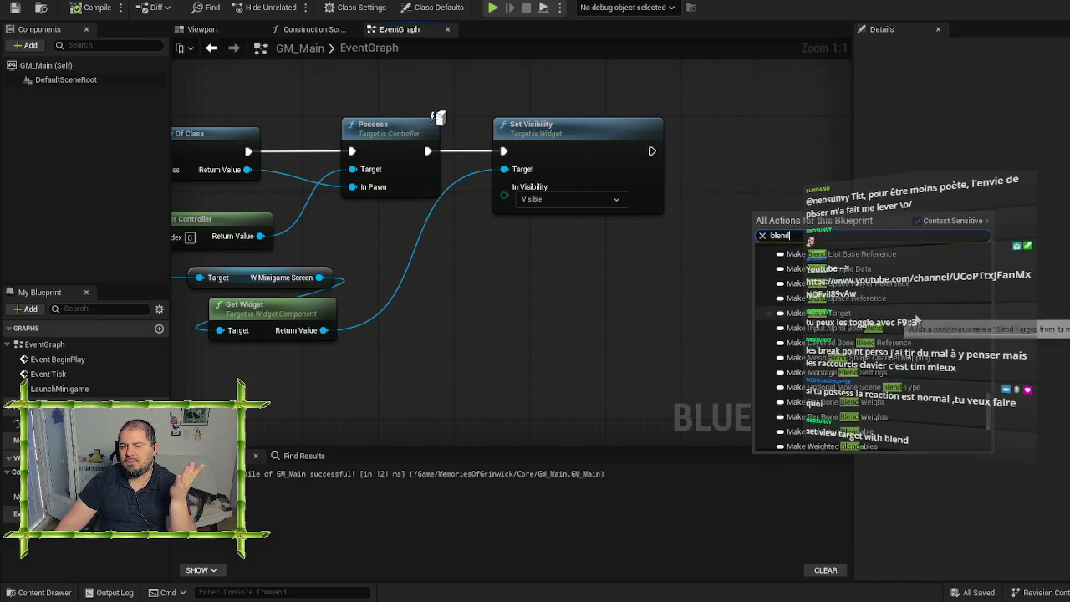
left_click(595, 325)
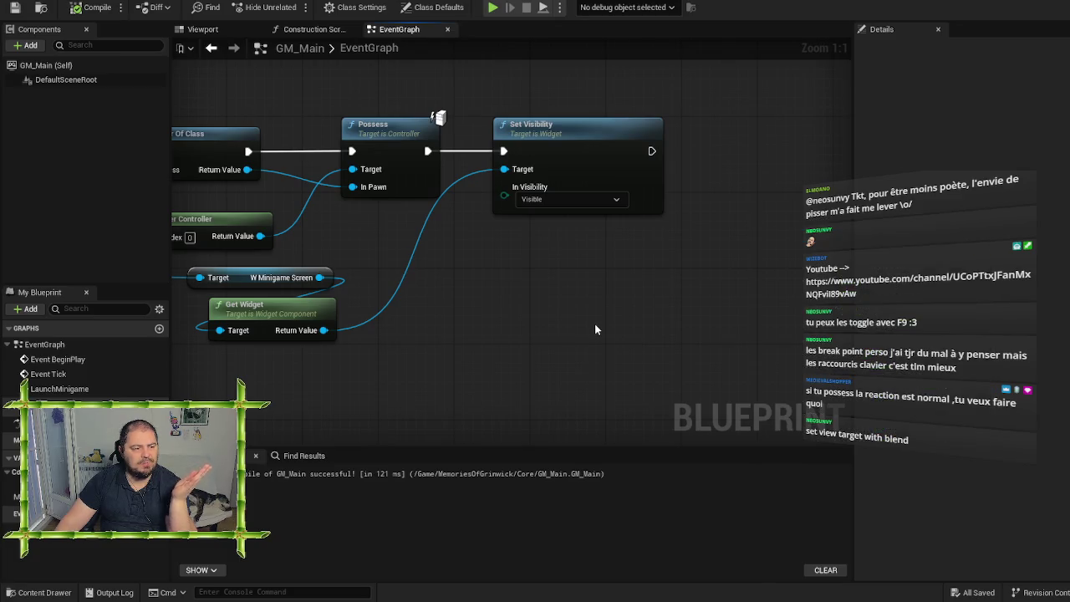
Step: Search 'set view target' with Context Sensitive turned off
right_click(701, 276)
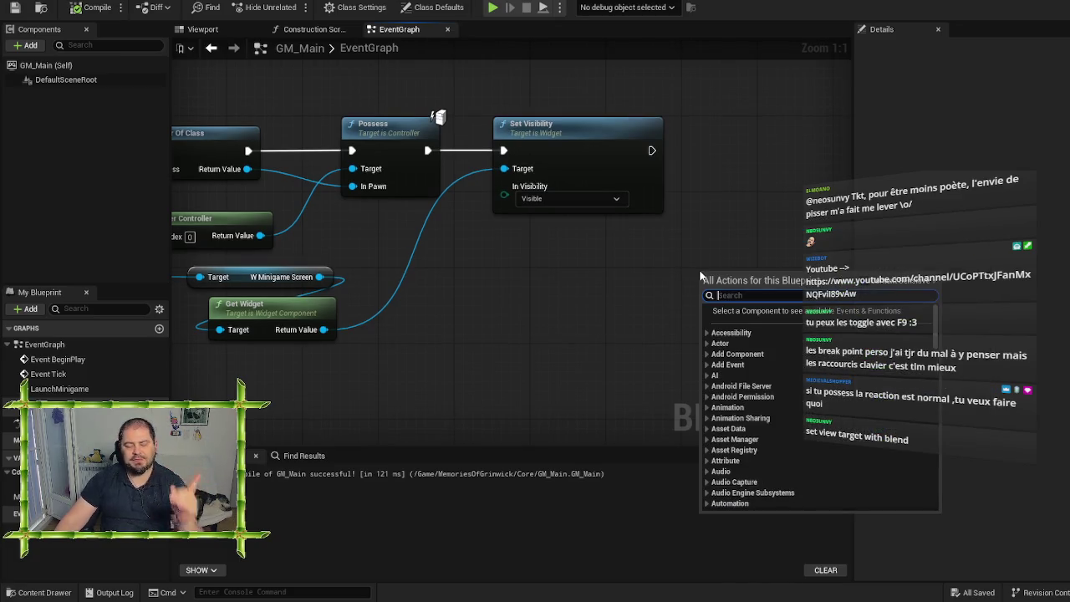
type("set")
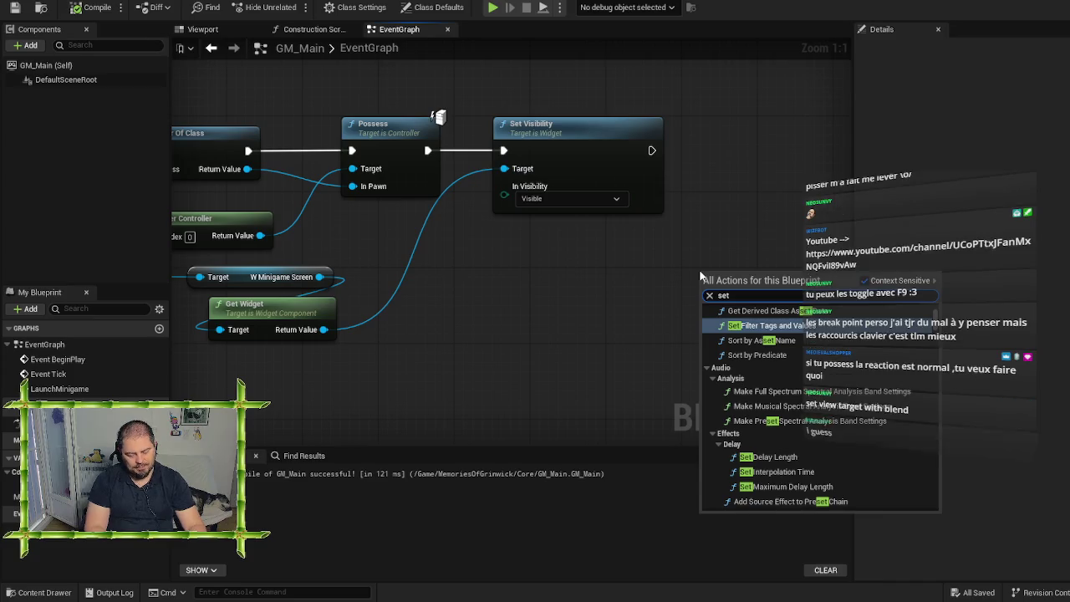
type(" view ta")
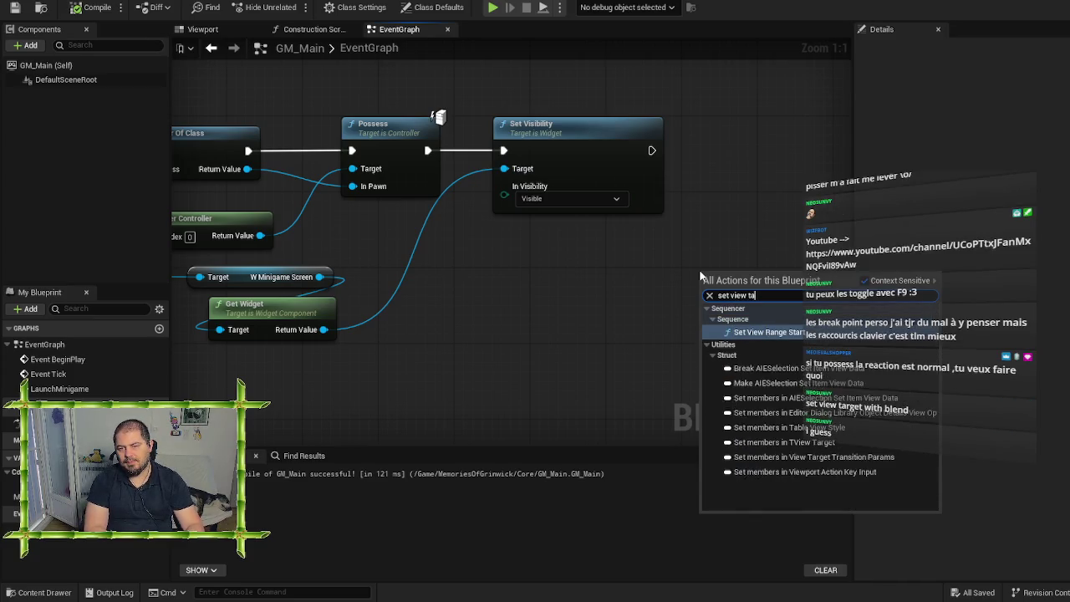
type("rget")
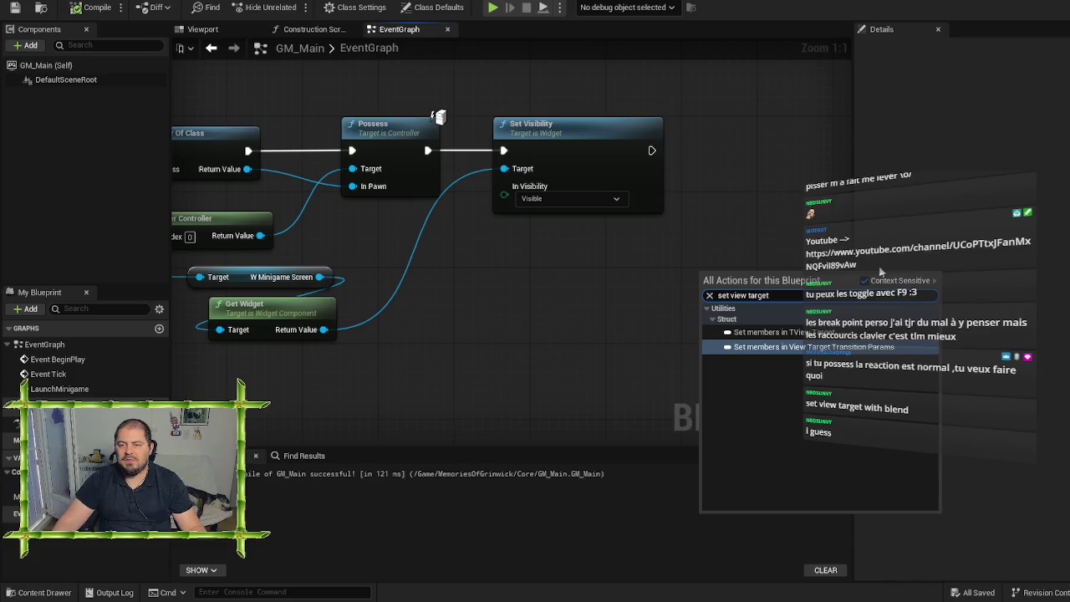
left_click(865, 281)
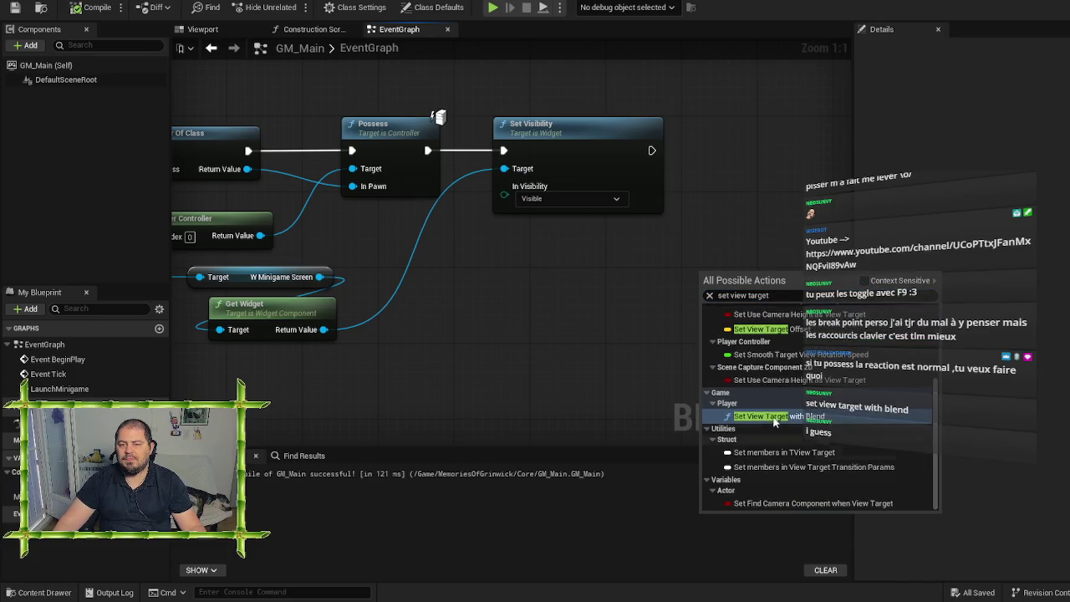
Step: Add Set View Target with Blend after Set Visibility, targeting Get Player Controller's Return Value
left_click(801, 400)
left_click_drag(623, 261, 679, 108)
left_click_drag(518, 110, 626, 110)
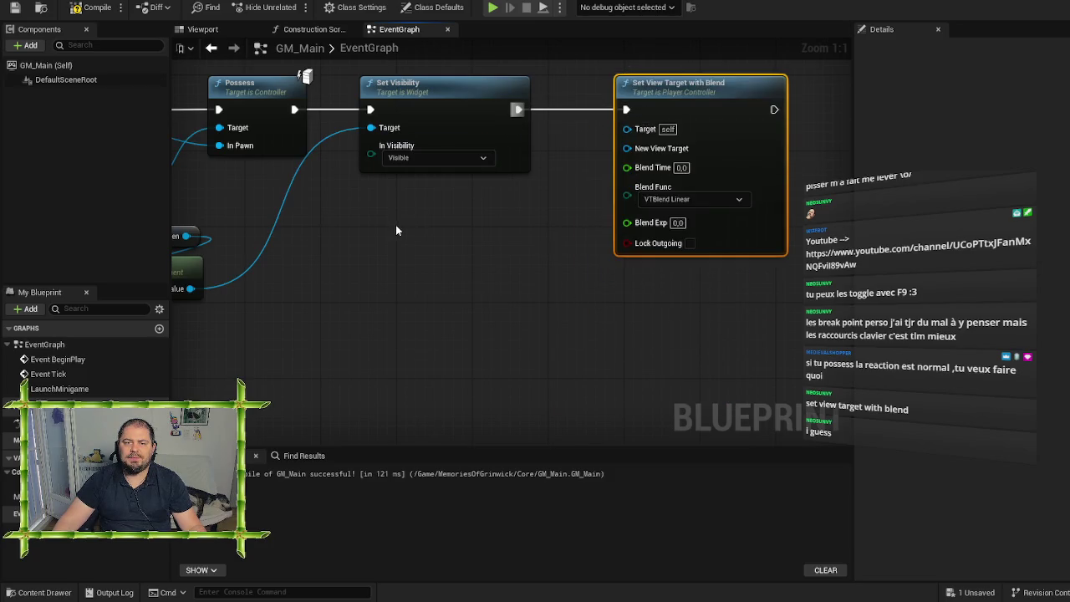
mouse_move(321, 221)
left_mouse_down()
mouse_move(467, 272)
mouse_move(768, 179)
left_mouse_up()
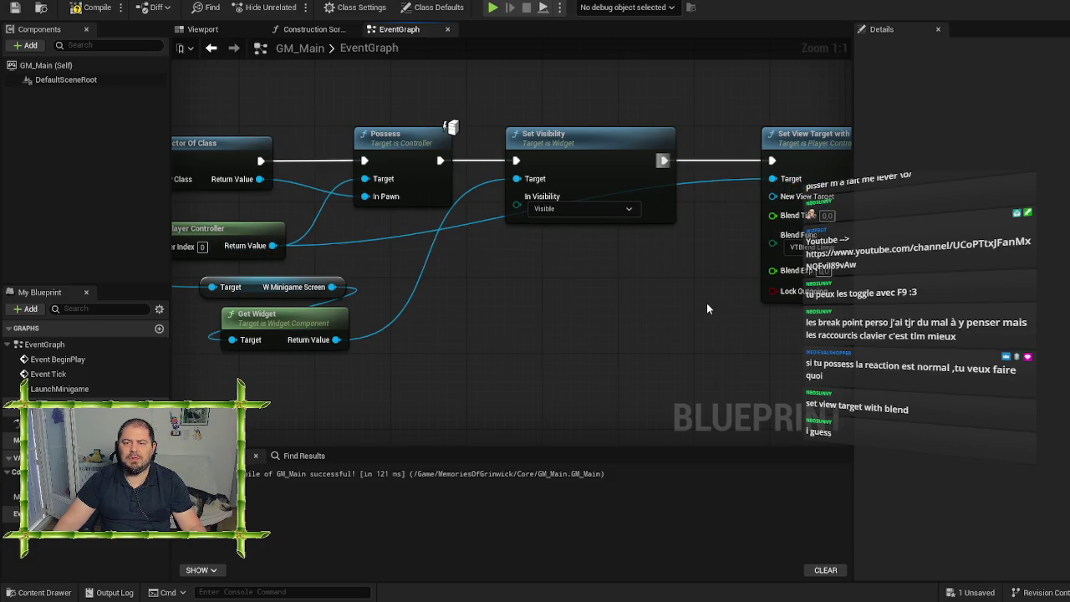
left_click_drag(706, 302, 498, 306)
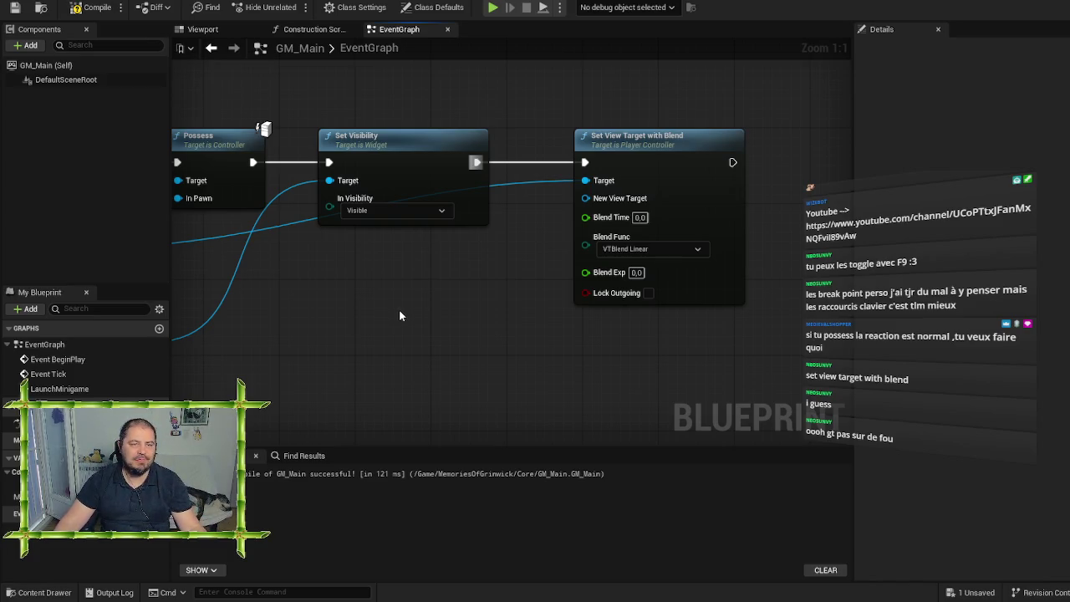
Step: Pan over to the Load Stream Level and LaunchMinigame event nodes
left_click_drag(407, 318, 424, 312)
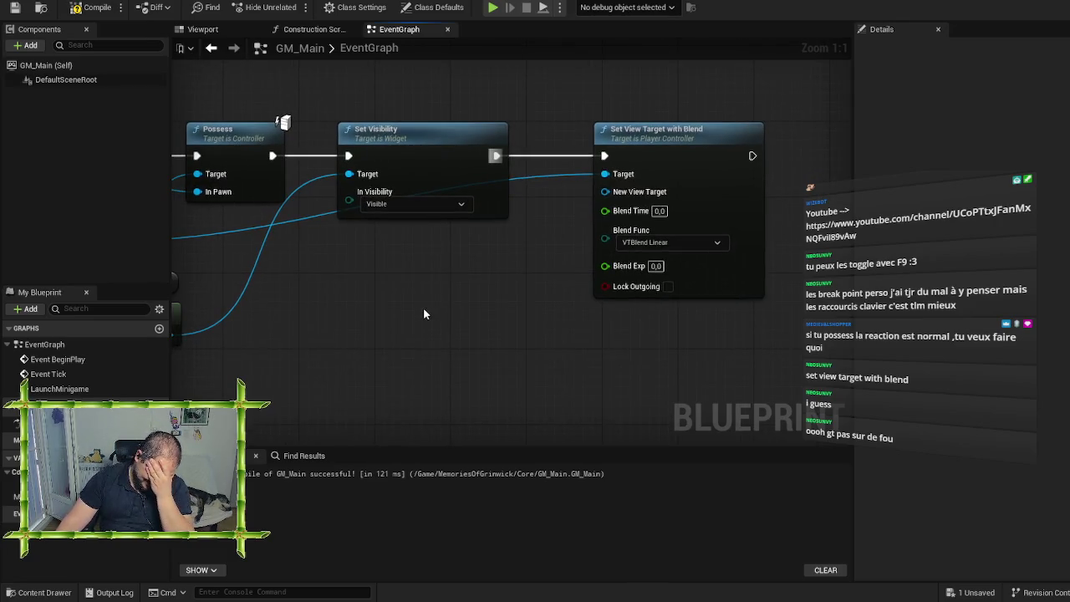
left_click_drag(423, 314, 1051, 331)
mouse_move(251, 318)
left_mouse_down()
mouse_move(474, 328)
mouse_move(629, 303)
mouse_move(735, 306)
mouse_move(692, 312)
left_mouse_up()
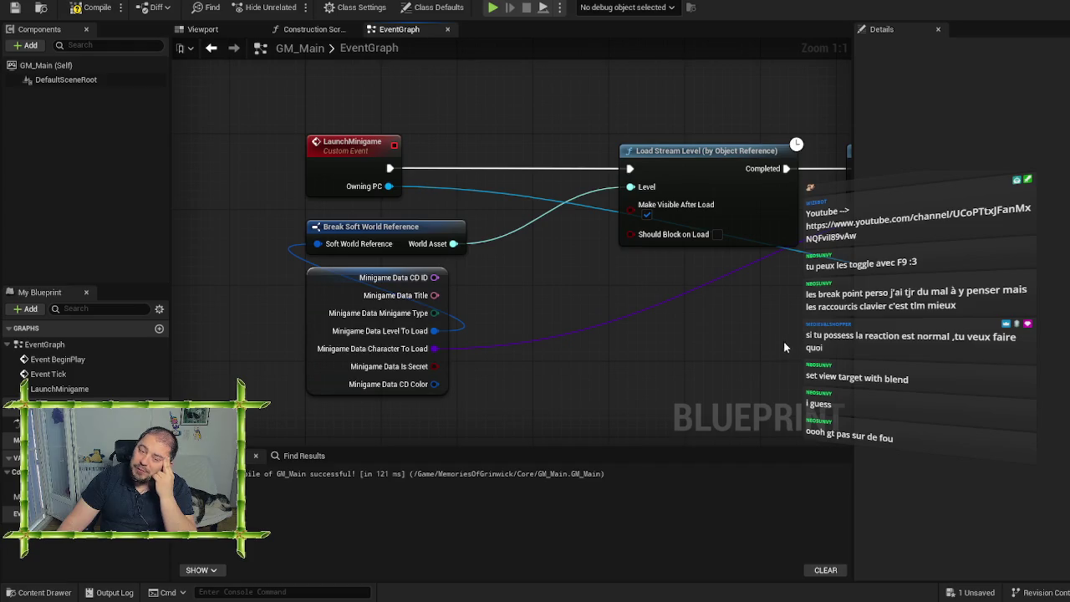
Step: Pan back to the Possess and Set Visibility nodes and add a Boolean variable NewVar
left_click_drag(784, 342, 406, 337)
left_click_drag(641, 356, 189, 343)
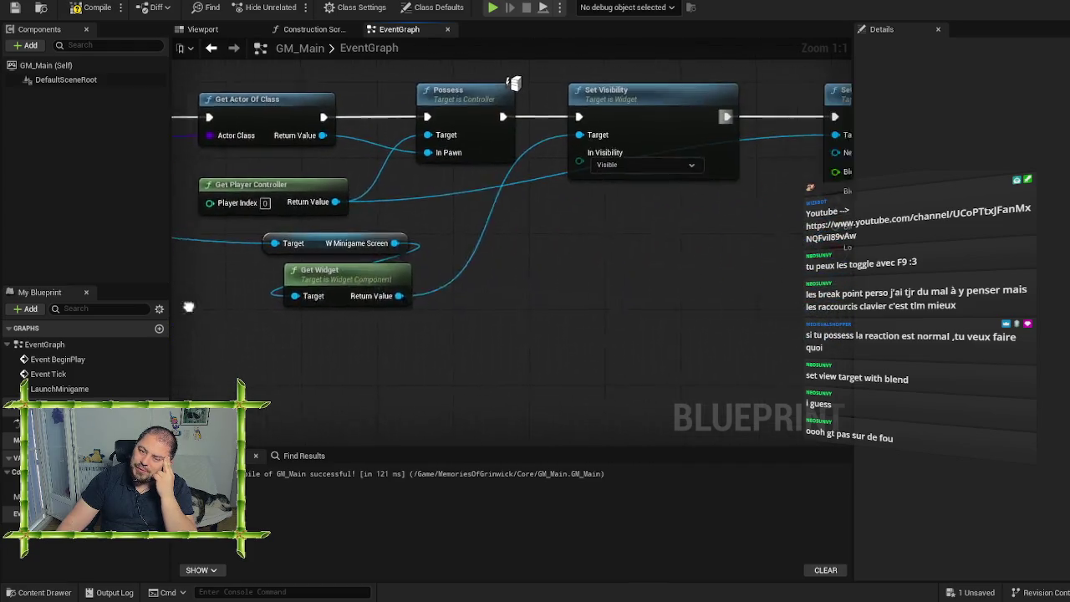
mouse_move(642, 299)
left_mouse_down()
mouse_move(553, 295)
mouse_move(386, 261)
left_mouse_up()
right_click(376, 262)
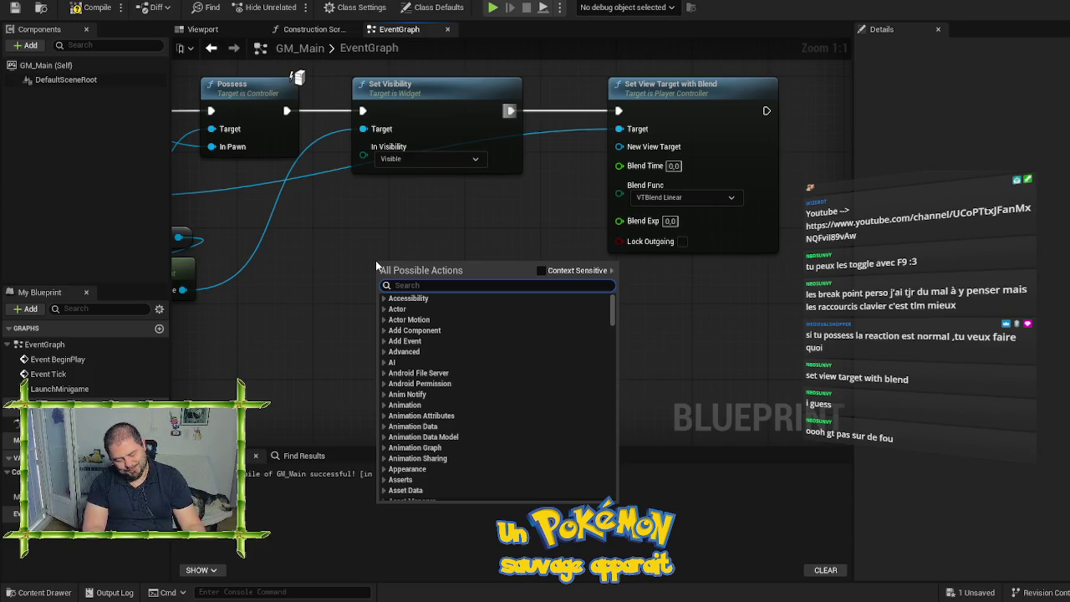
left_click(314, 270)
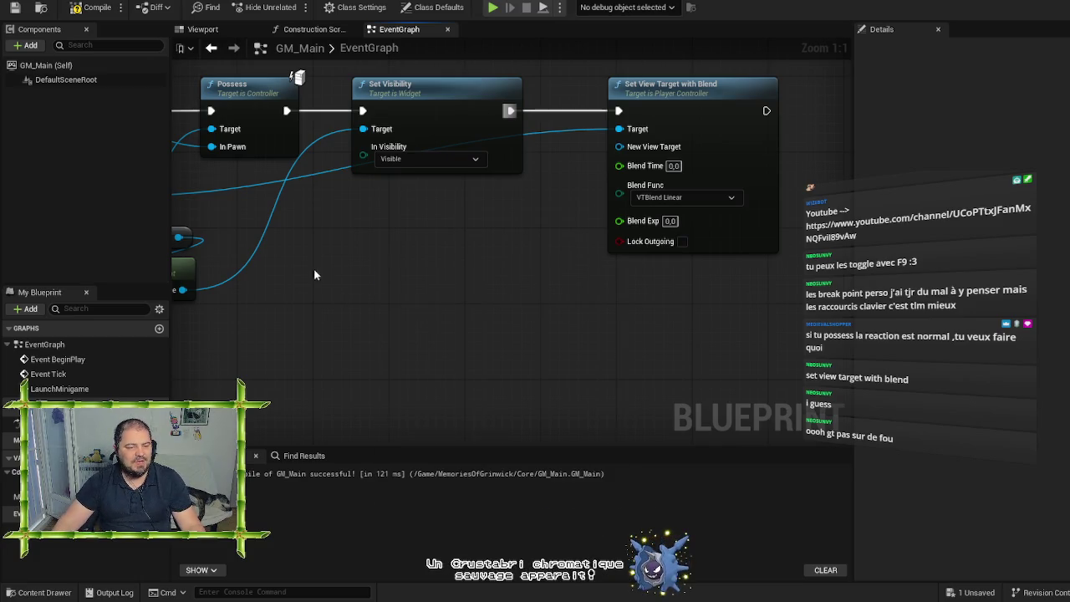
left_click(159, 458)
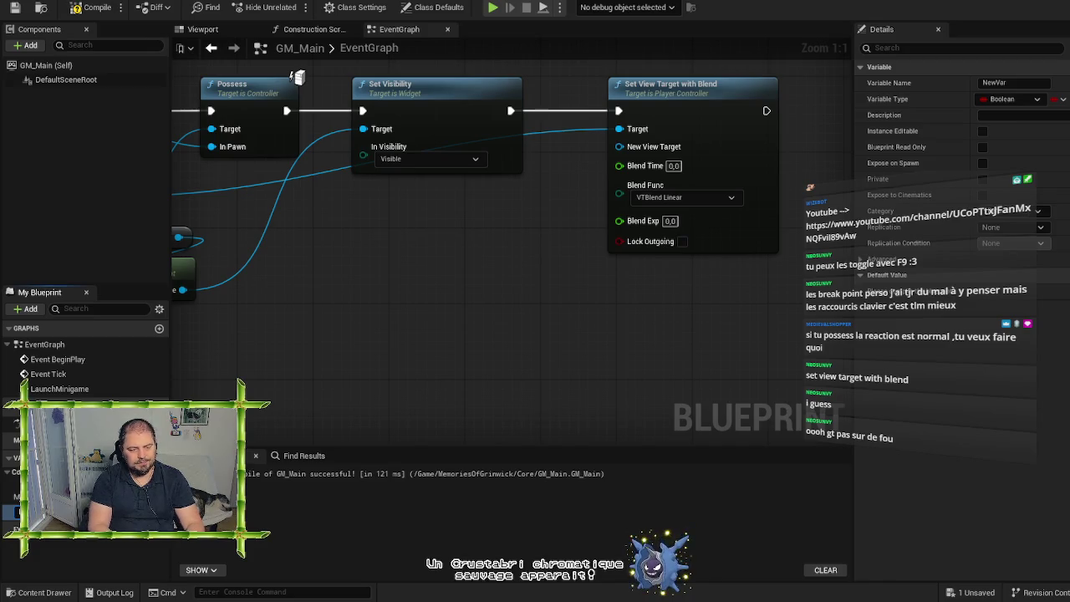
Step: Name the new variable MainCharacter, make it a BP Maxim reference, and compile
type("MainCharacter")
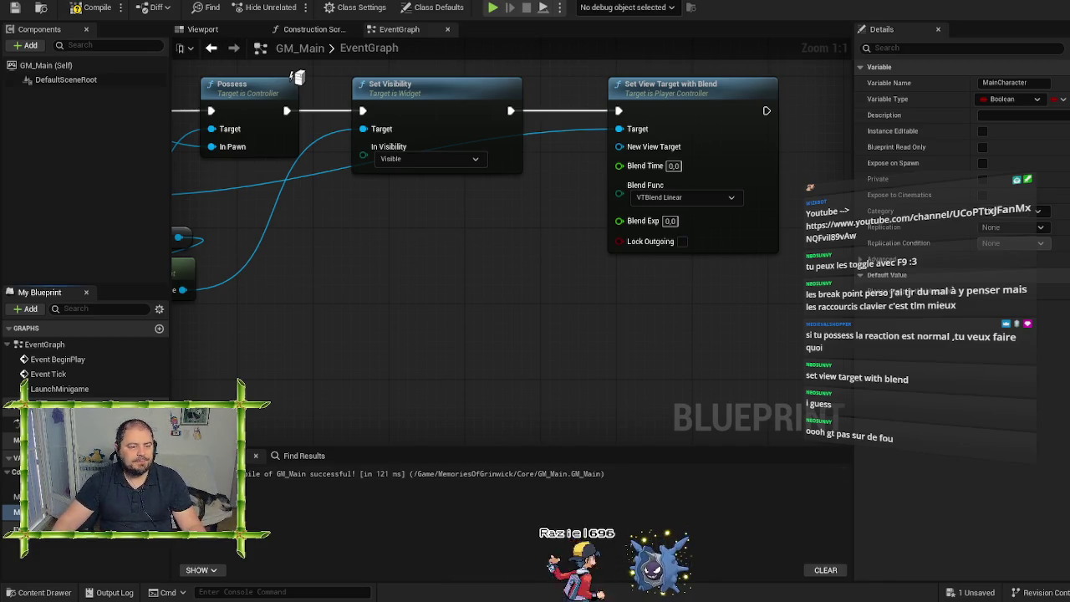
key("Return")
left_click(155, 511)
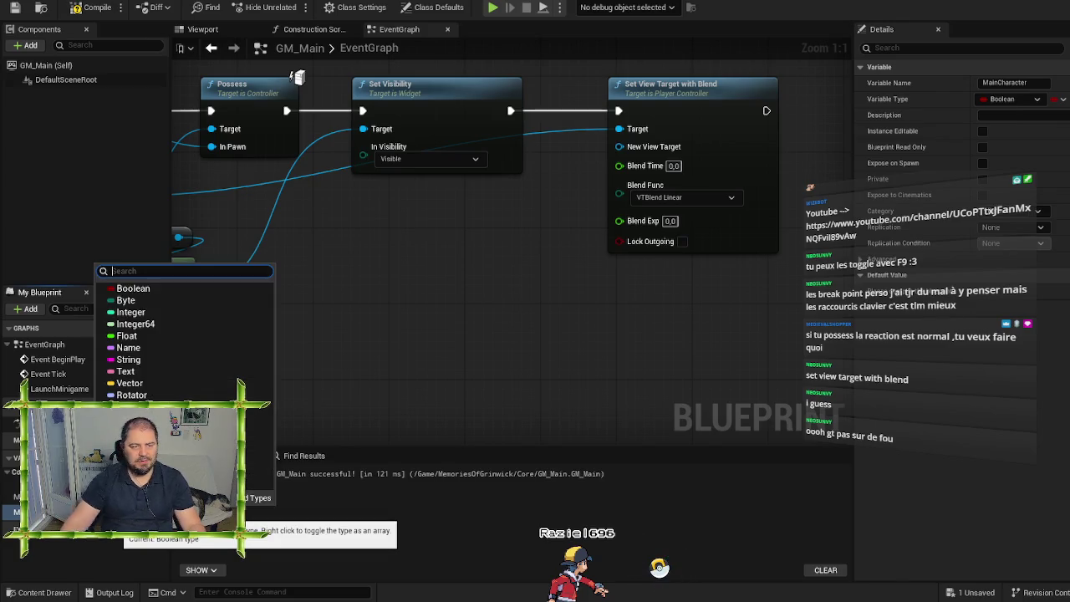
type("bp_max")
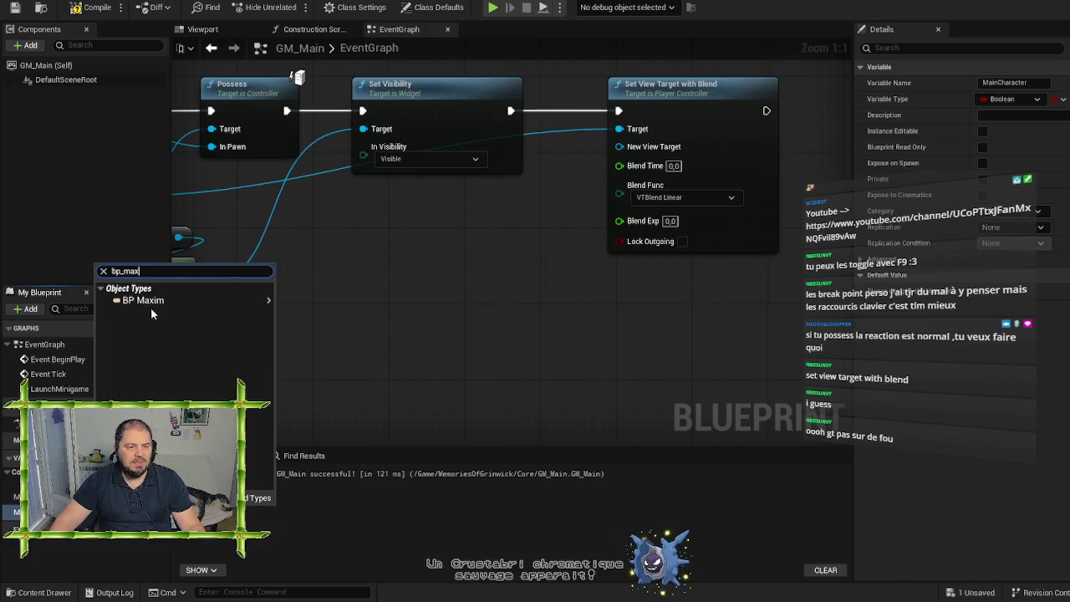
left_click(147, 301)
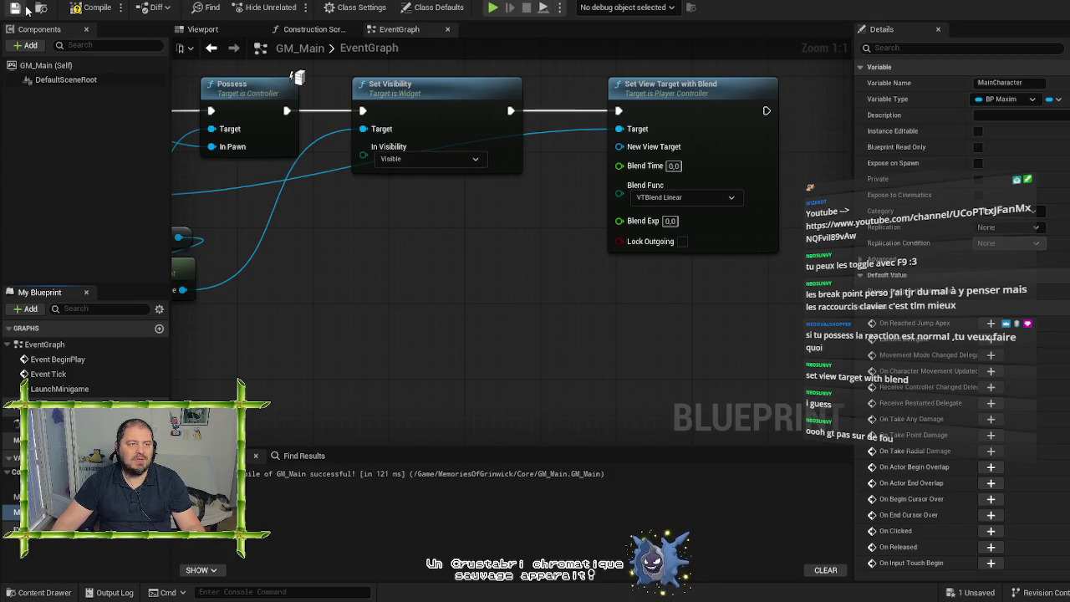
left_click(93, 7)
Step: Wire a Get MainCharacter node into New View Target of Set View Target with Blend, then save
mouse_move(50, 496)
left_mouse_down()
mouse_move(209, 418)
mouse_move(452, 242)
mouse_move(626, 167)
mouse_move(620, 147)
left_mouse_up()
left_click(512, 258)
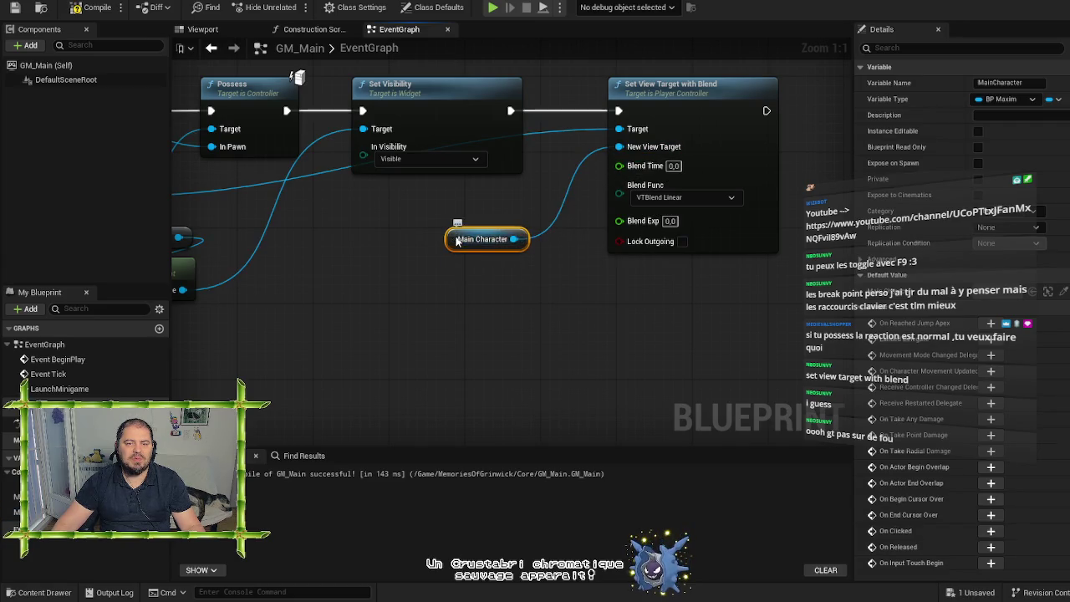
left_click_drag(460, 243, 544, 167)
left_click_drag(659, 93, 688, 93)
left_click(590, 244)
mouse_move(591, 243)
left_mouse_down()
mouse_move(982, 261)
mouse_move(819, 282)
left_mouse_up()
left_click_drag(749, 302, 398, 305)
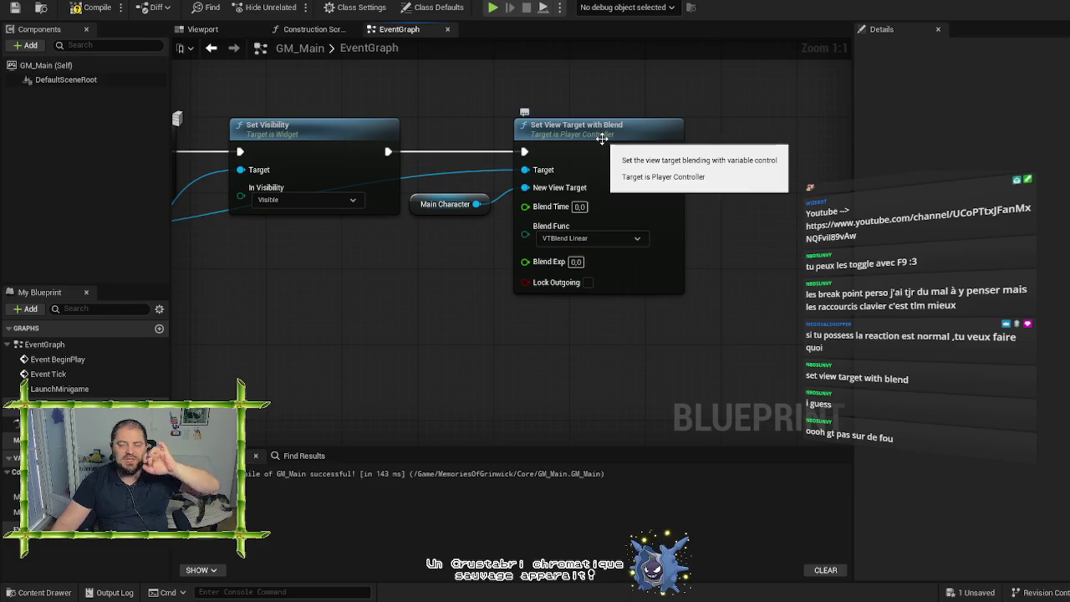
left_click(15, 7)
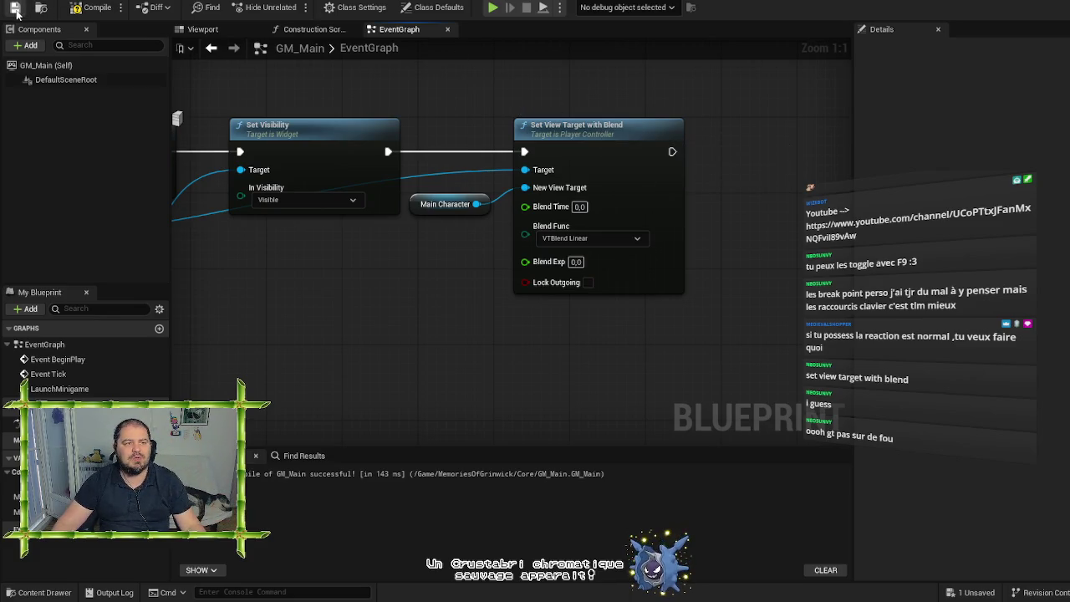
Step: Play the level, reach the yellow-cylinder Anniversary minigame via the laptop icon, then stop
left_click(85, 12)
key("alt+Tab")
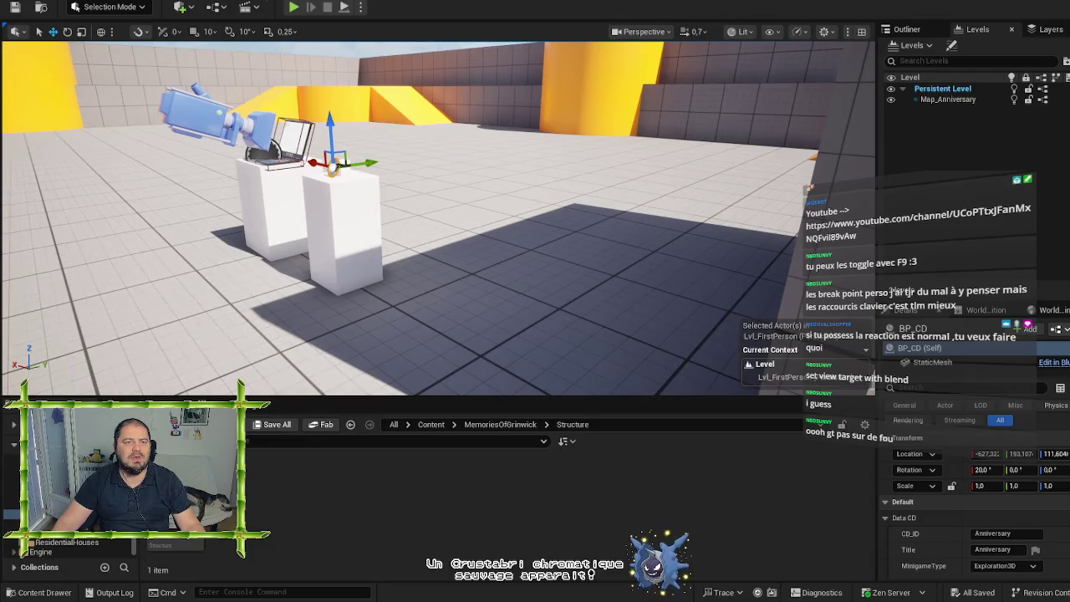
left_click(295, 8)
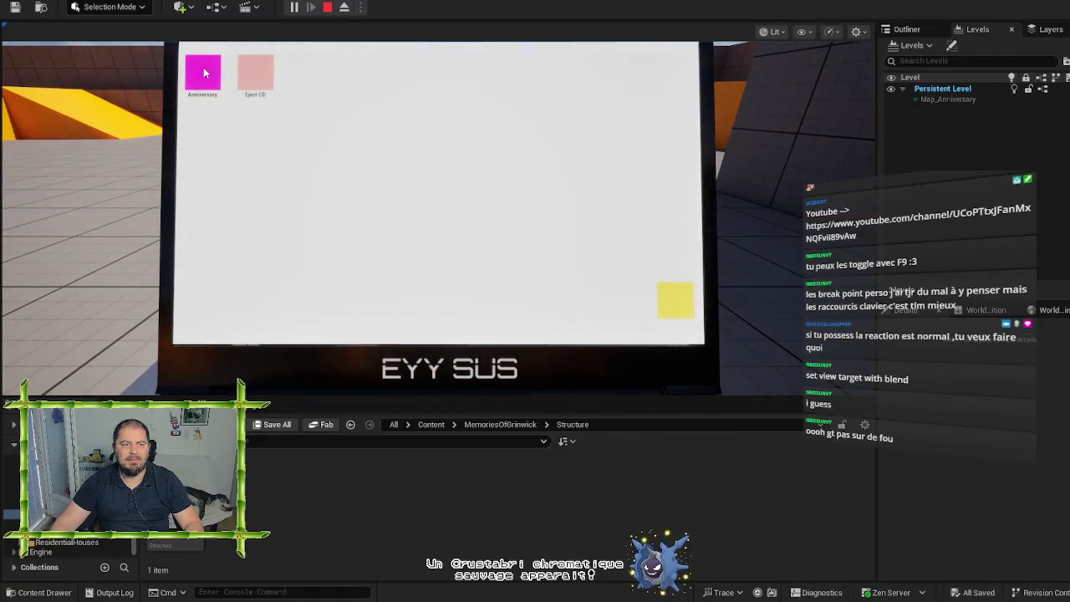
left_click(203, 70)
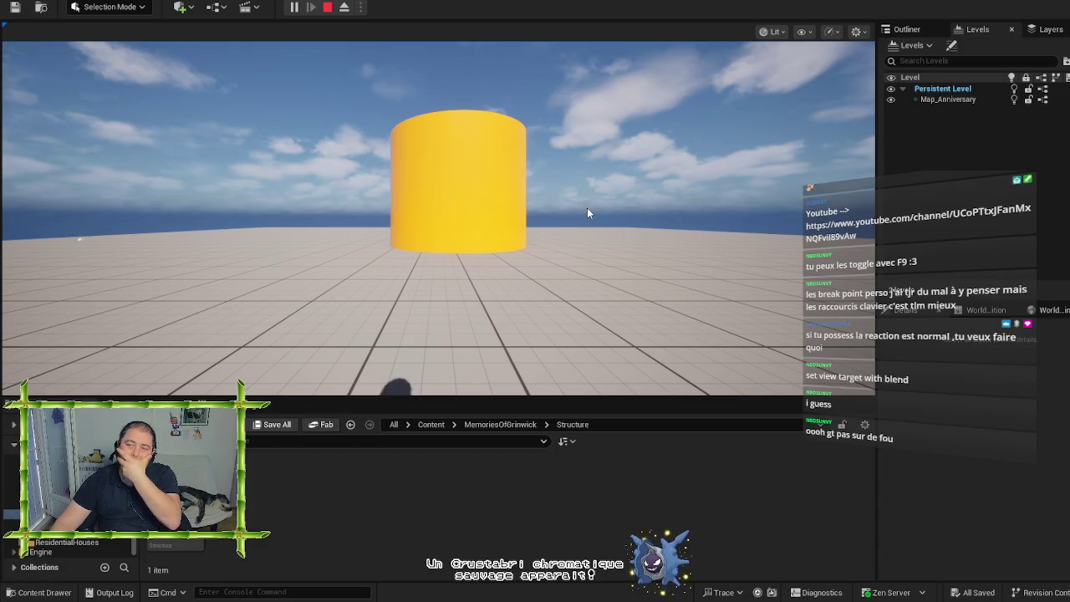
left_click(330, 9)
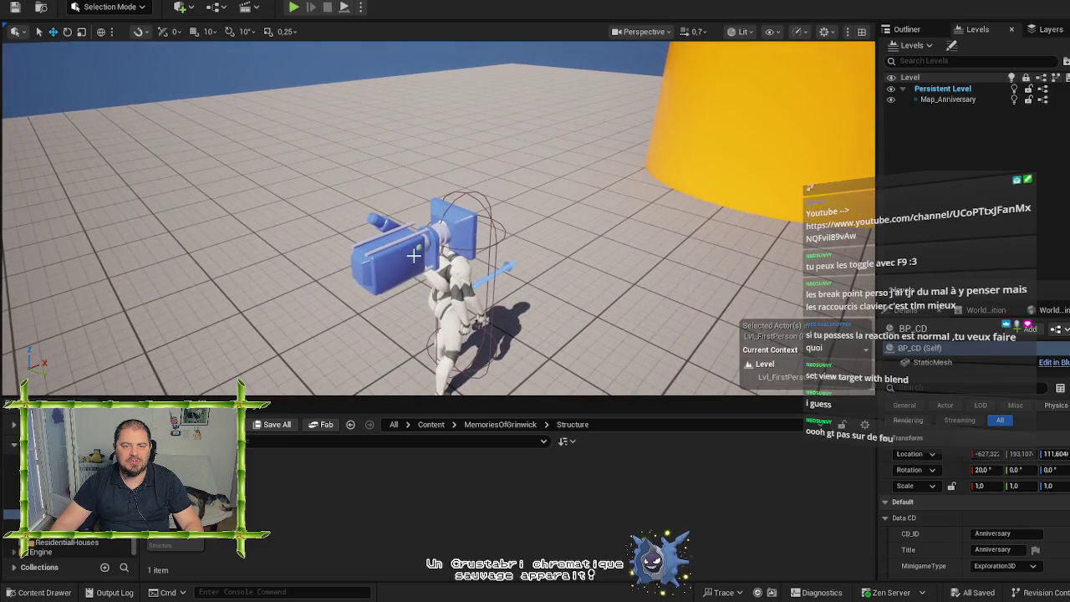
Step: Open BP_FirstPersonCharacter from the selected character and view its capsule, mesh and FirstPersonCamera in 3D
left_click(404, 262)
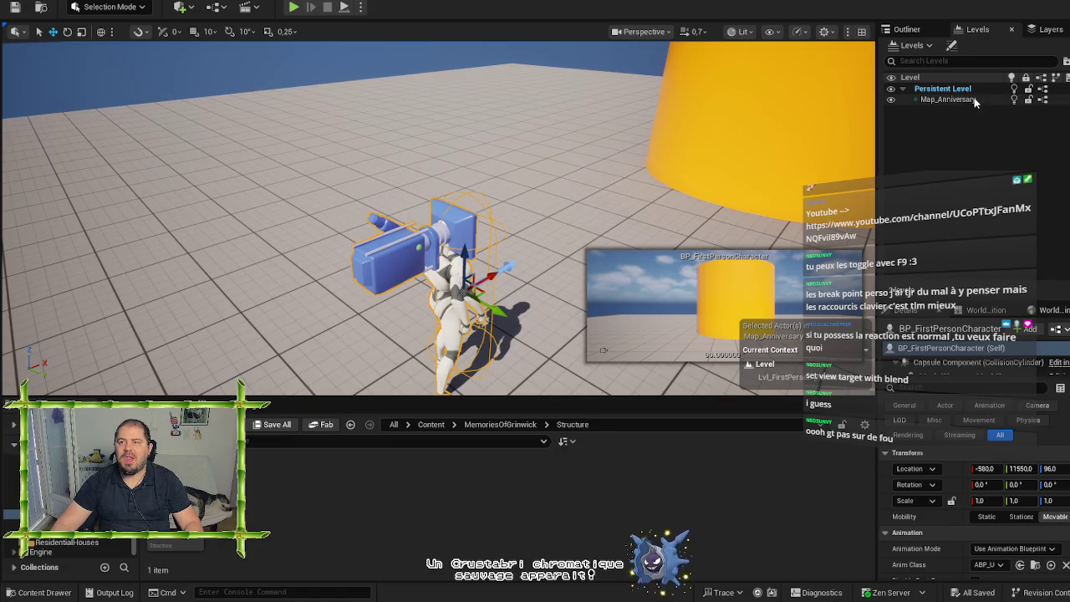
left_click(907, 29)
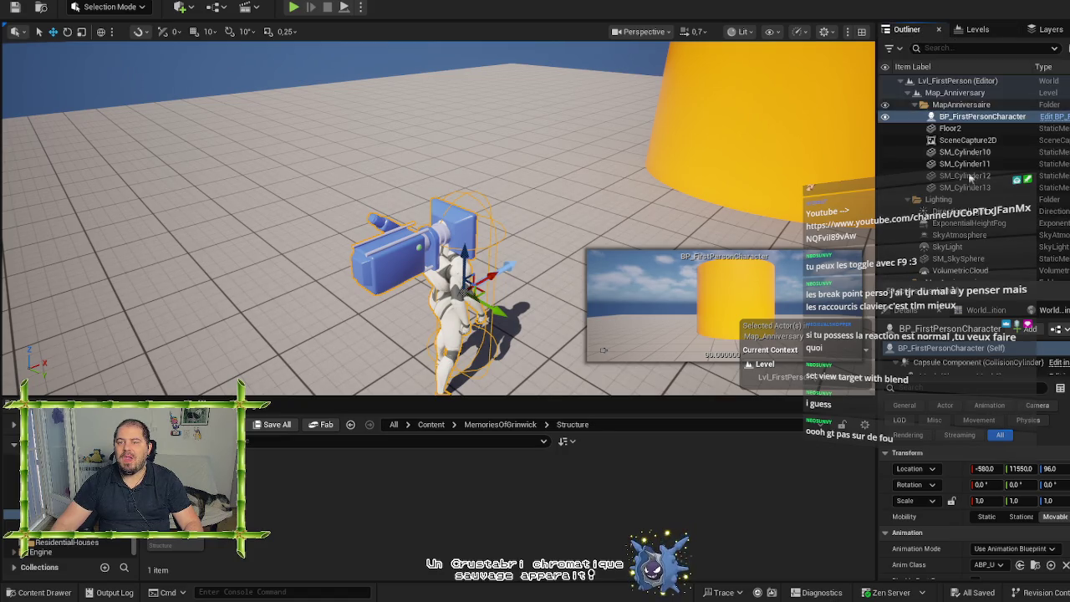
left_click(1065, 121)
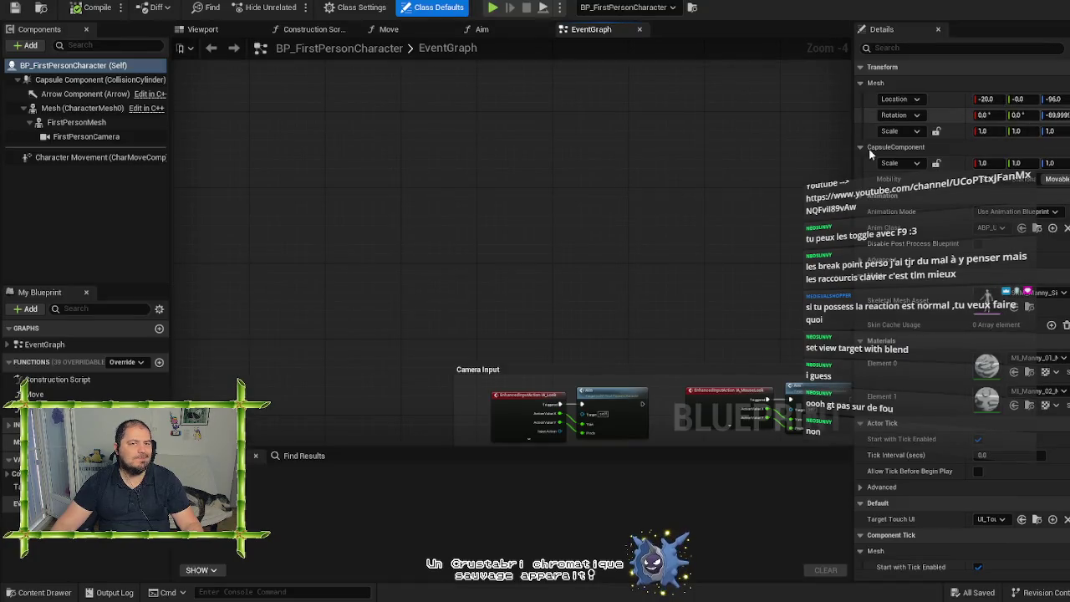
left_click(208, 31)
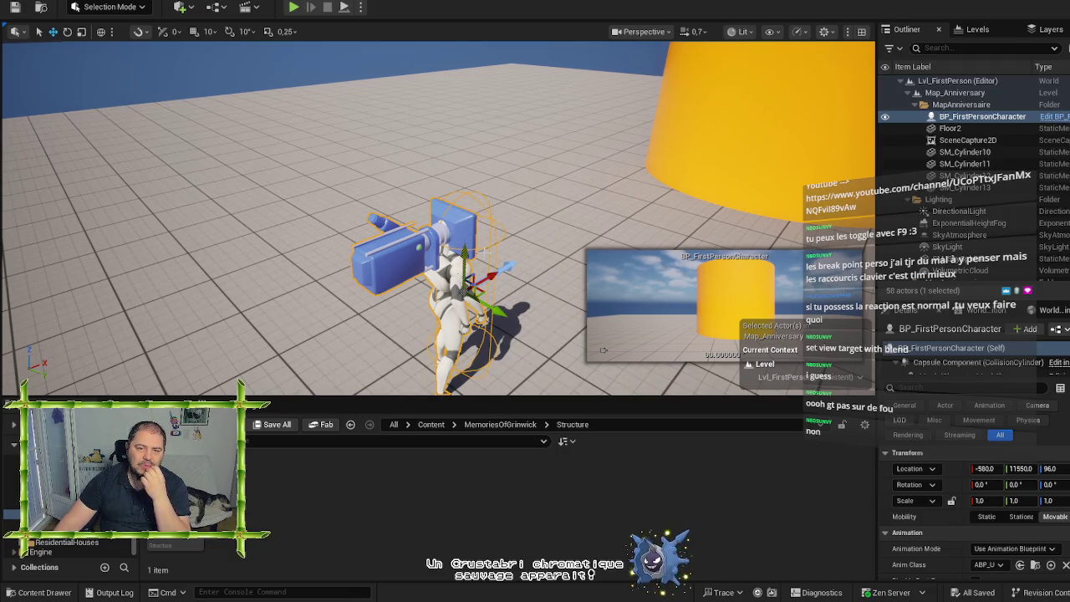
scroll(467, 265, "down", 10)
scroll(466, 266, "up", 8)
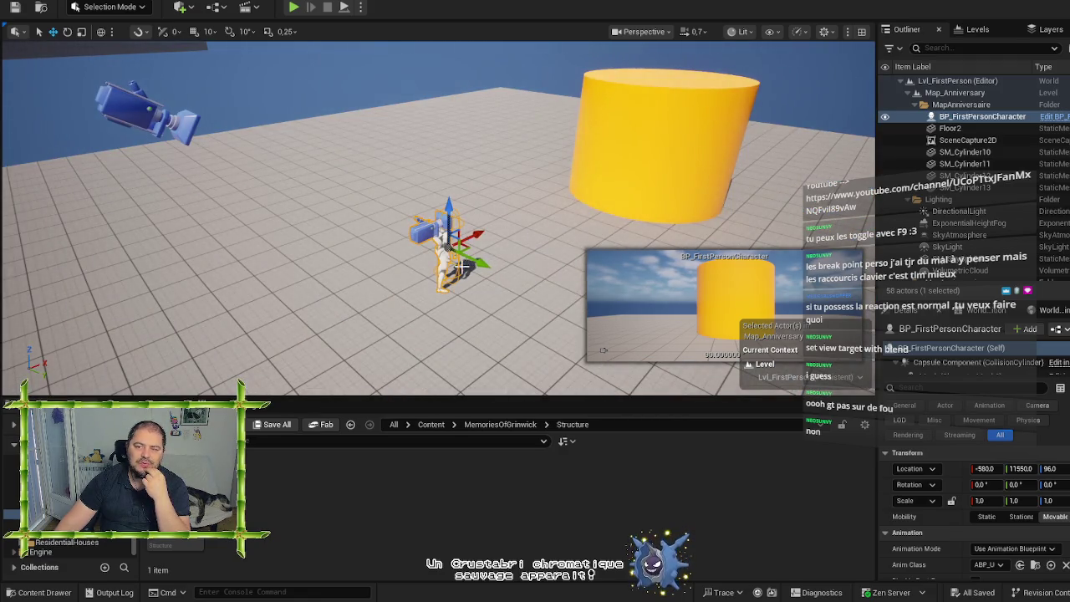
scroll(439, 217, "down", 5)
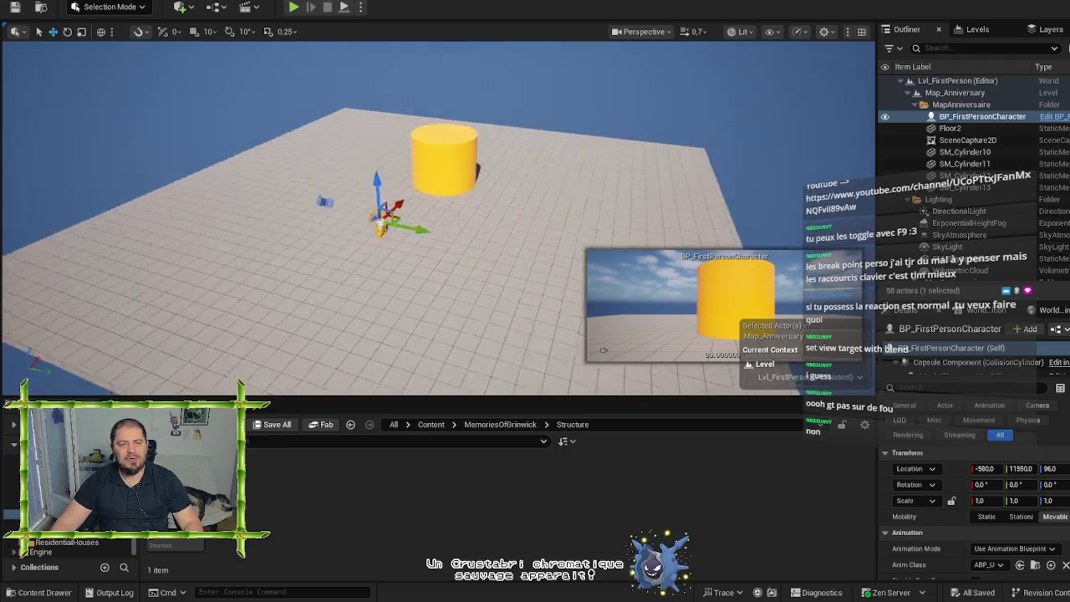
mouse_move(438, 218)
left_mouse_down()
mouse_move(518, 209)
mouse_move(494, 199)
mouse_move(485, 172)
mouse_move(469, 166)
left_mouse_up()
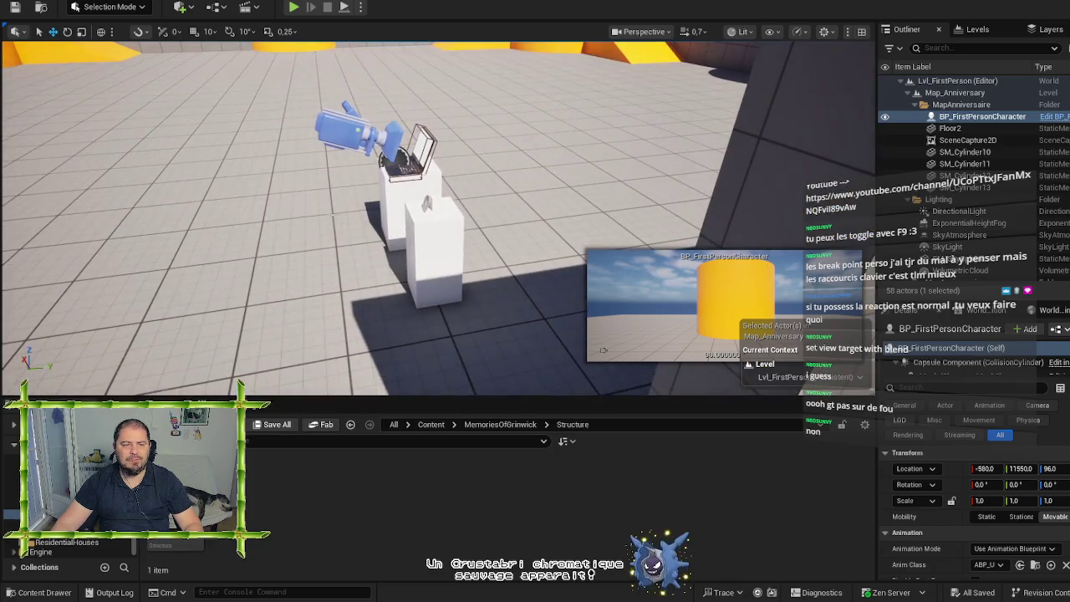
scroll(458, 226, "down", 10)
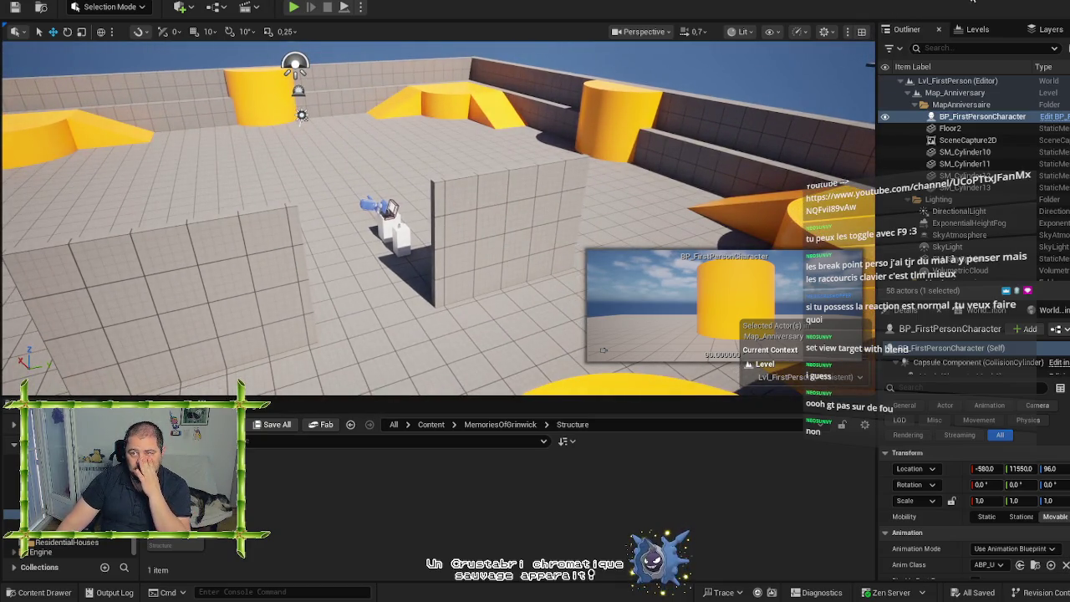
key("alt+Tab")
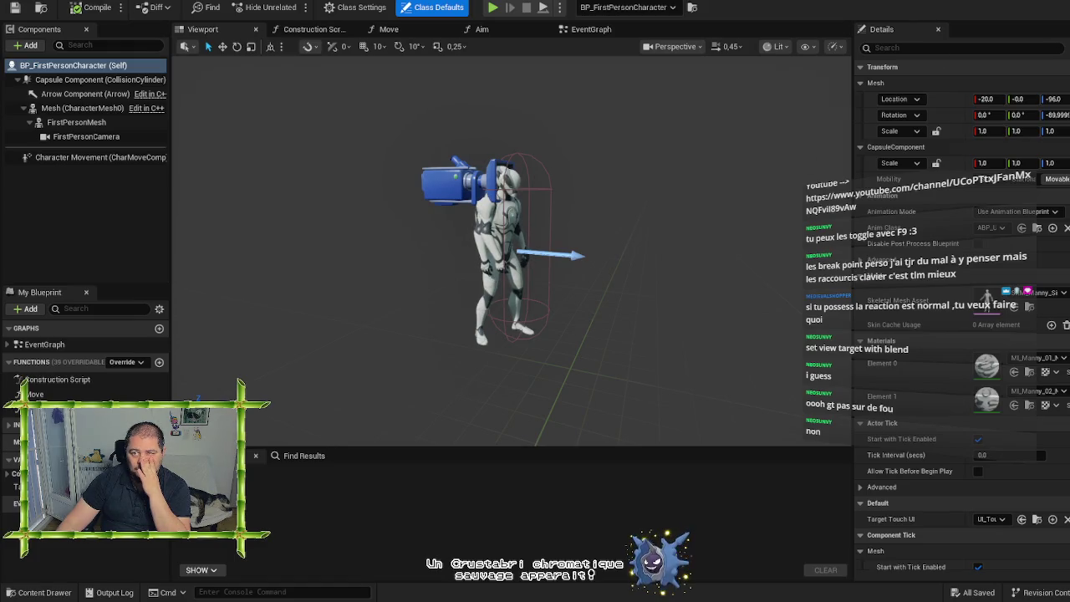
Step: Change GM_Main's MainCharacter from BP Maxim to an Actor Object Reference and compile
key("alt+Tab")
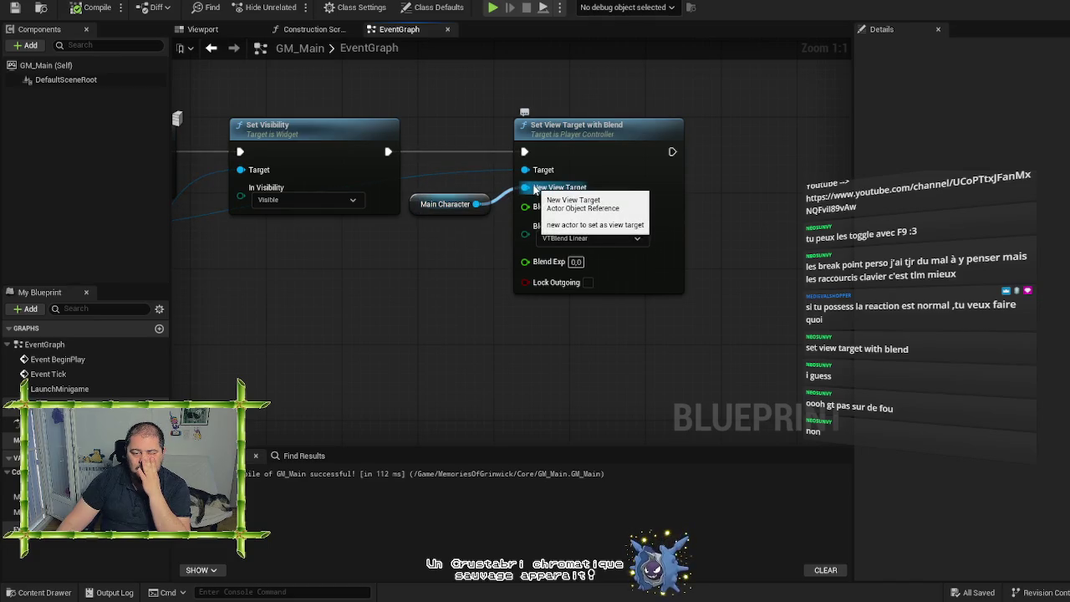
left_click(12, 512)
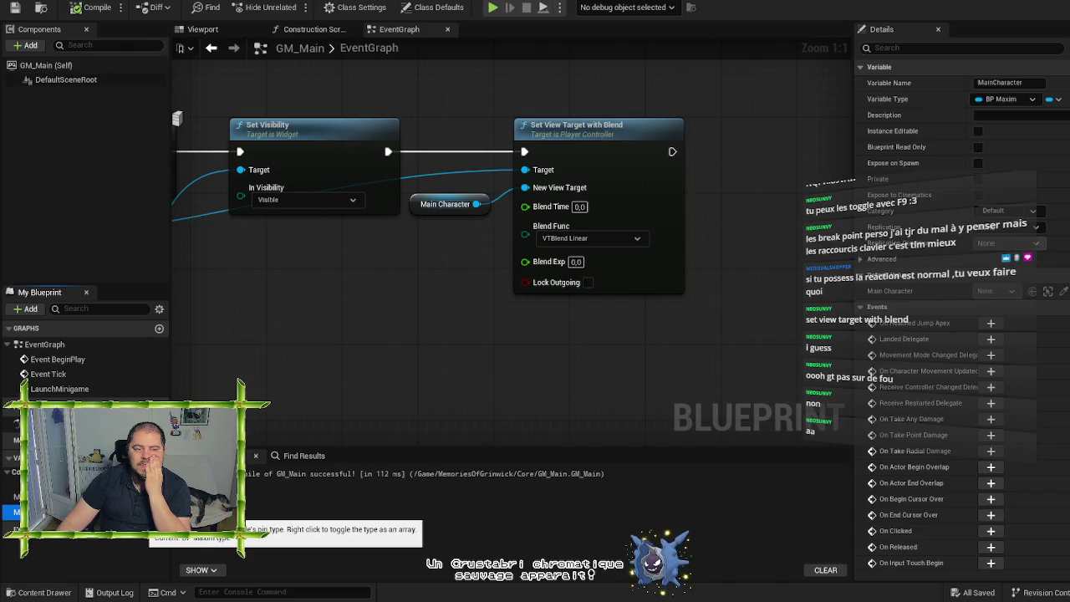
left_click(149, 512)
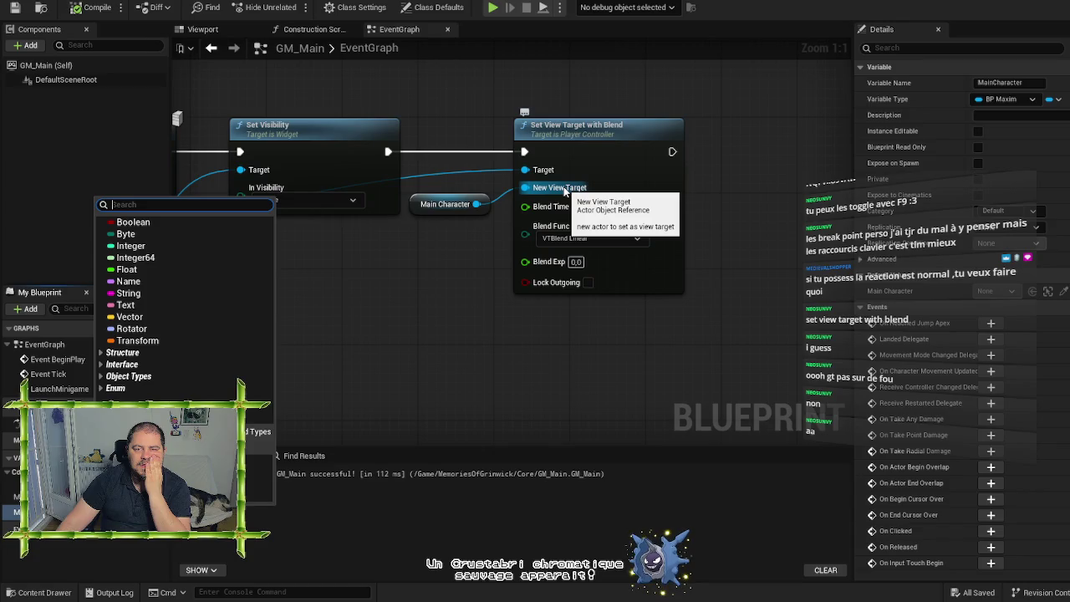
type("acto")
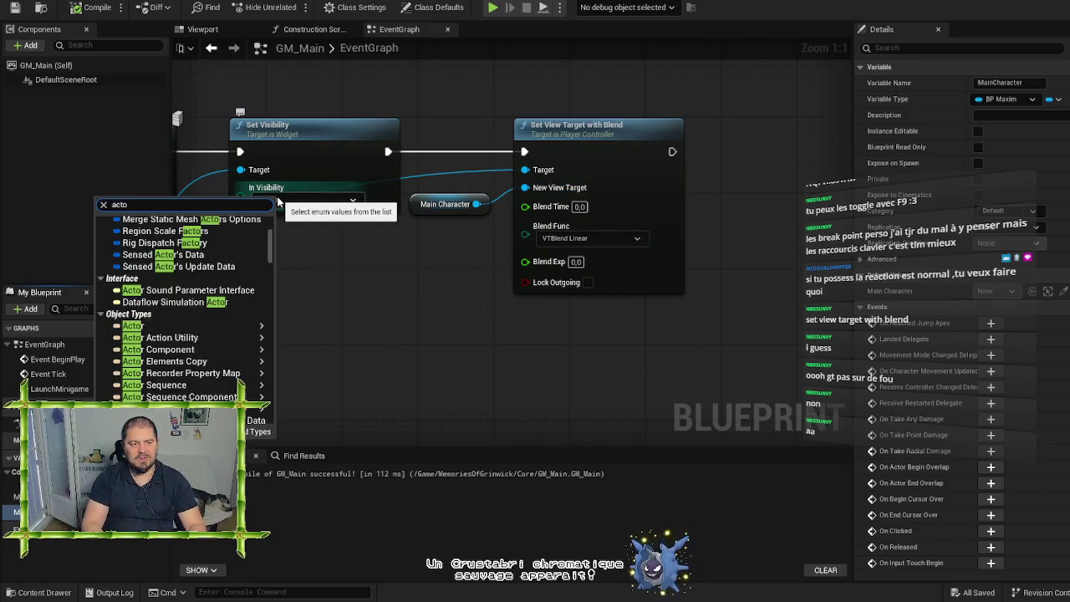
key("BackSpace")
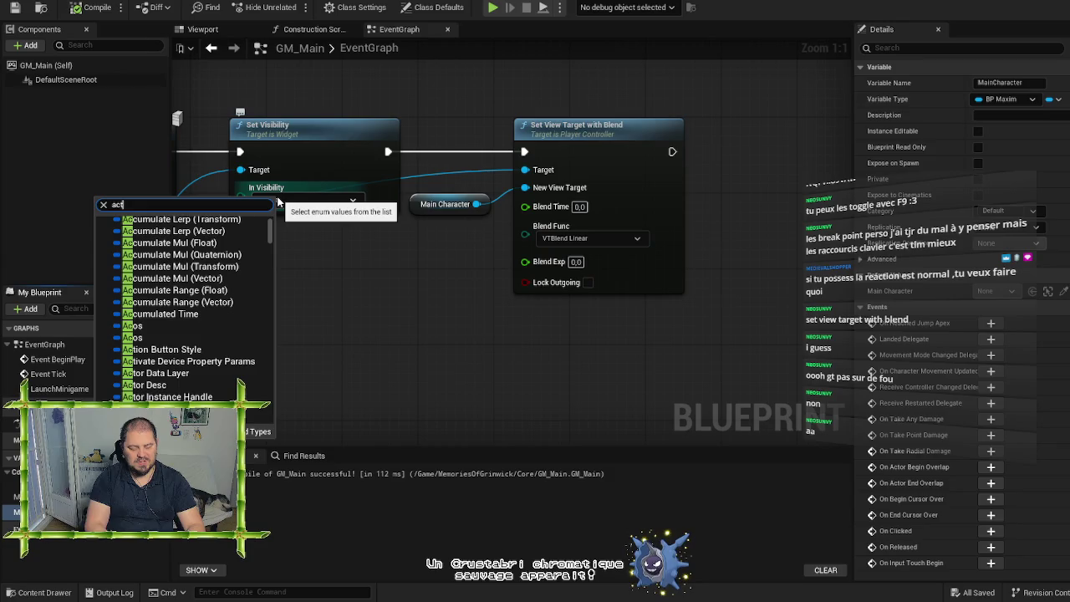
type("tor")
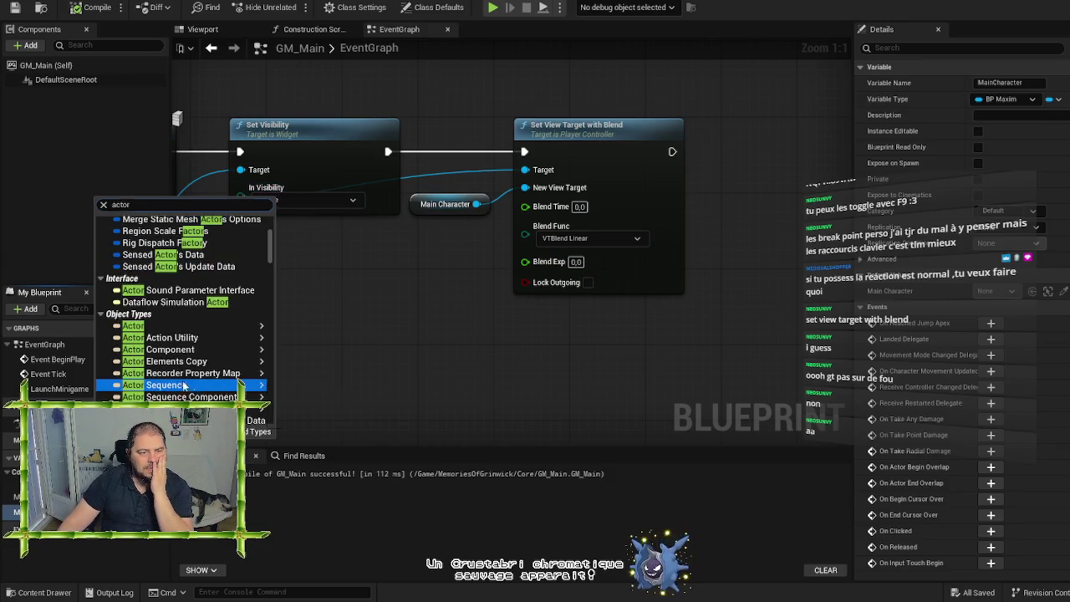
left_click(187, 331)
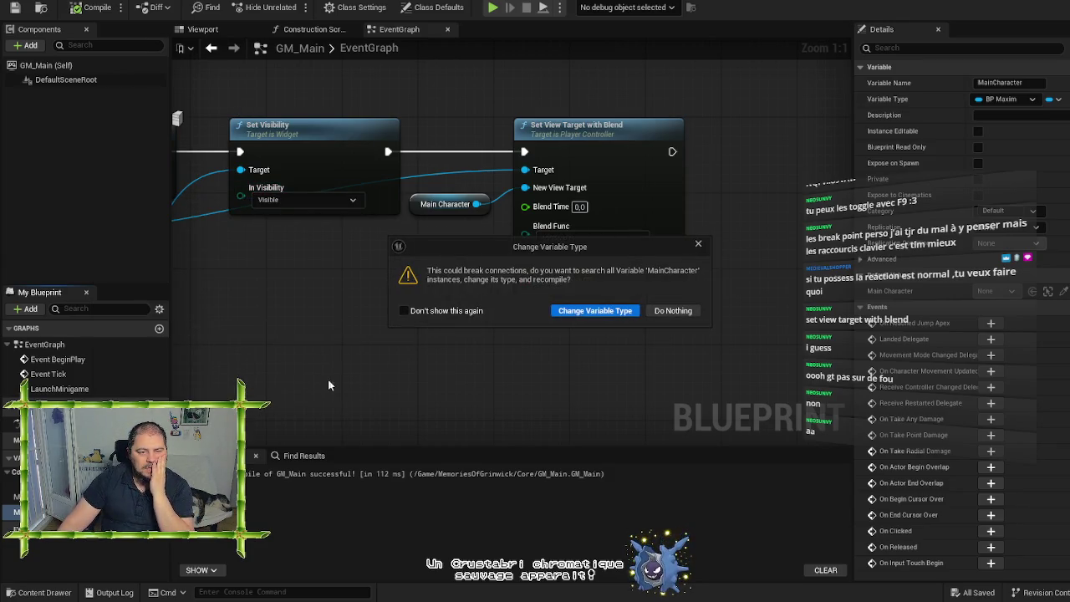
left_click(592, 310)
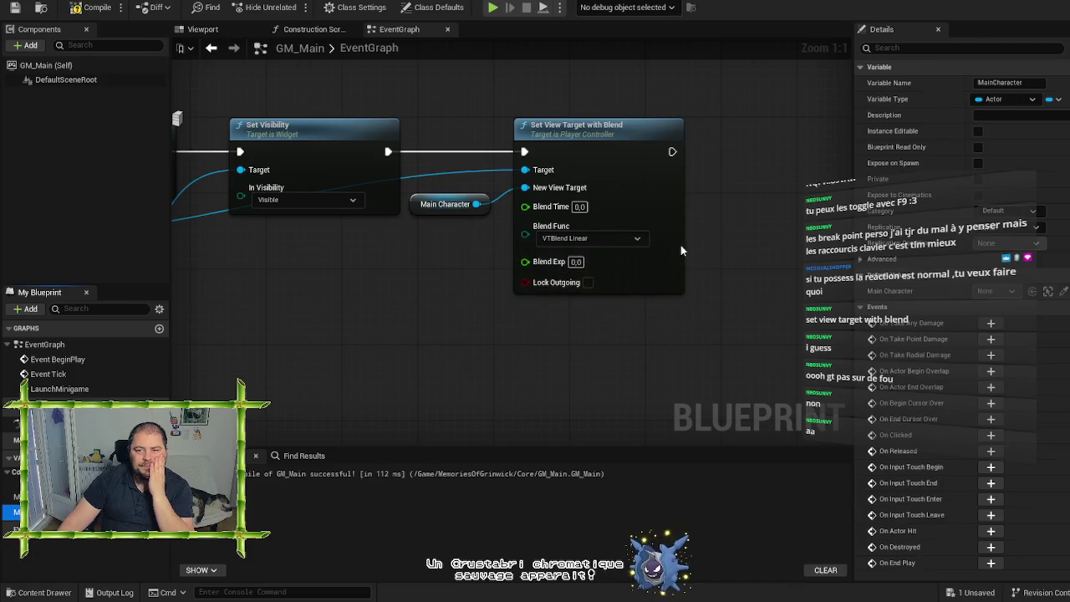
left_click(92, 6)
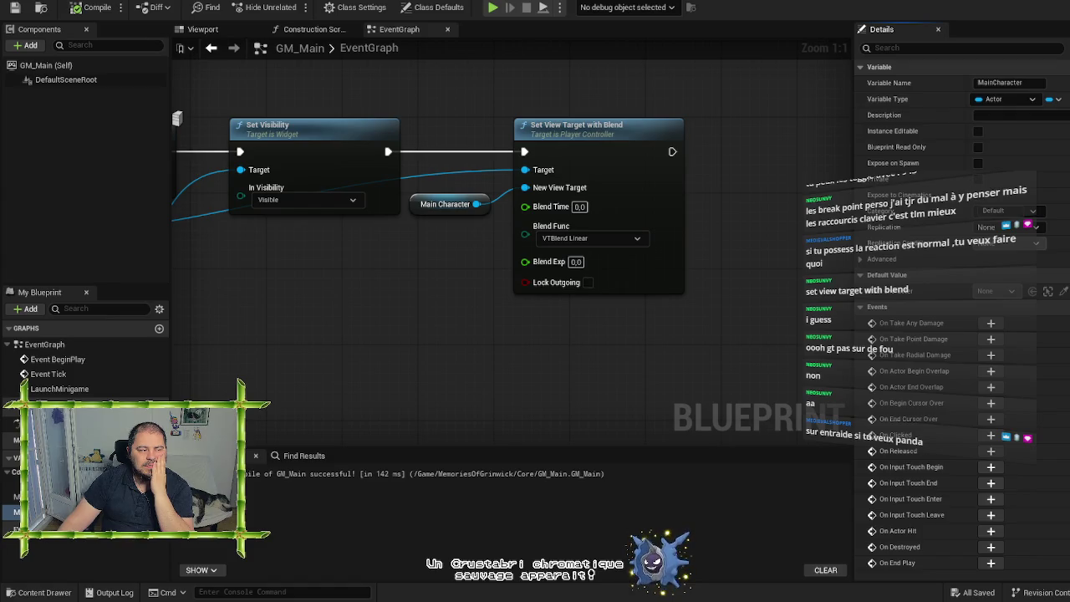
left_click(159, 461)
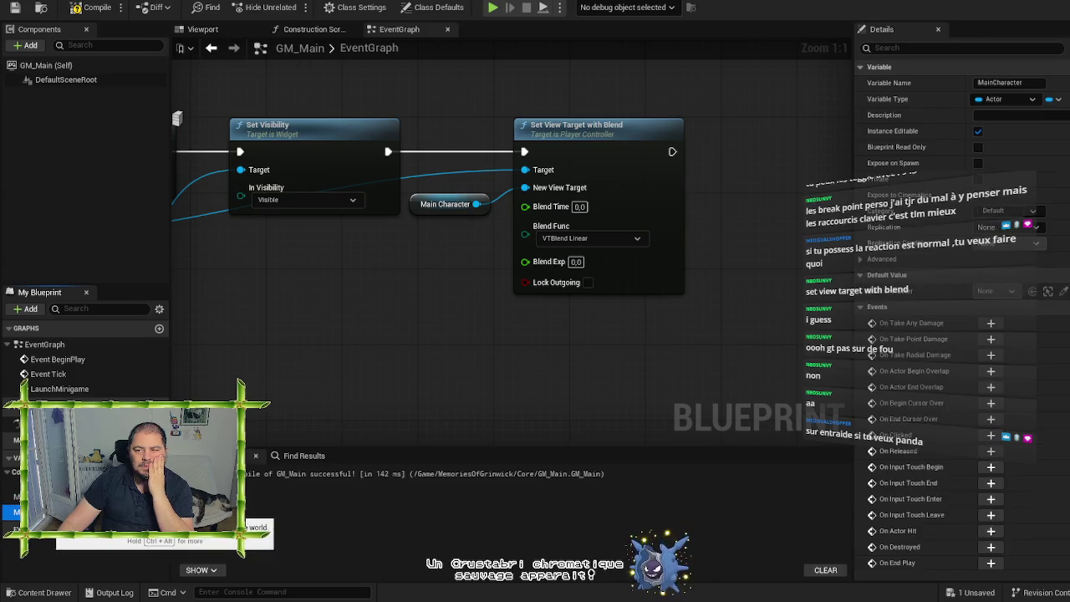
left_click(77, 10)
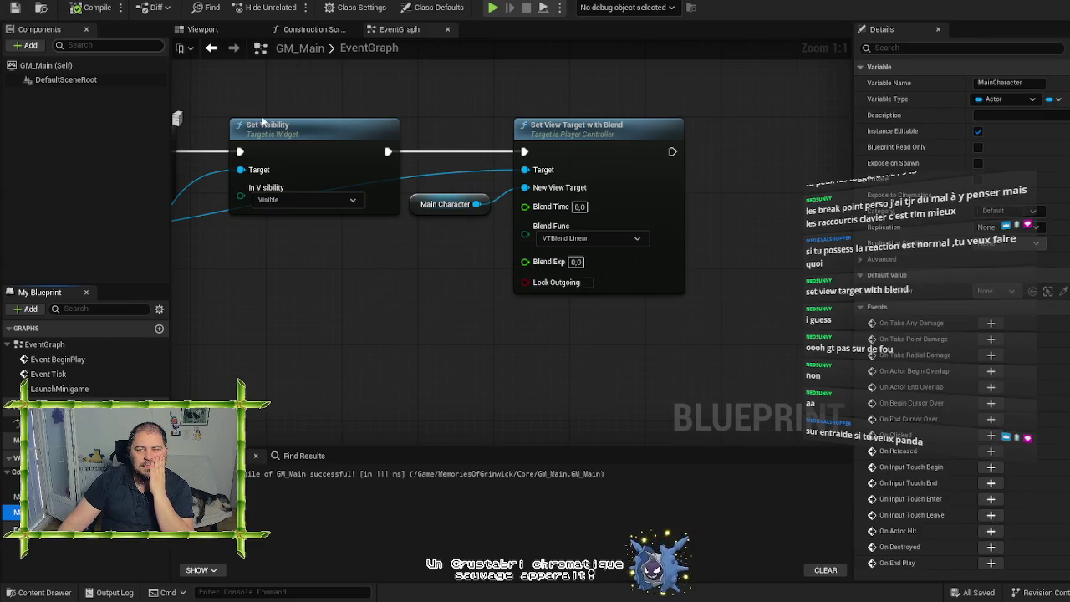
left_click(421, 204)
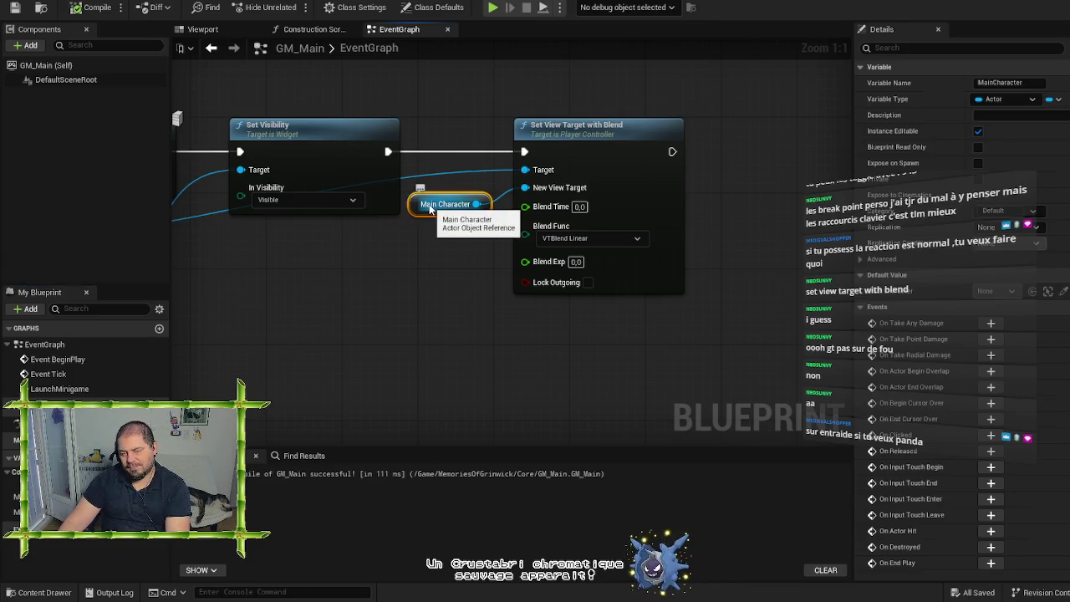
key("Delete")
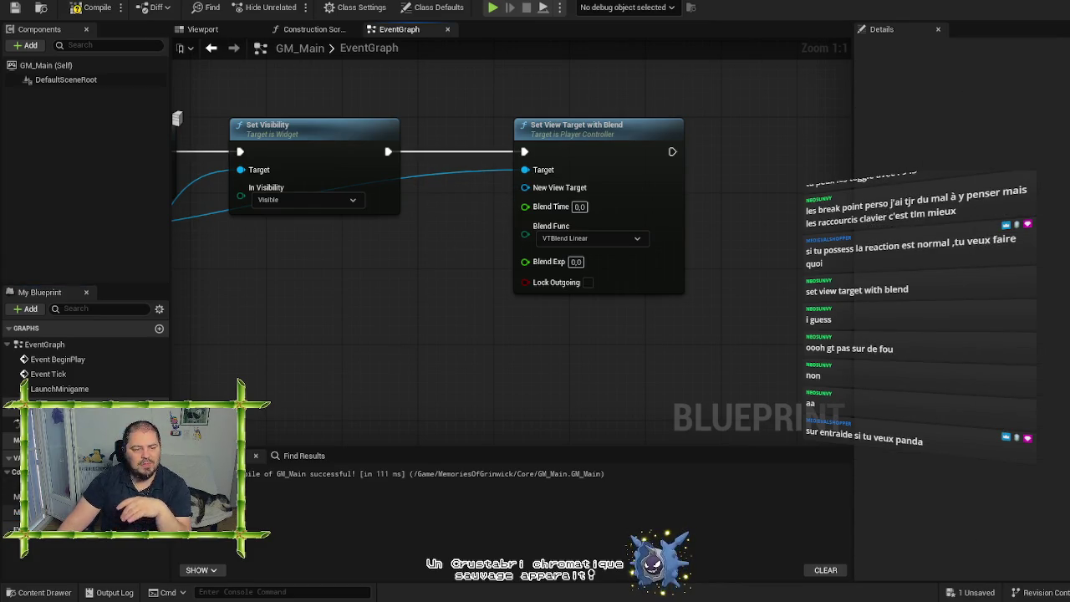
left_click(33, 511)
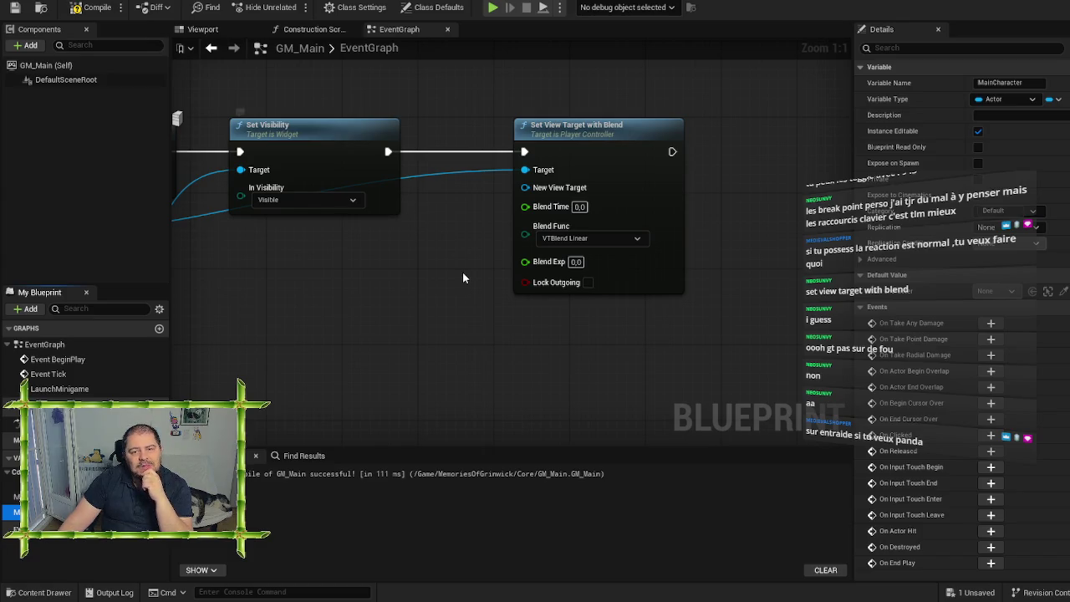
left_click_drag(462, 272, 496, 297)
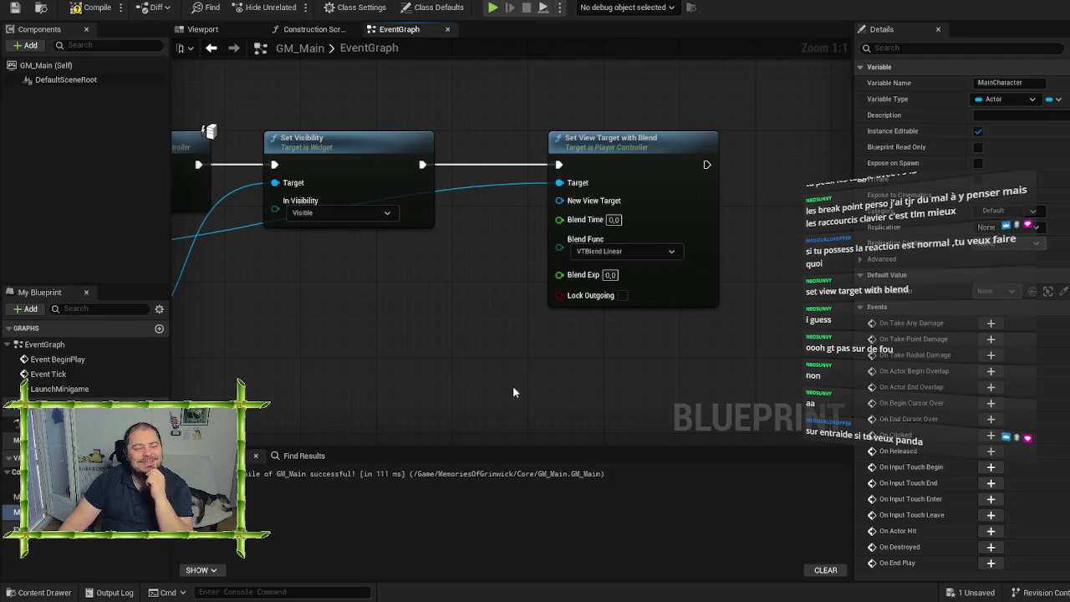
left_click(979, 163)
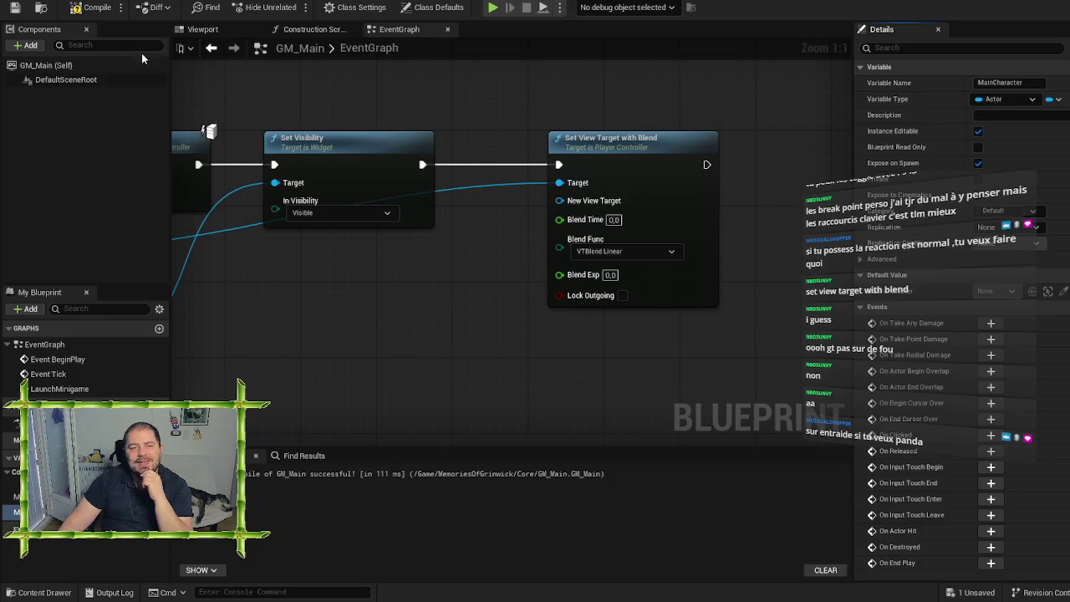
left_click(15, 7)
left_click(92, 9)
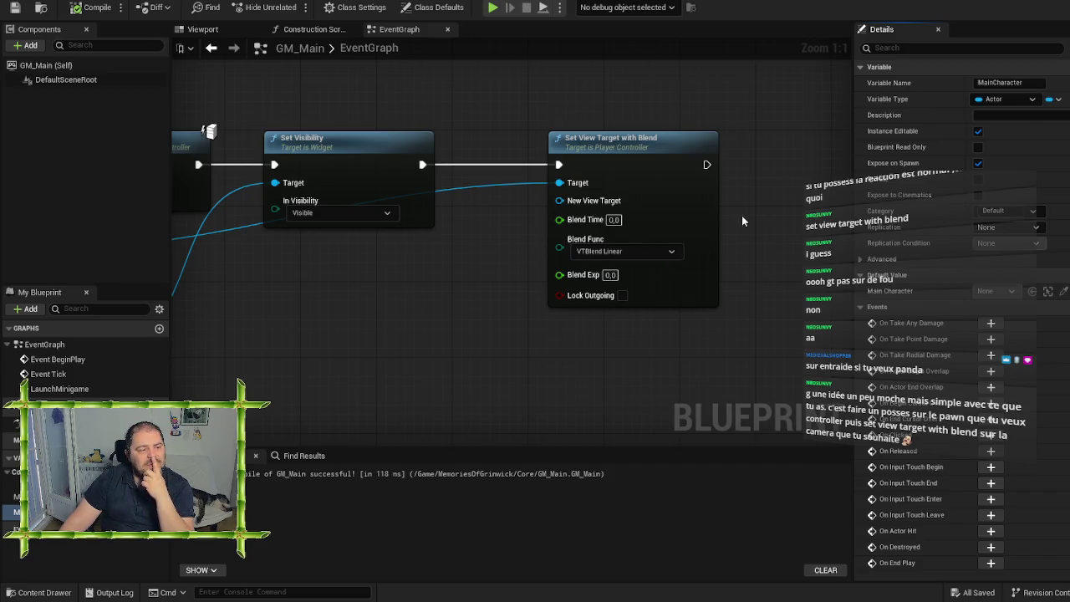
left_click(405, 354)
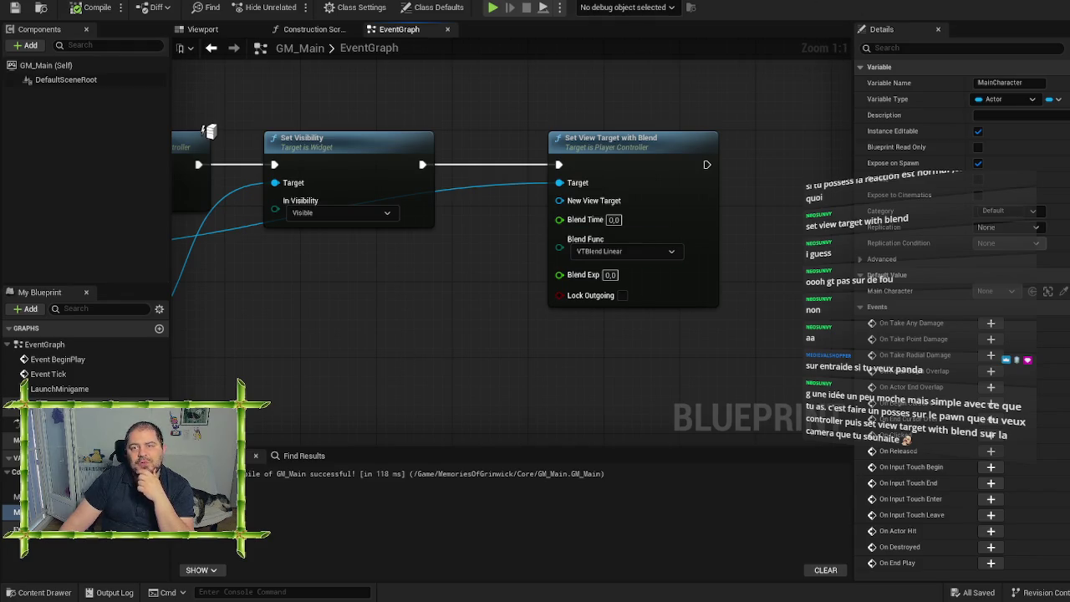
left_click_drag(209, 131, 670, 125)
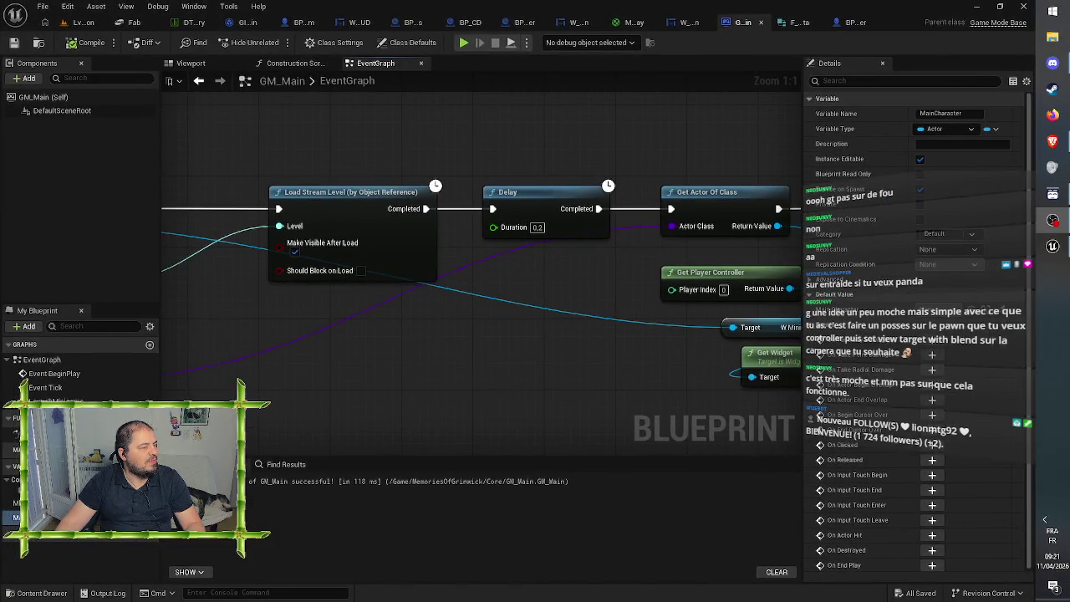
Step: Dismiss the stray taskbar menu and bring up the W_PCScreen widget's Graph view
right_click(1056, 333)
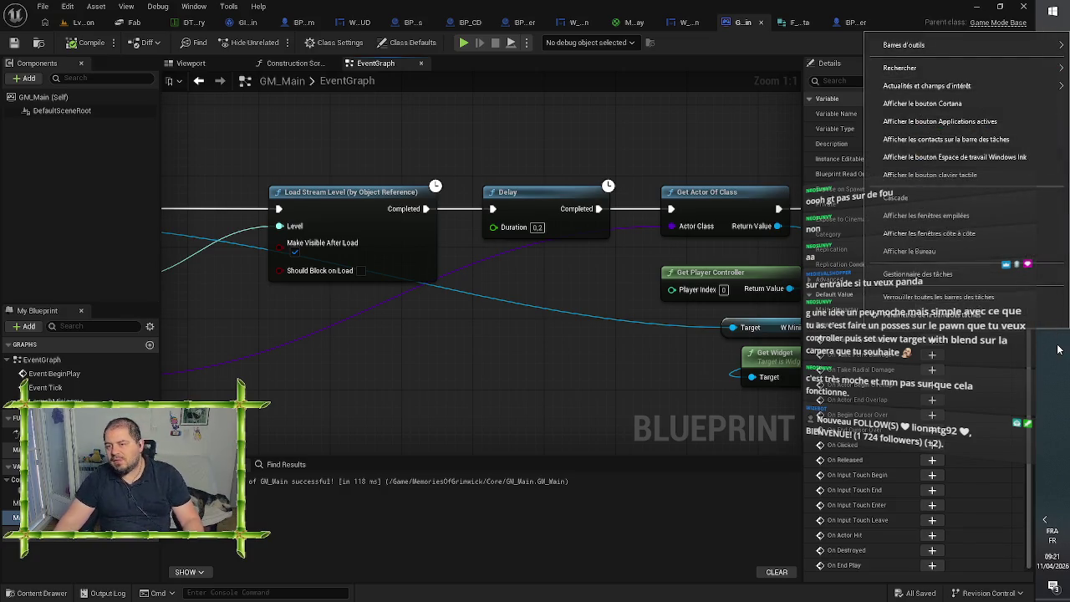
left_click(1058, 350)
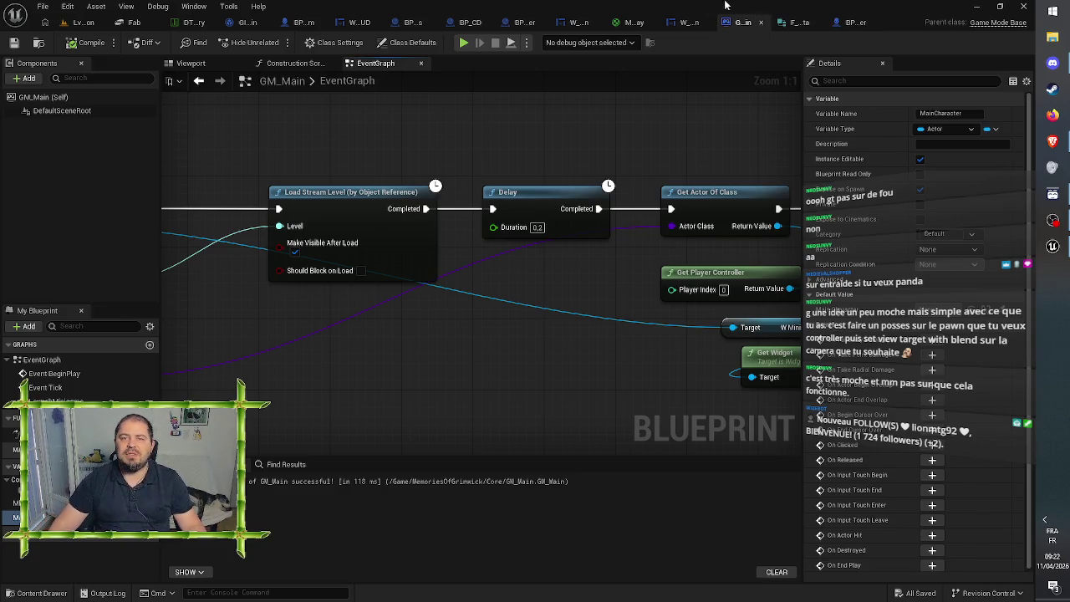
left_click(571, 24)
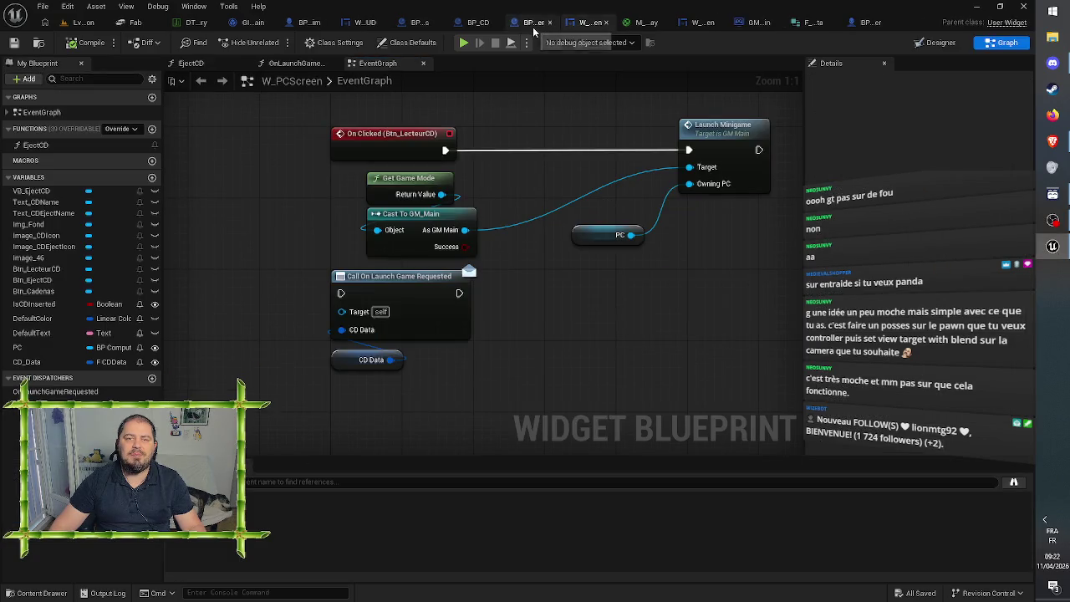
Step: In BP_Computer, add Set Main Character from the GM Main cast, chained after SET Minigame Data
left_click(534, 25)
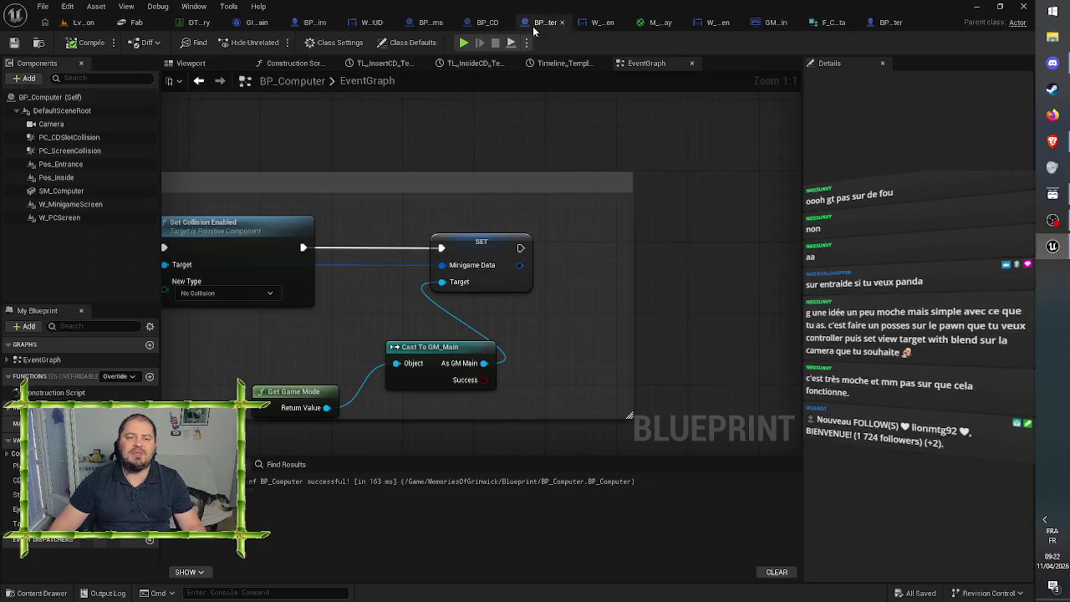
right_click(551, 338)
left_click(541, 378)
left_click_drag(483, 363, 546, 306)
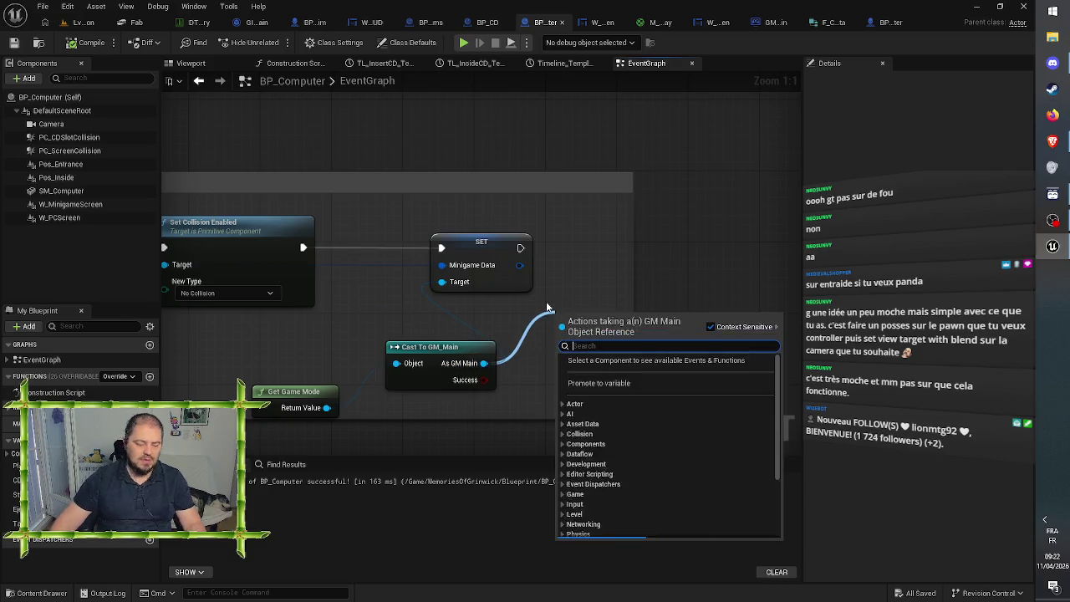
type("set")
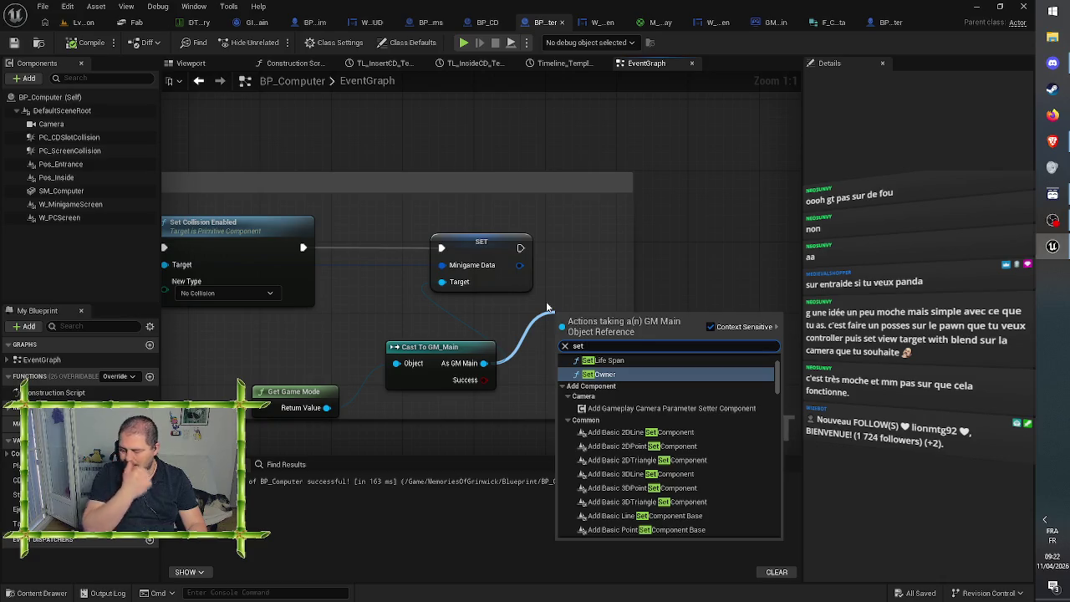
type(" main")
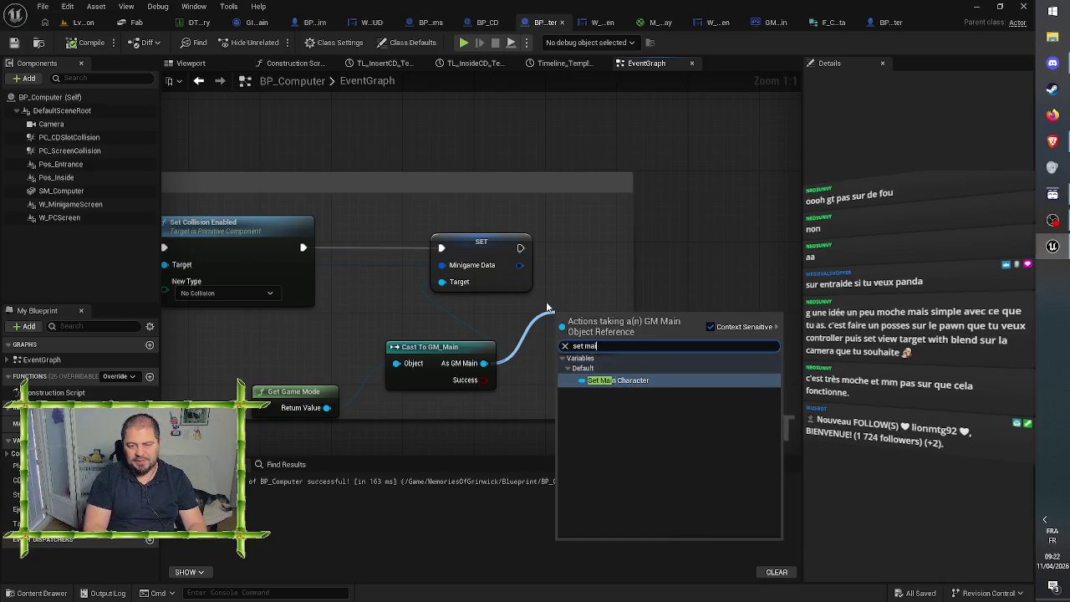
key("Return")
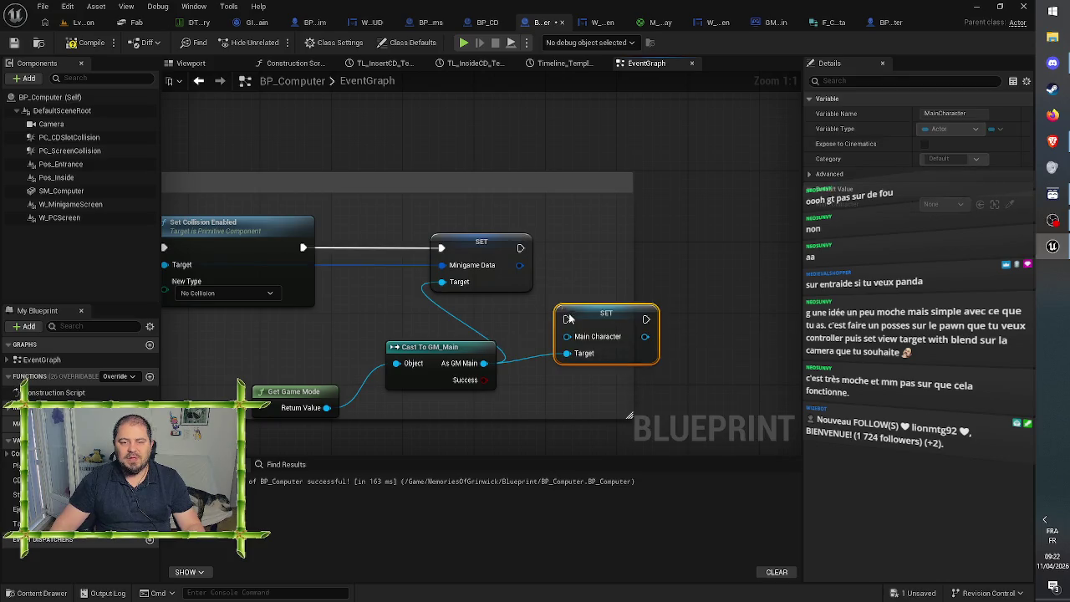
left_click_drag(566, 319, 520, 247)
mouse_move(597, 304)
left_mouse_down()
mouse_move(597, 235)
mouse_move(556, 246)
left_mouse_up()
left_click(502, 242, "ctrl")
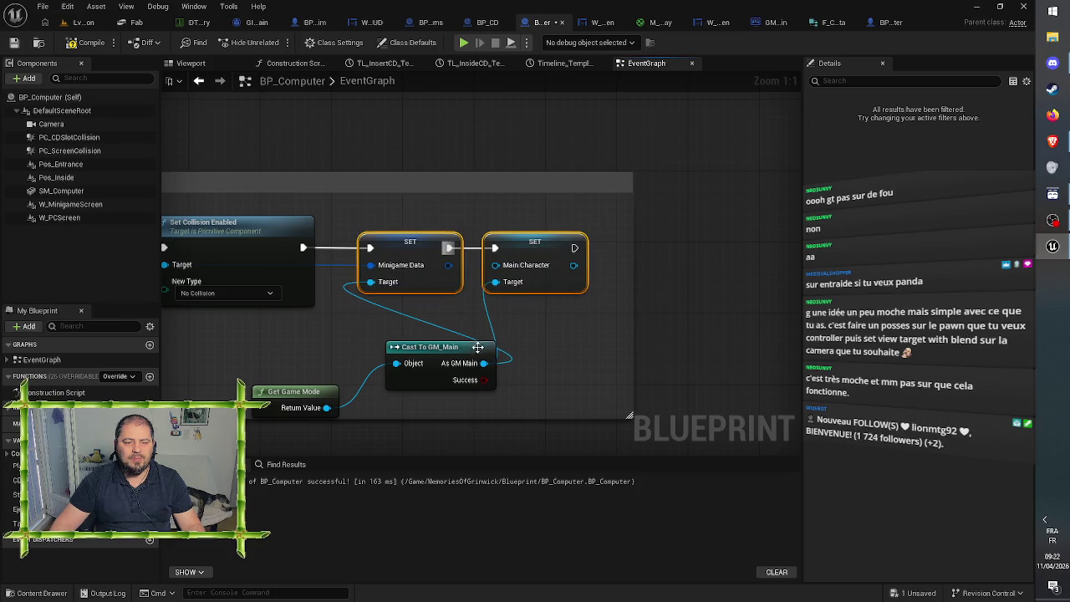
left_click_drag(463, 348, 322, 346)
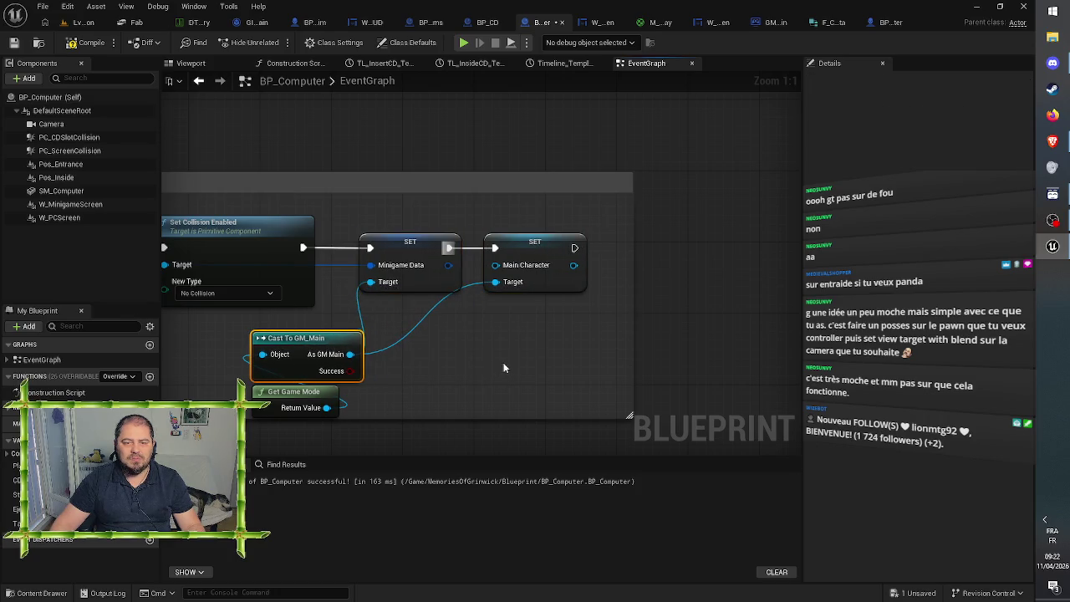
Step: Feed a Get Player Pawn node into Main Character and compile BP_Computer
right_click(505, 366)
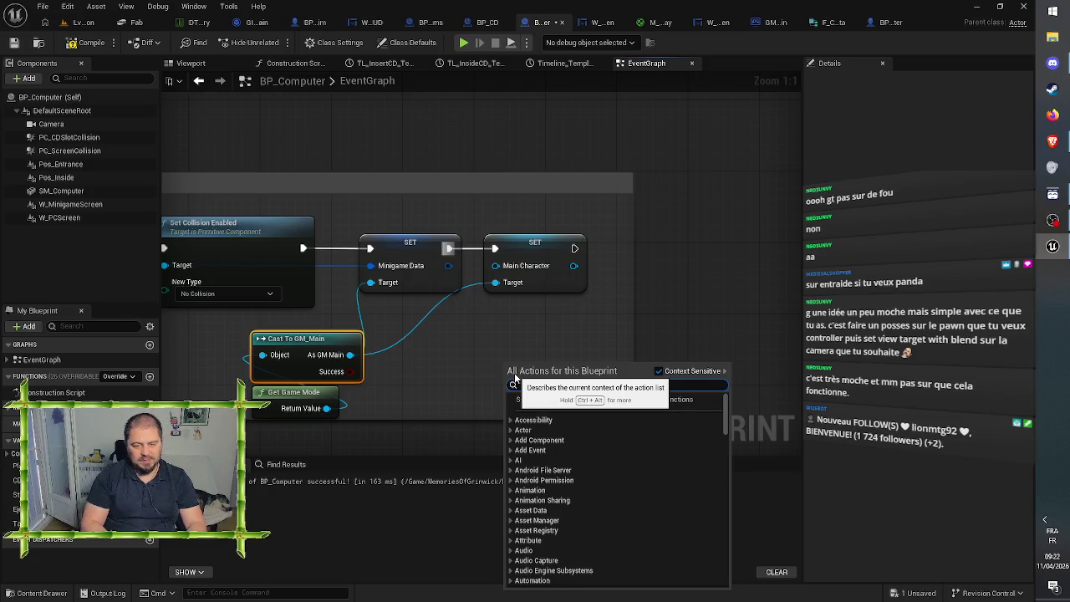
type("get player")
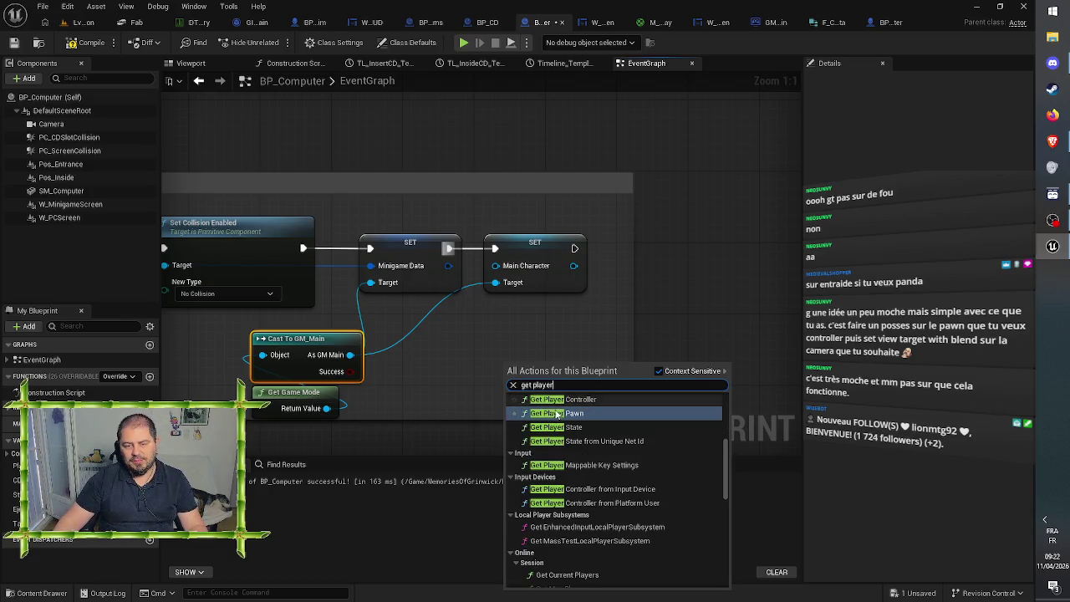
left_click(558, 413)
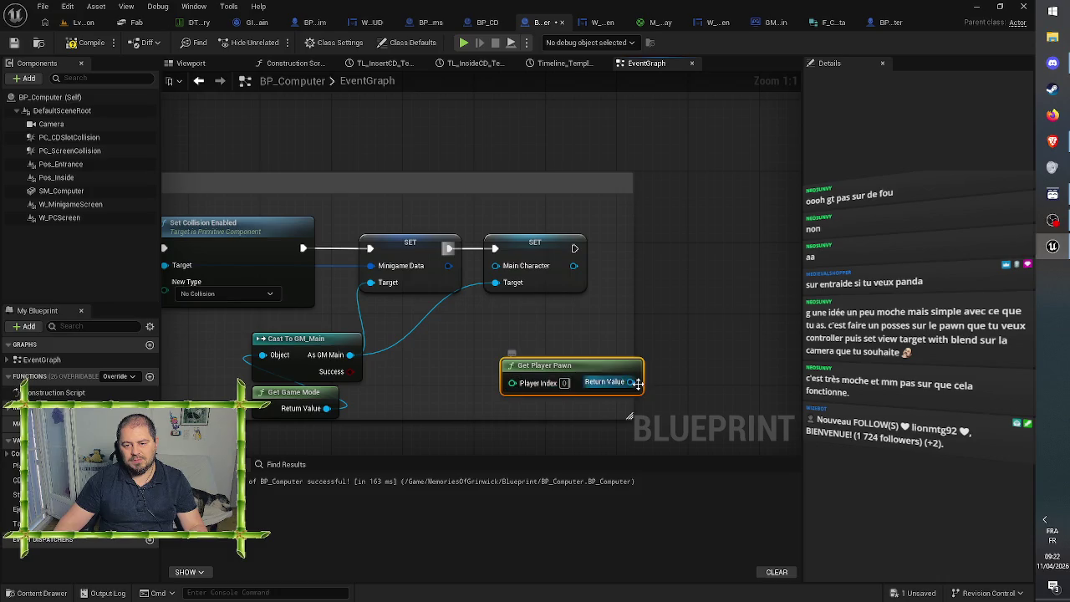
mouse_move(634, 390)
left_mouse_down()
mouse_move(561, 356)
mouse_move(540, 375)
mouse_move(544, 356)
mouse_move(495, 282)
left_mouse_up()
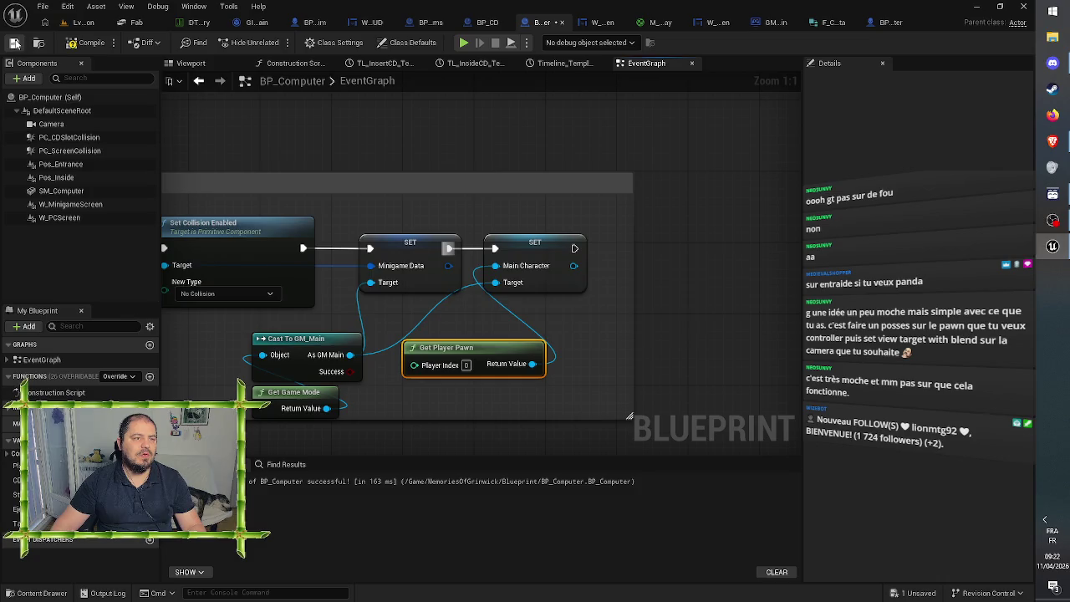
left_click(92, 42)
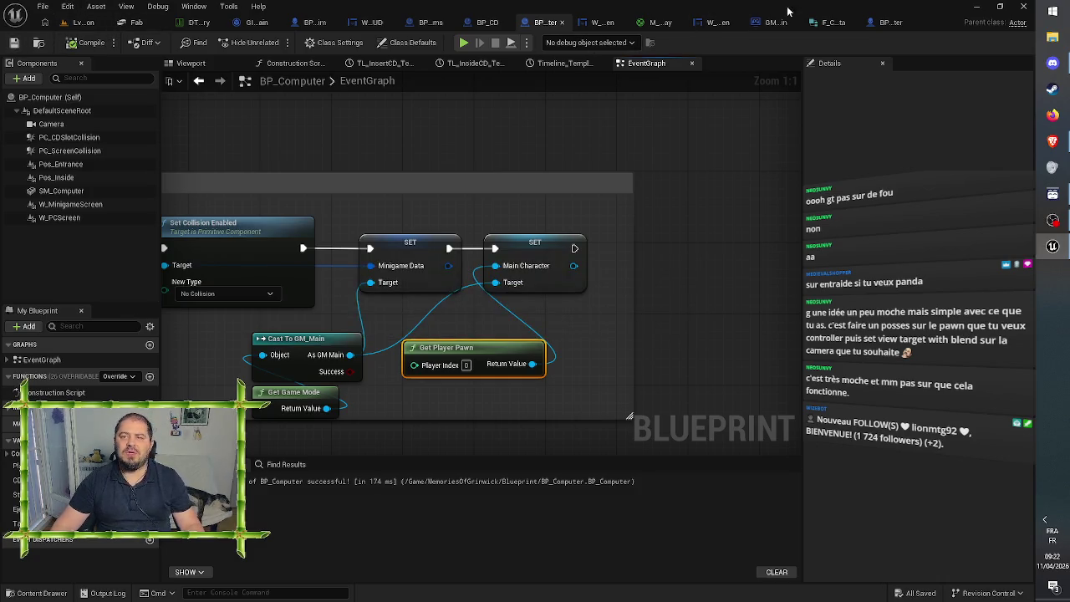
left_click(892, 23)
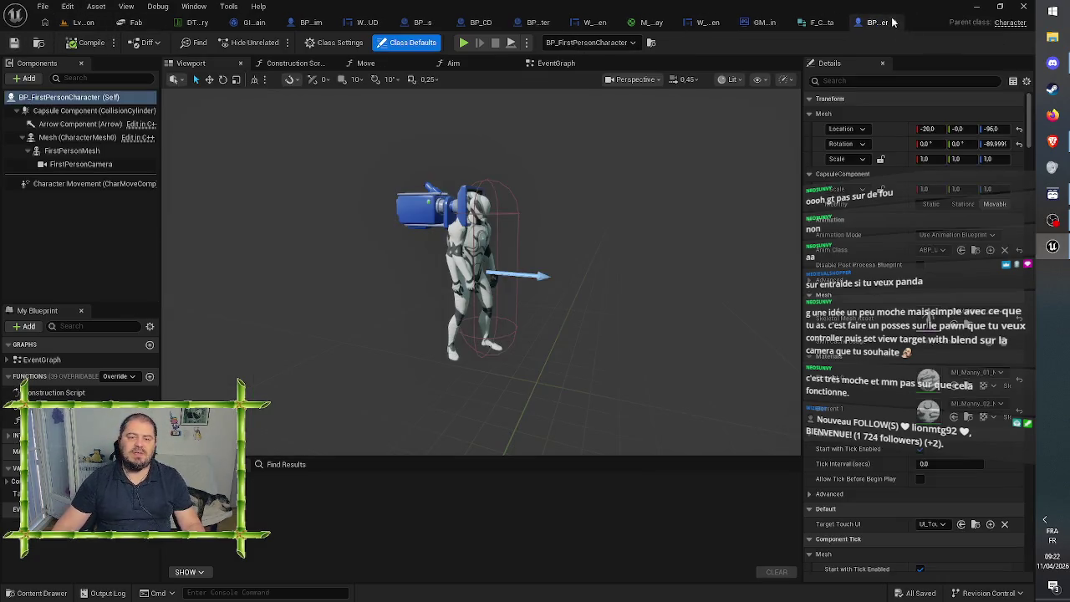
Step: Connect a Get Main Character node to Set View Target with Blend's New View Target in GM_Main and compile
left_click(768, 25)
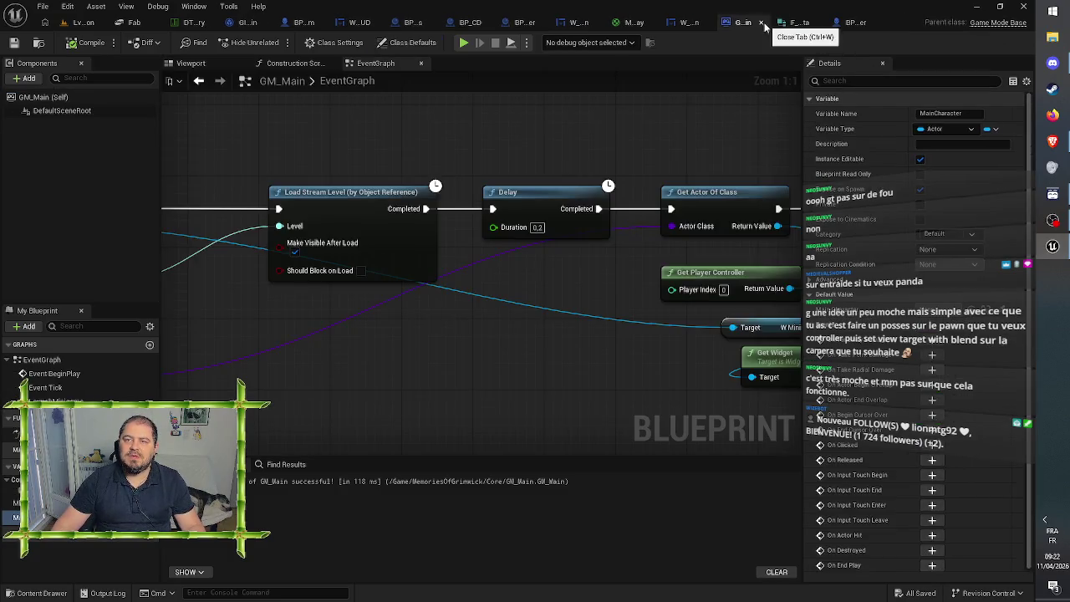
mouse_move(538, 370)
left_mouse_down()
mouse_move(739, 364)
mouse_move(169, 328)
left_mouse_up()
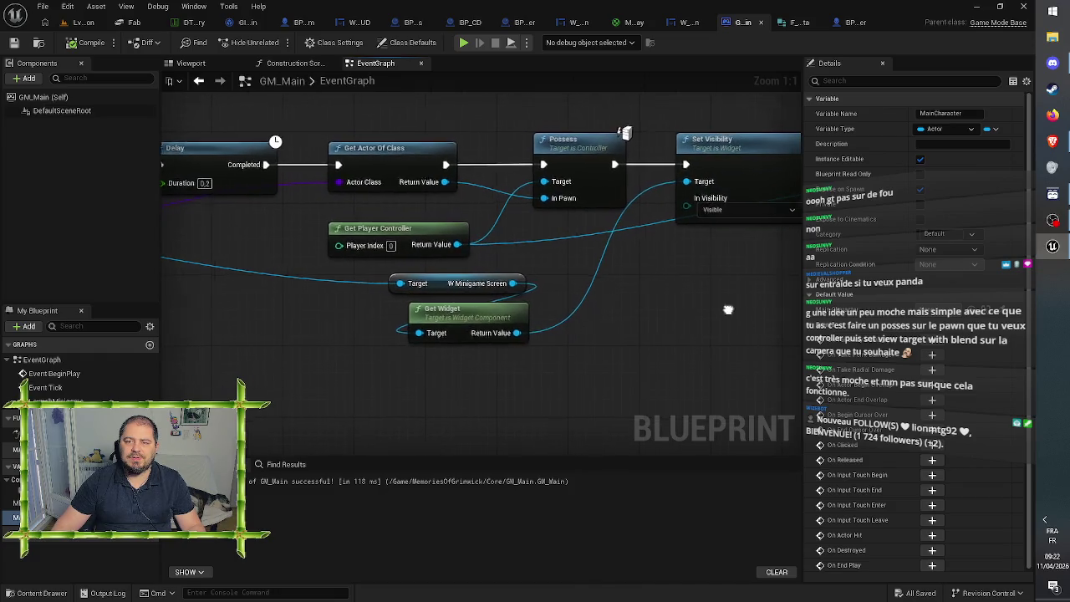
mouse_move(636, 339)
left_mouse_down()
mouse_move(210, 335)
mouse_move(513, 311)
left_mouse_up()
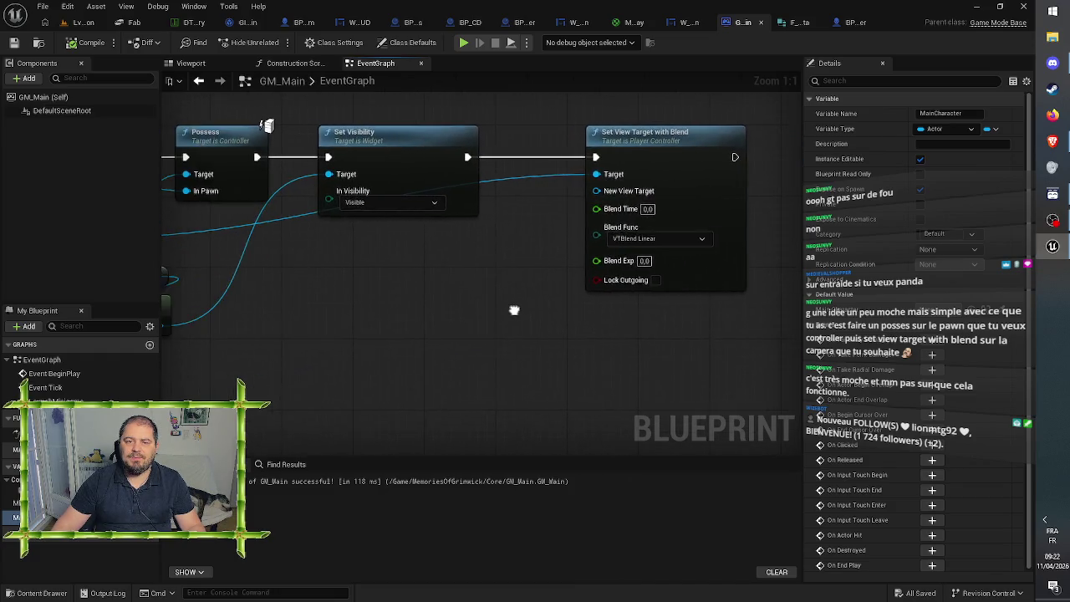
mouse_move(17, 518)
left_mouse_down()
mouse_move(337, 307)
mouse_move(422, 284)
mouse_move(595, 209)
mouse_move(594, 191)
left_mouse_up()
left_click(360, 317)
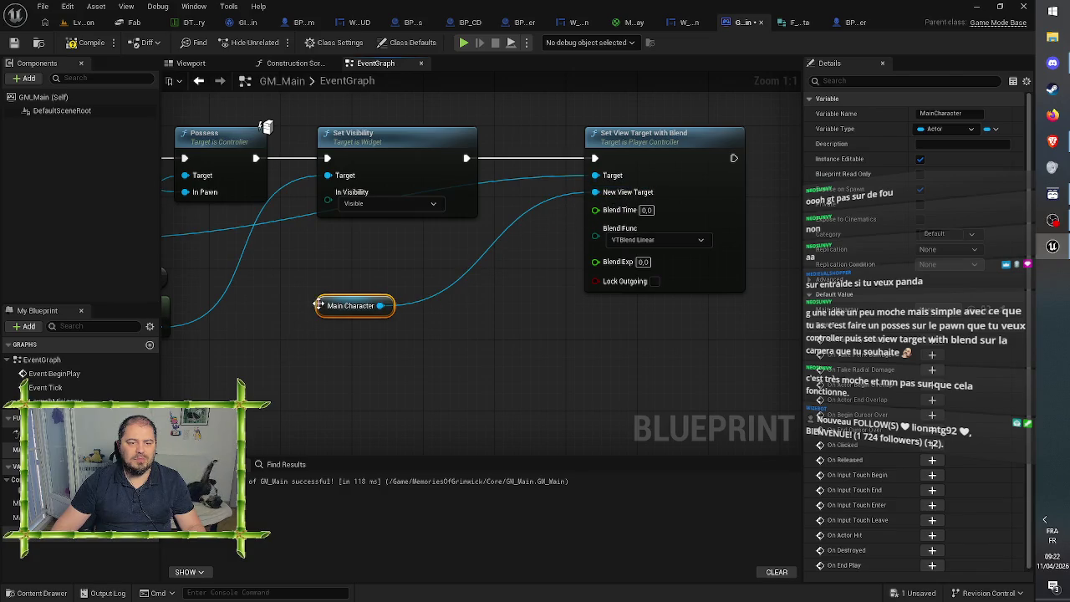
left_click(14, 41)
left_click(79, 43)
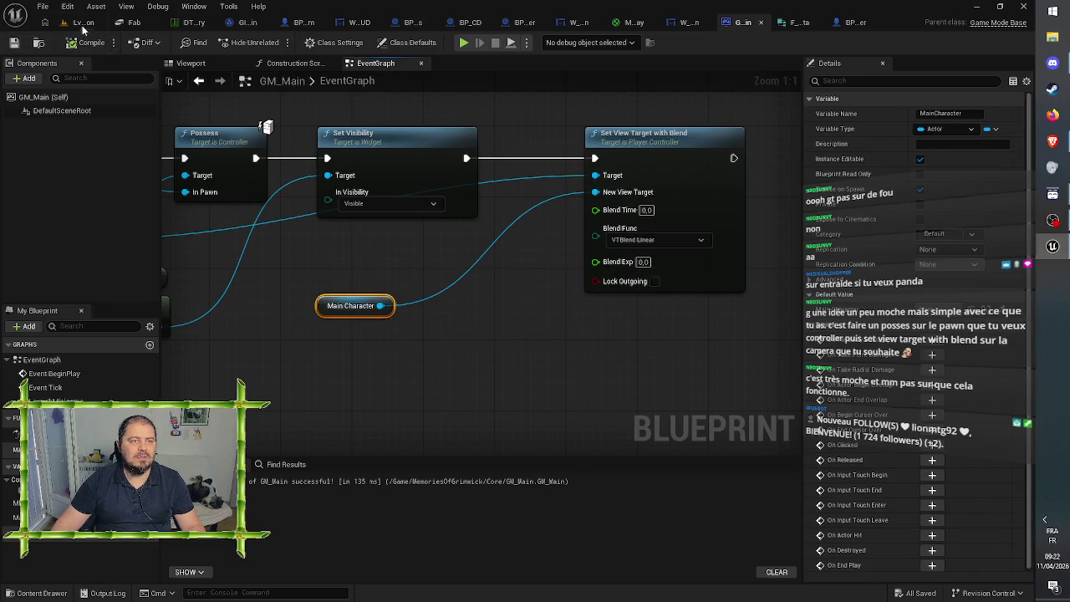
left_click(83, 22)
Step: Play the level, carry the pink disc from the boxes to the laptop, inspect its screen, then stop
left_click(278, 43)
left_click(373, 167)
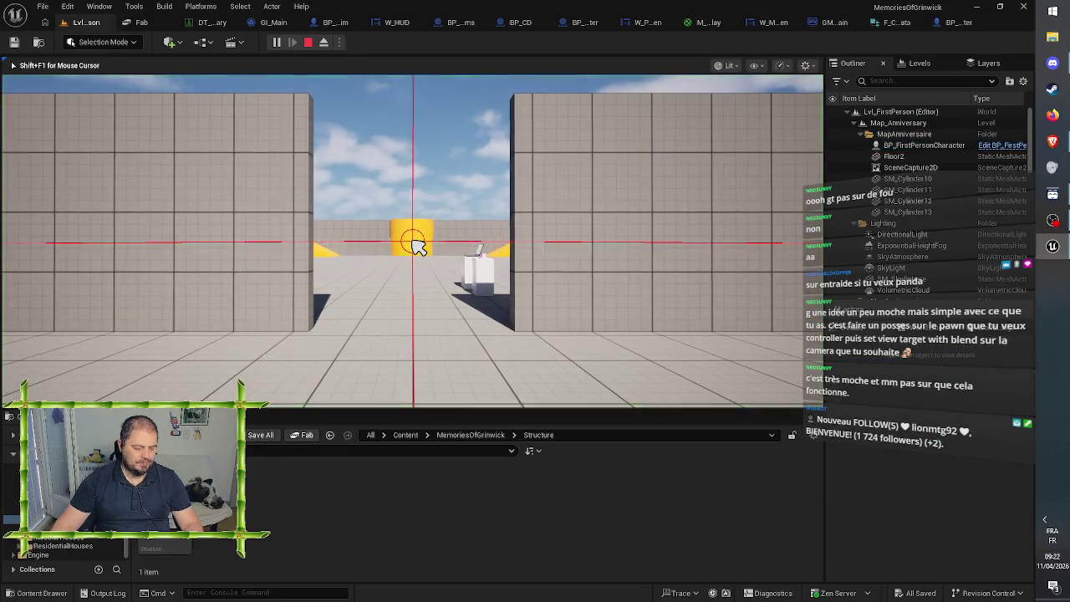
key("w")
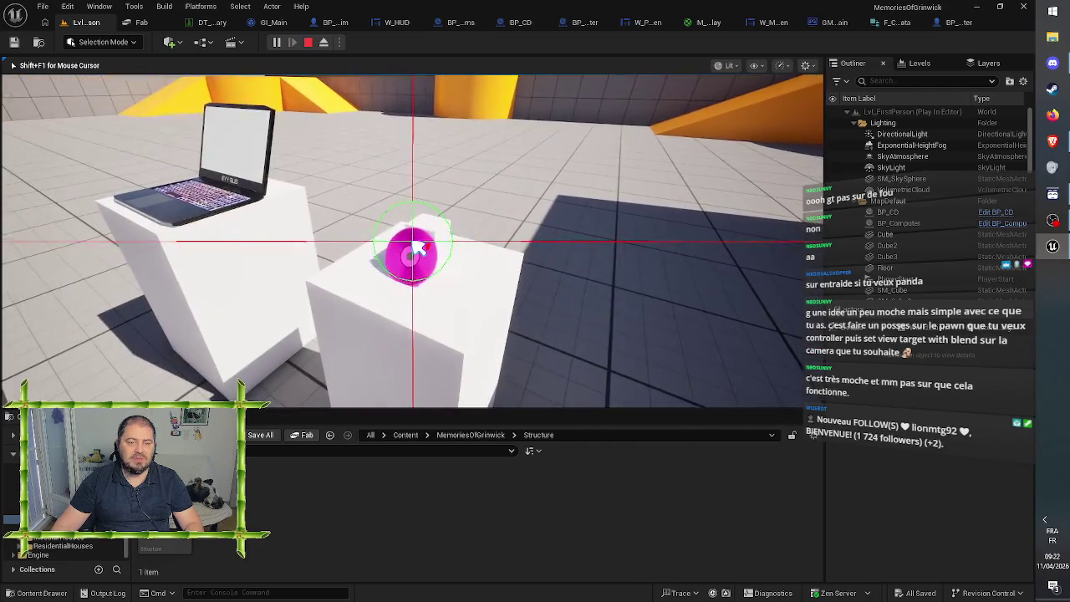
left_click(418, 249)
left_click(418, 248)
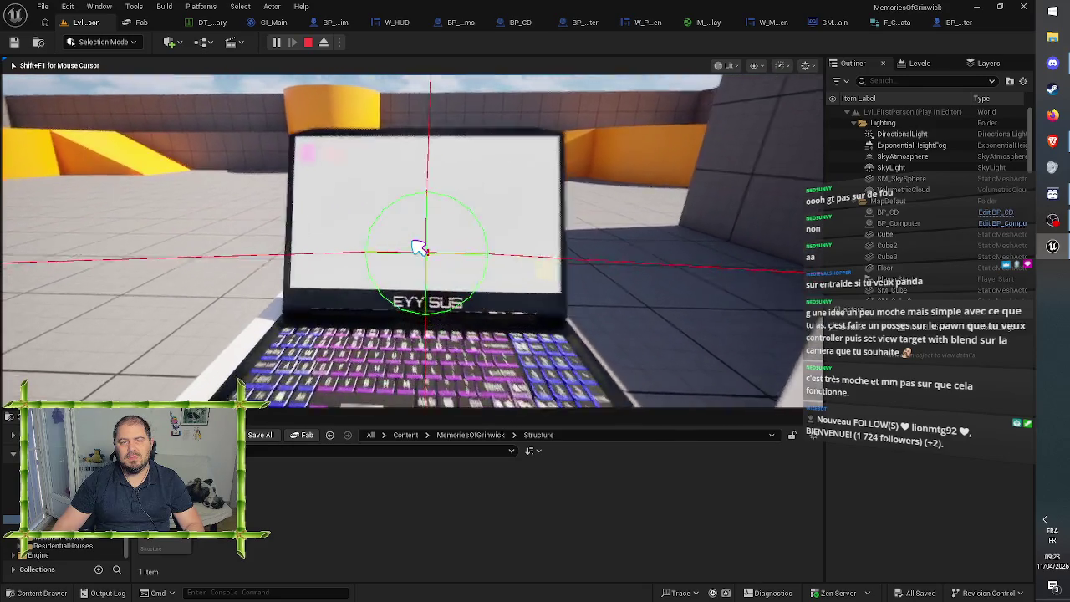
key("e")
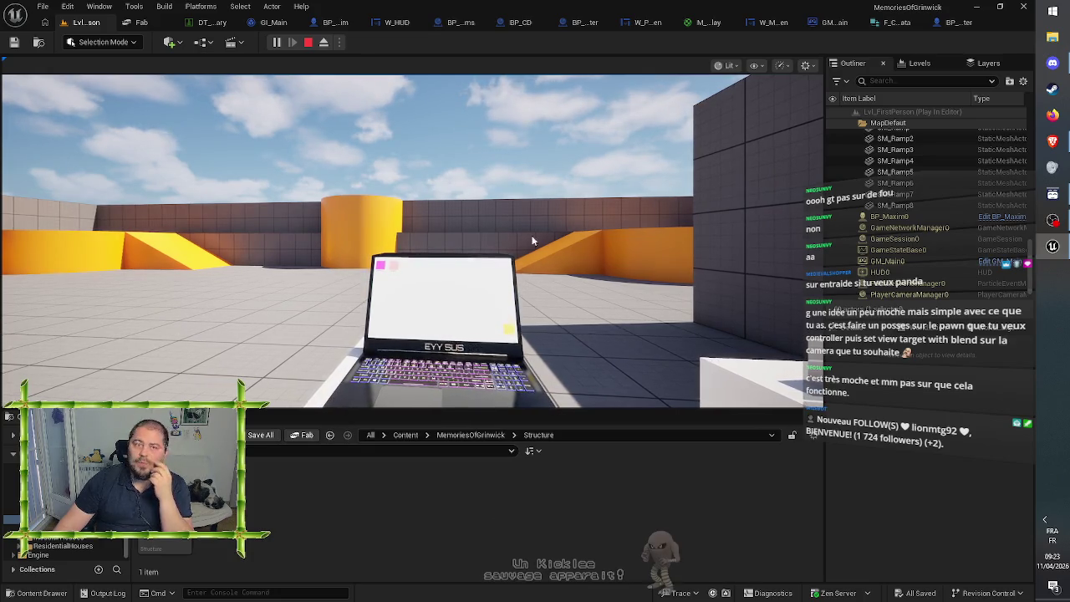
left_click(311, 42)
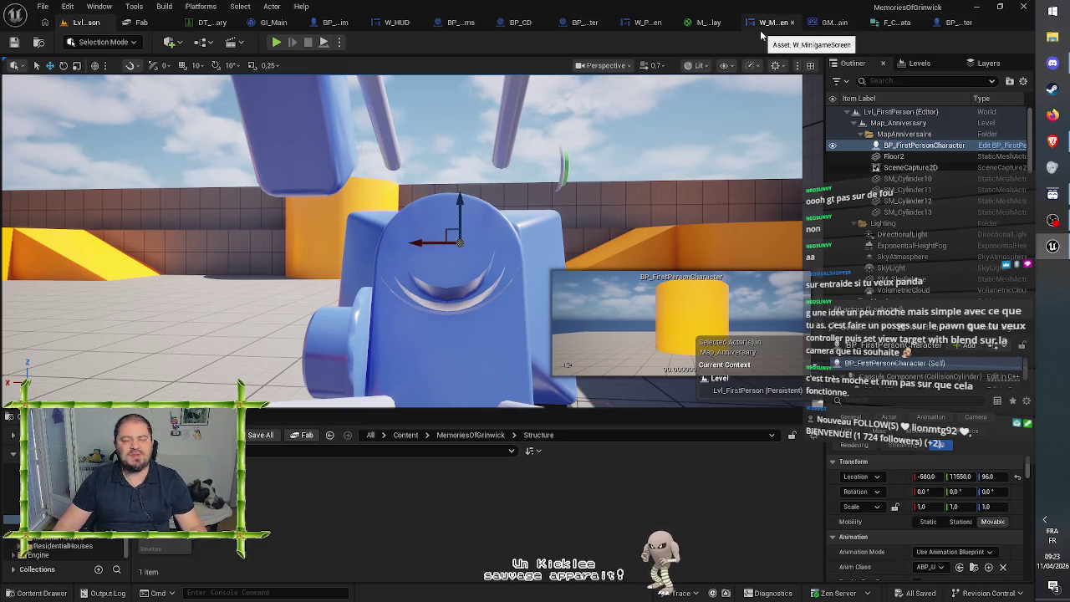
Step: Review GM_Main's LaunchMinigame, Load Stream Level, Possess, Set Visibility and view-target nodes
left_click(636, 23)
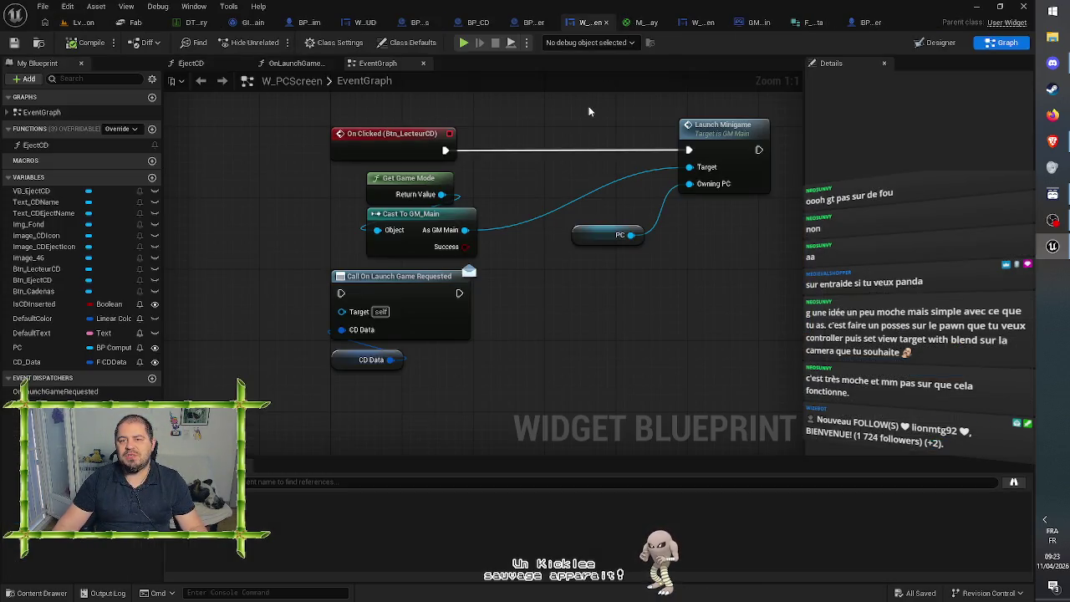
left_click(760, 22)
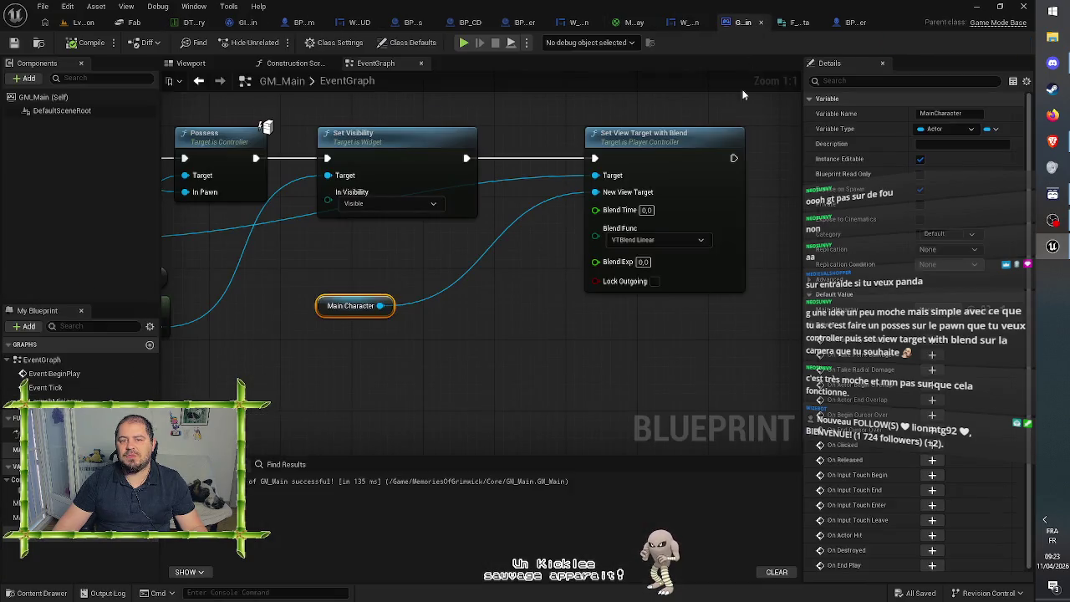
left_click_drag(542, 355, 621, 358)
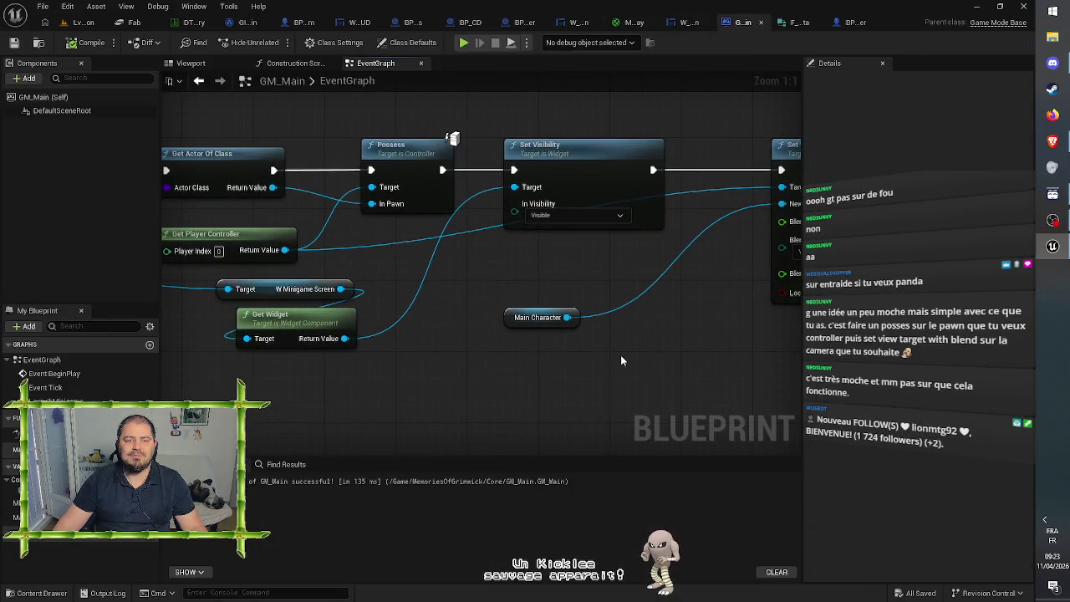
left_click_drag(452, 138, 686, 141)
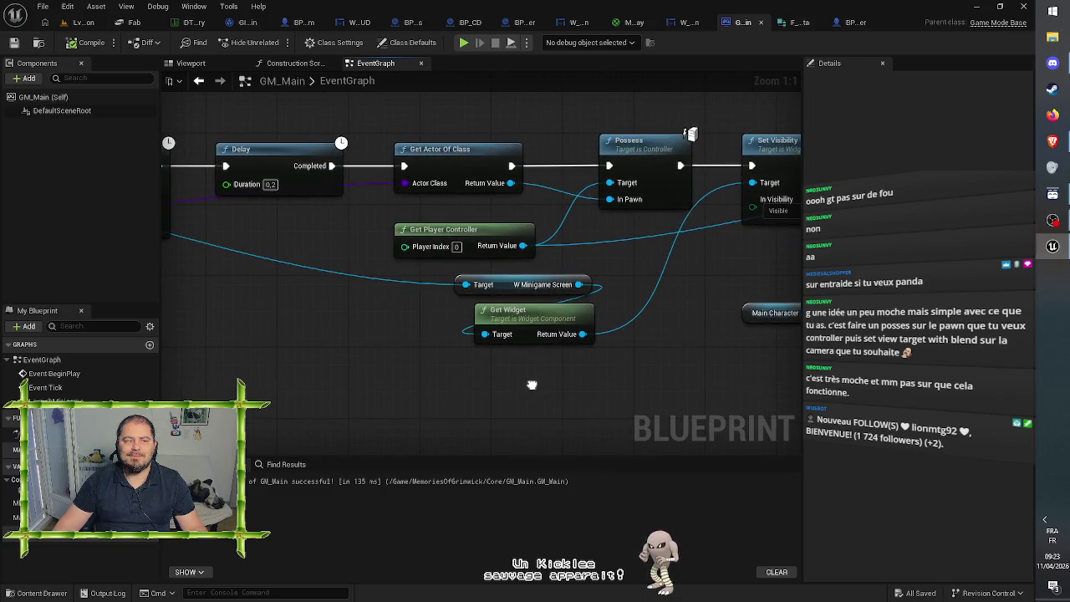
left_click_drag(502, 376, 778, 385)
left_click_drag(210, 371, 460, 354)
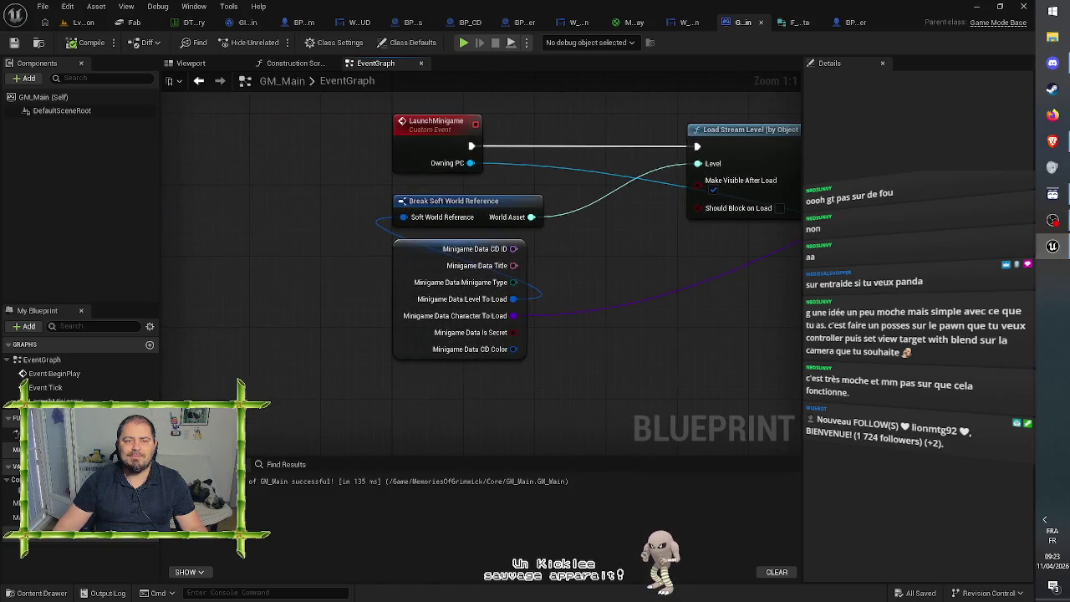
mouse_move(786, 382)
left_mouse_down()
mouse_move(460, 354)
mouse_move(308, 362)
left_mouse_up()
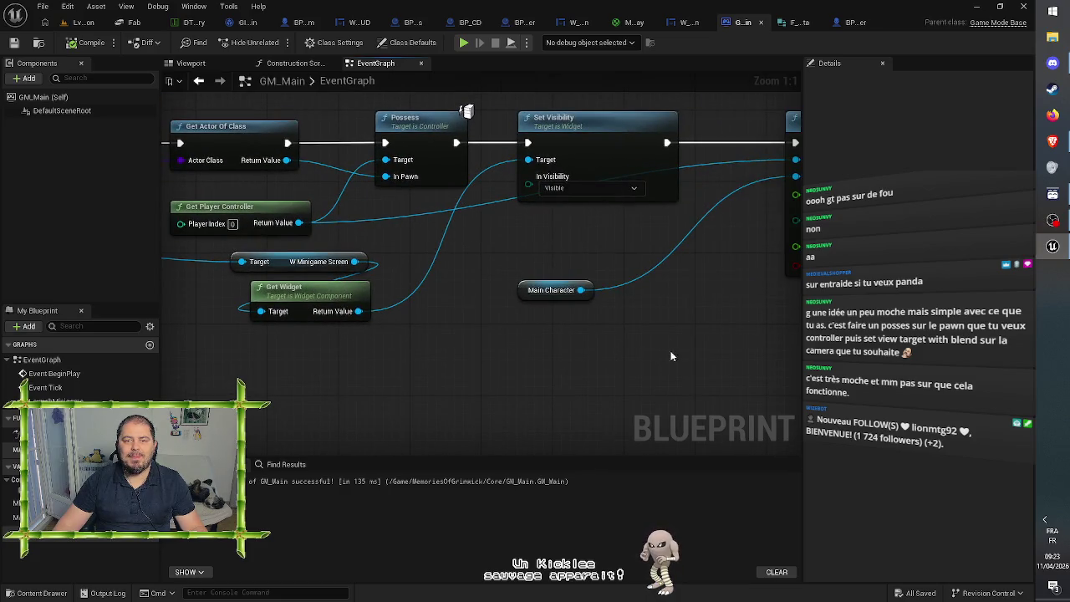
left_click_drag(679, 357, 596, 365)
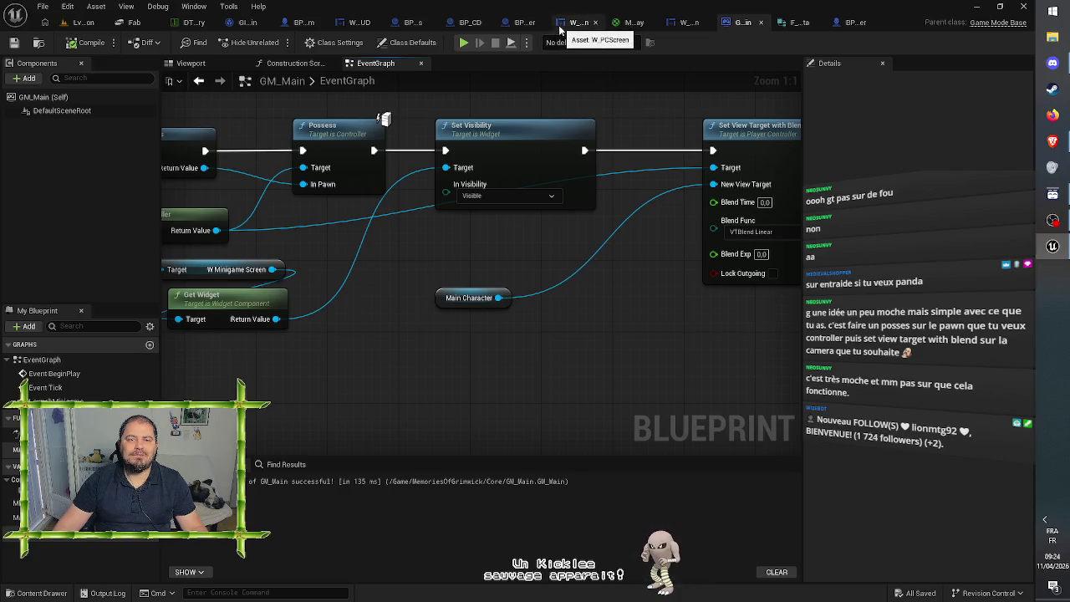
left_click(518, 22)
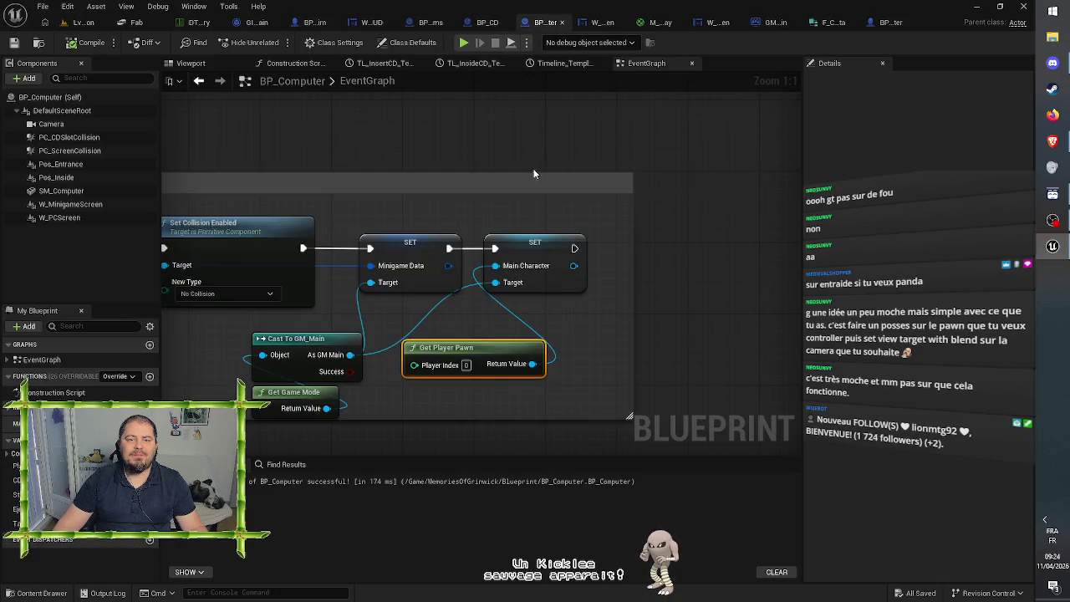
Step: Show BP_Computer's laptop in the Viewport and select W_MinigameScreen to see its details
left_click(193, 63)
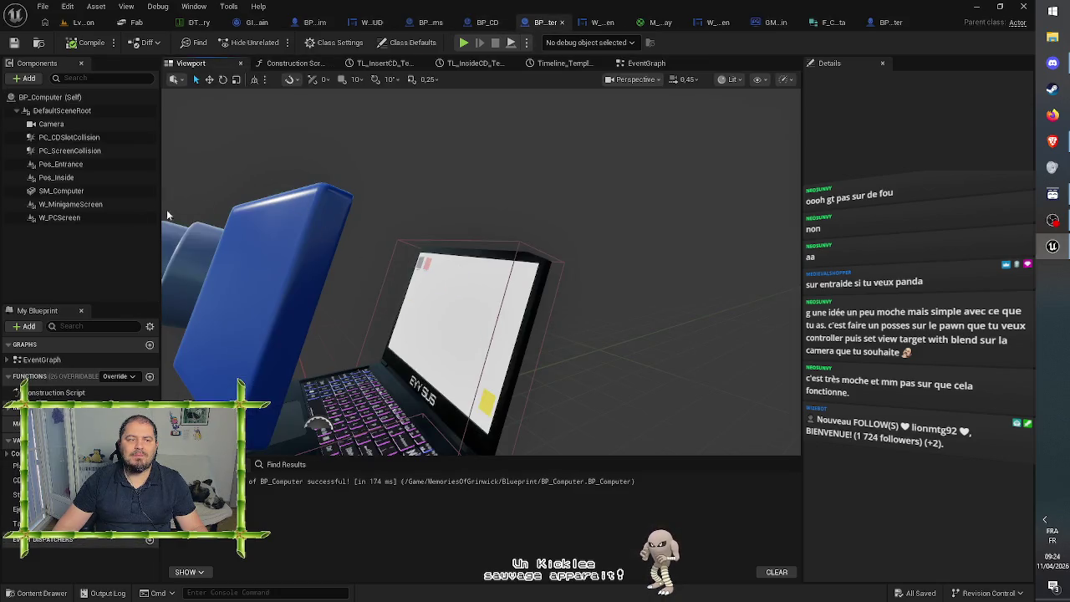
left_click(58, 238)
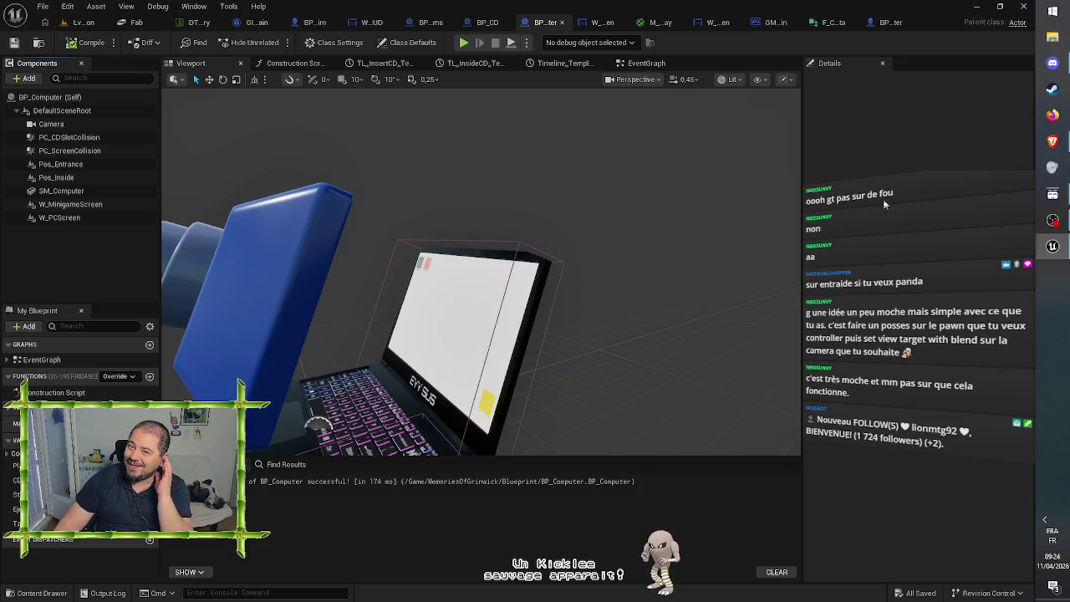
left_click(854, 140)
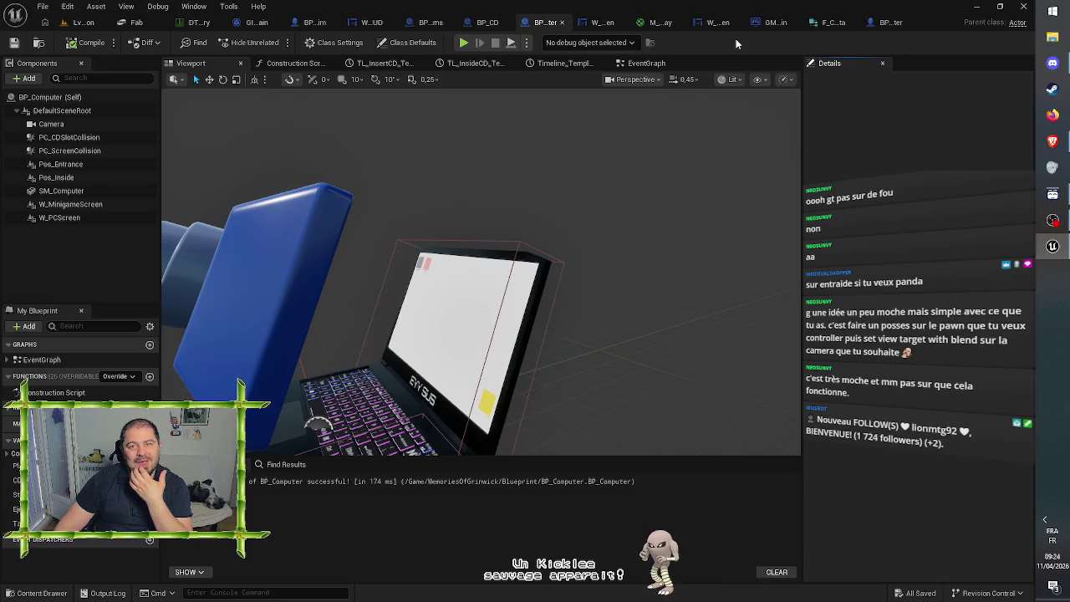
left_click(84, 205)
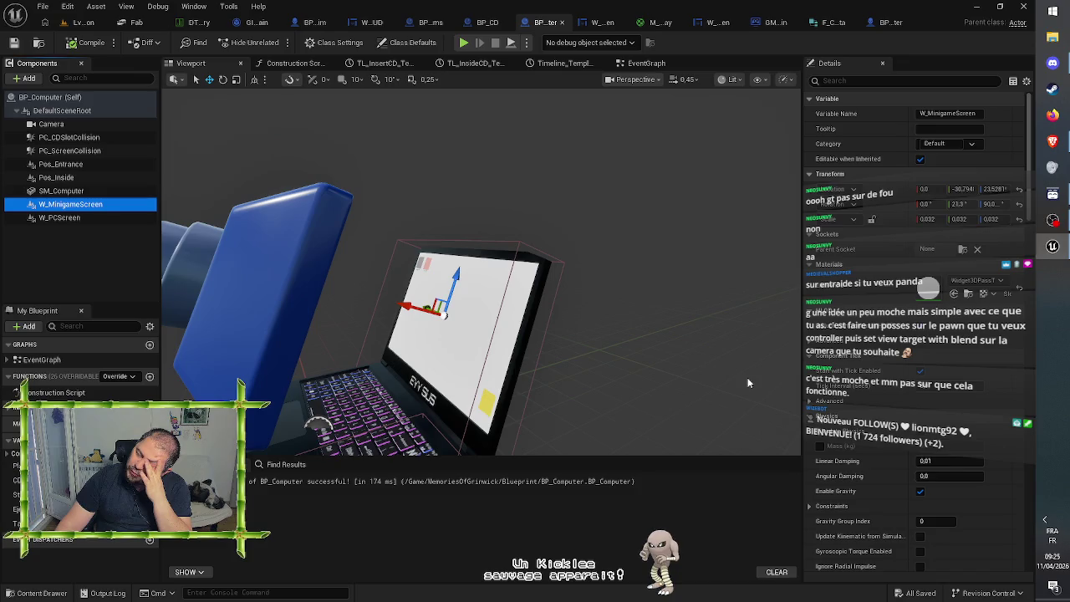
Step: Review the W_MinigameScreen component's Details settings, then return to GM_Main's event graph
scroll(834, 388, "down", 5)
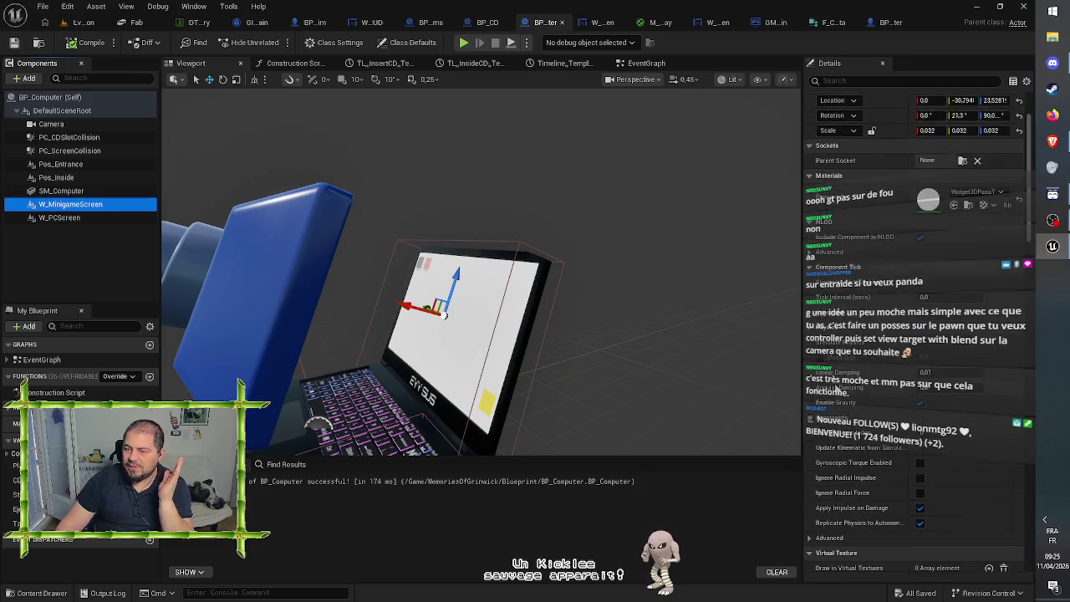
scroll(835, 388, "down", 5)
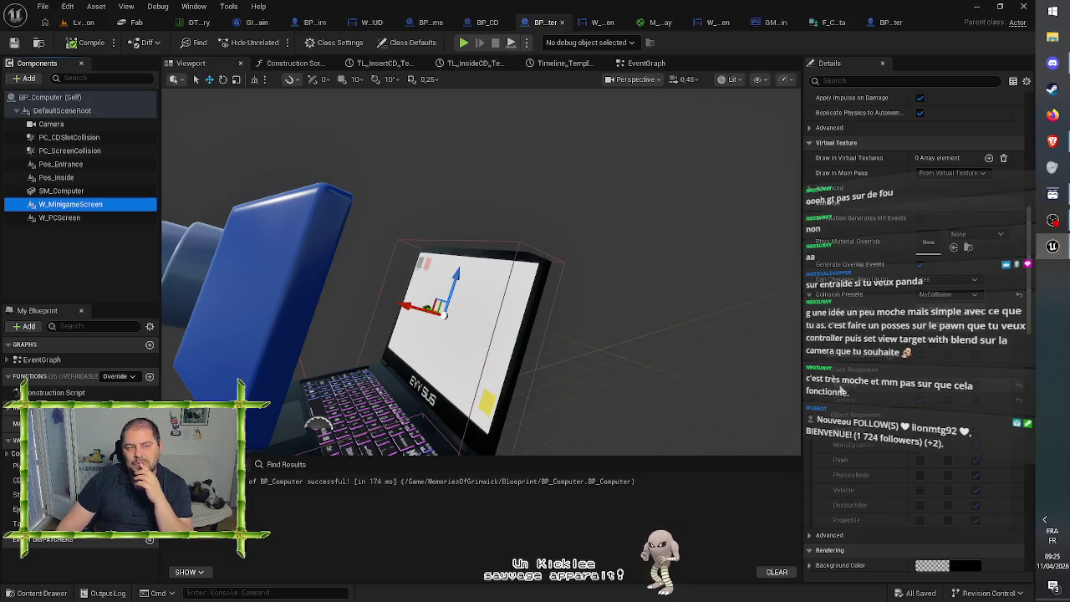
scroll(841, 390, "up", 3)
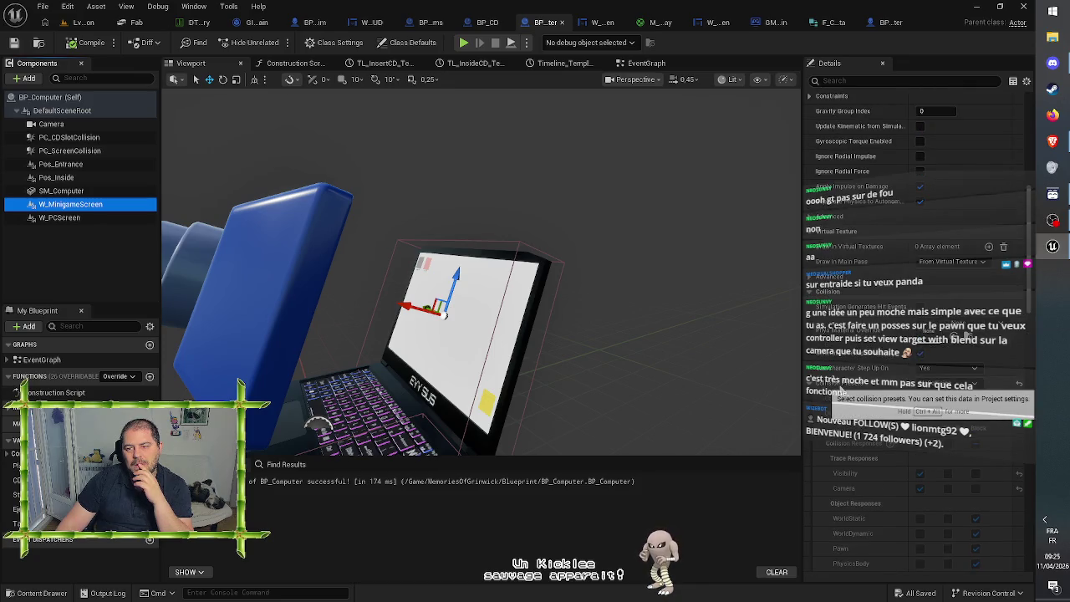
scroll(841, 390, "up", 12)
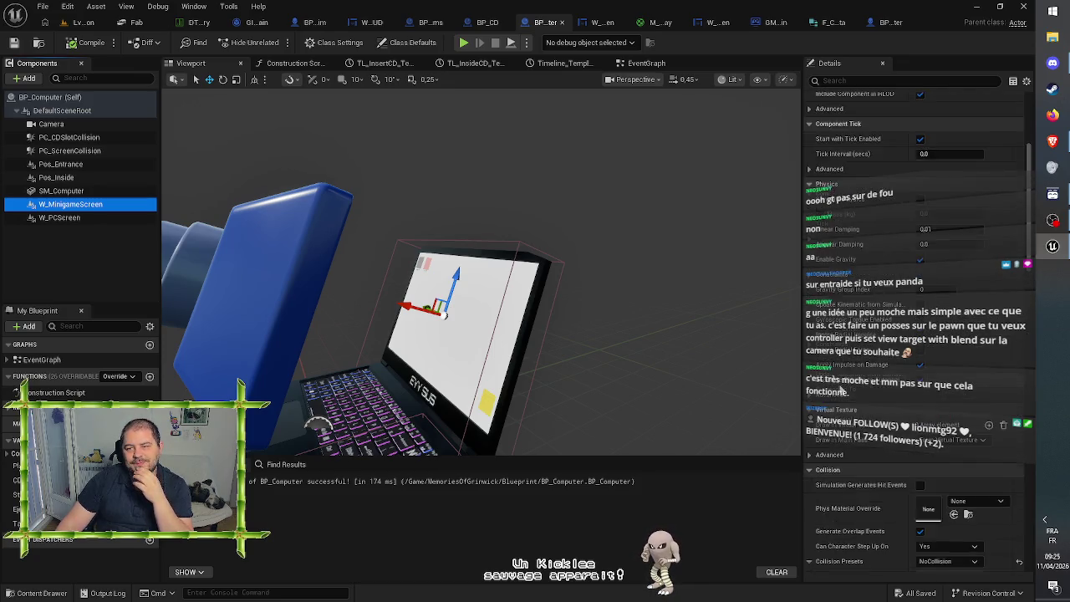
scroll(841, 390, "up", 2)
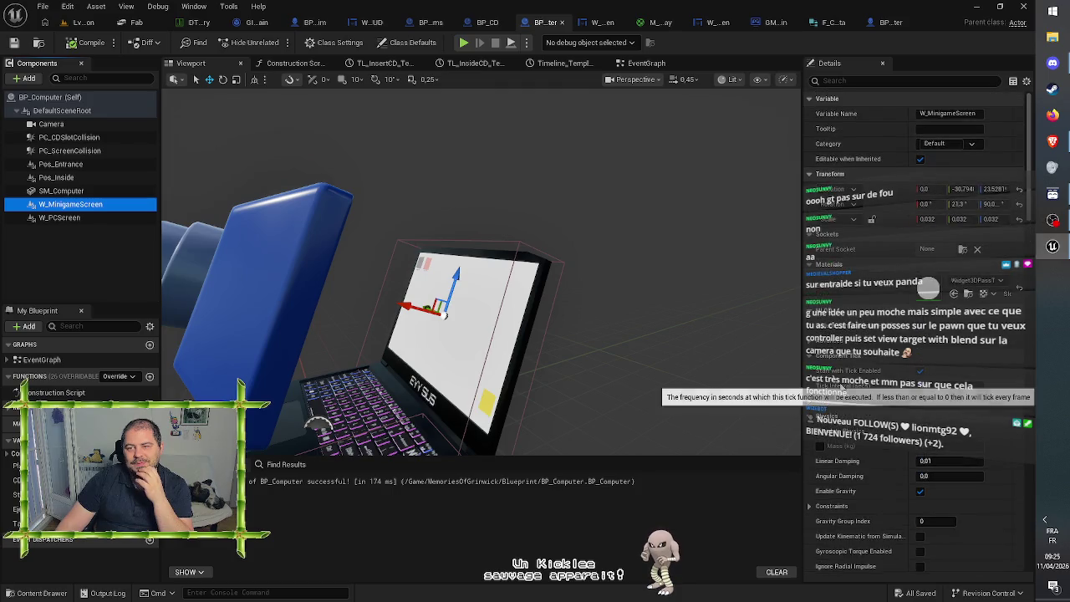
left_click(773, 22)
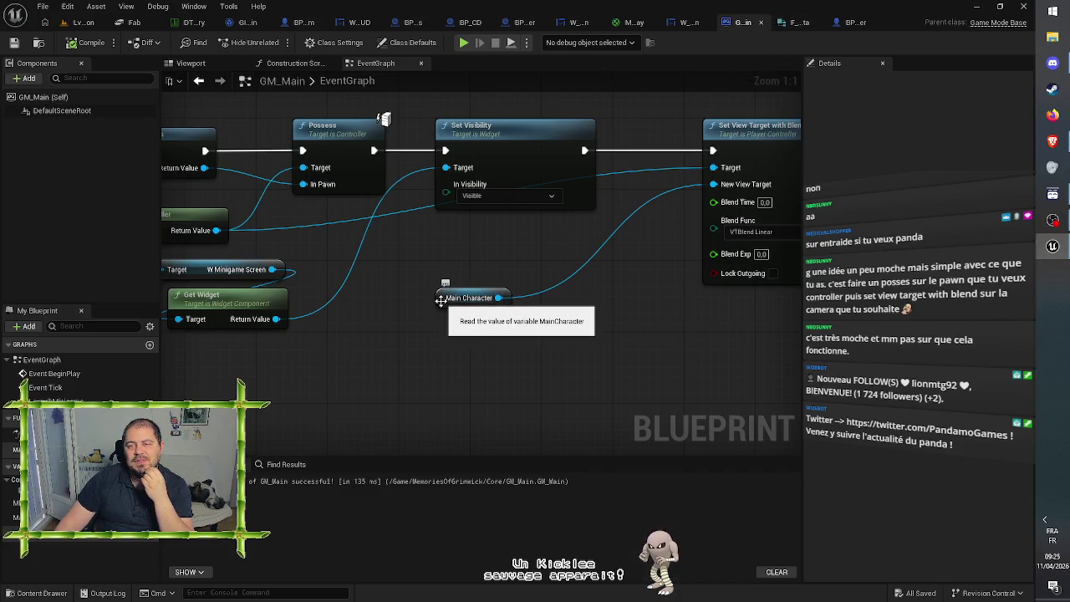
Step: Back in GM_Main's graph, delete the Main Character getter feeding Set View Target with Blend
left_click(682, 23)
left_click(591, 22)
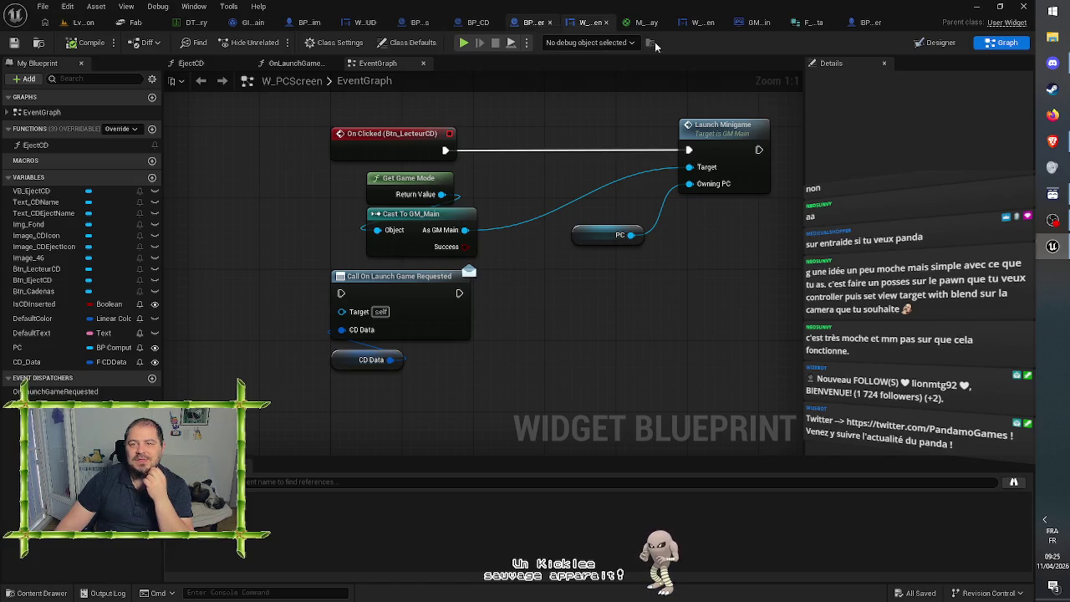
left_click(755, 22)
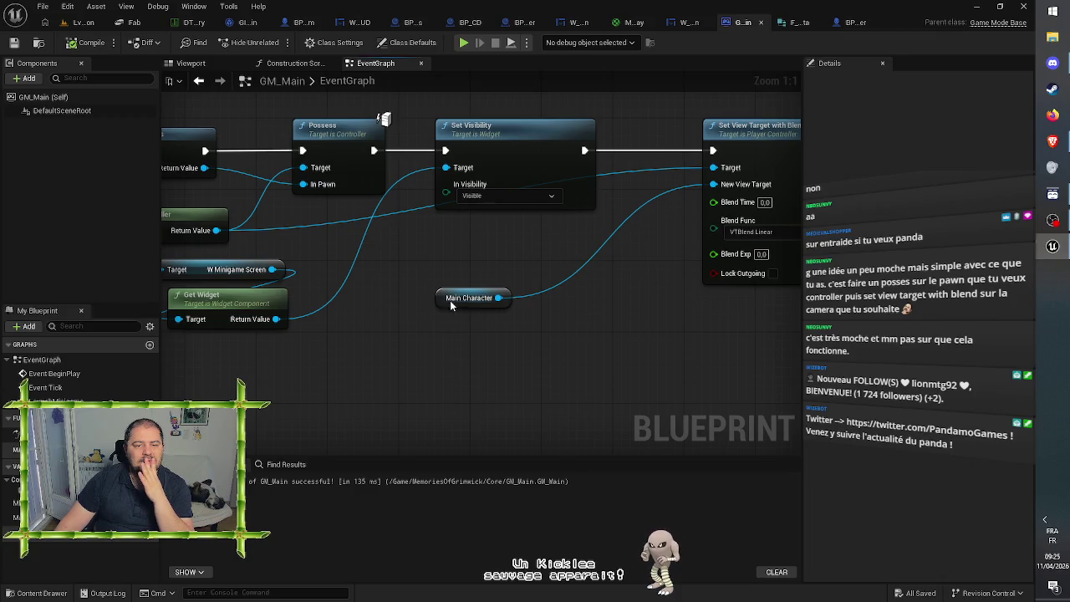
left_click_drag(440, 300, 920, 318)
left_click_drag(251, 334, 375, 342)
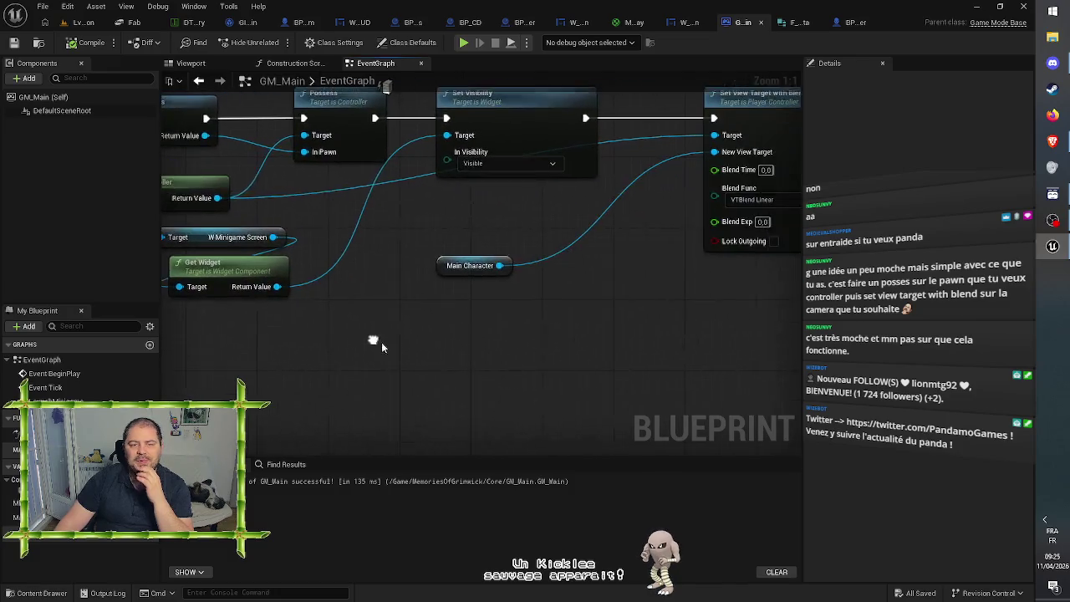
left_click(450, 268)
key("Delete")
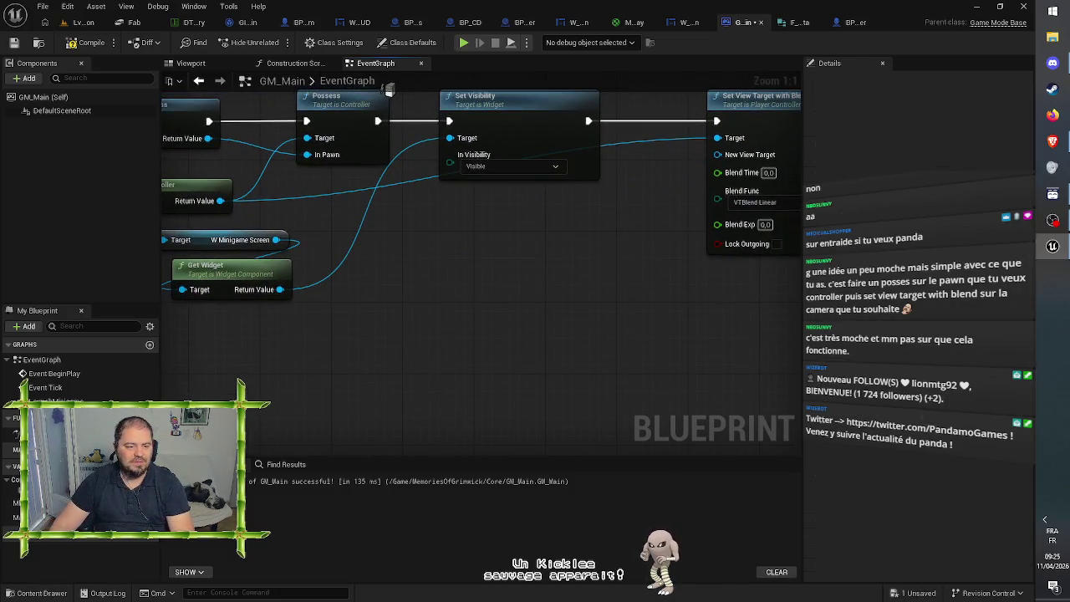
Step: Delete the MainCharacter variable from GM_Main's My Blueprint panel, confirming the prompt
left_click(33, 517)
key("Delete")
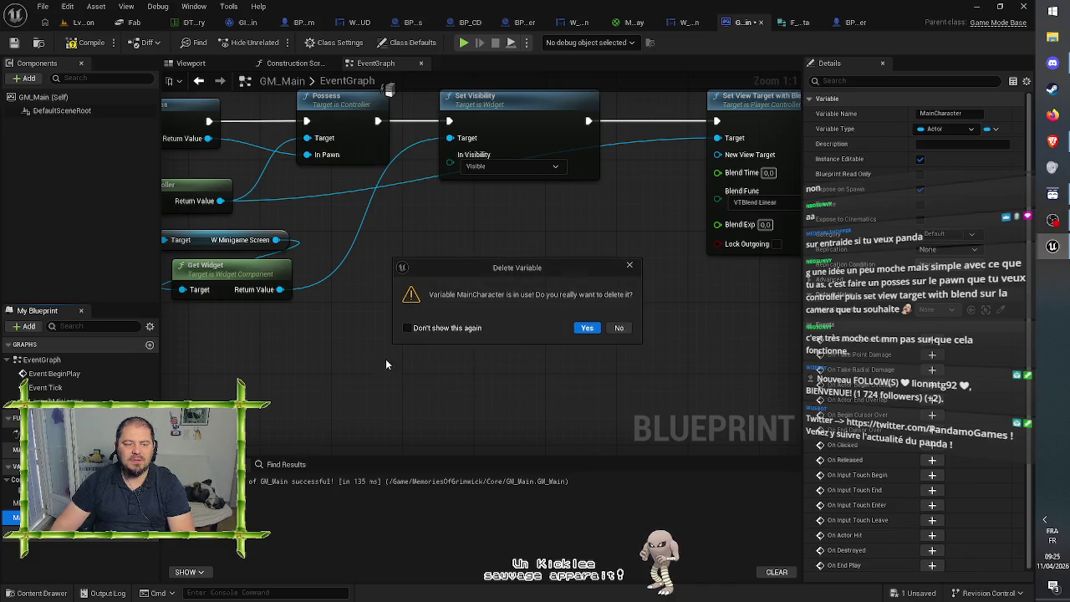
left_click(587, 328)
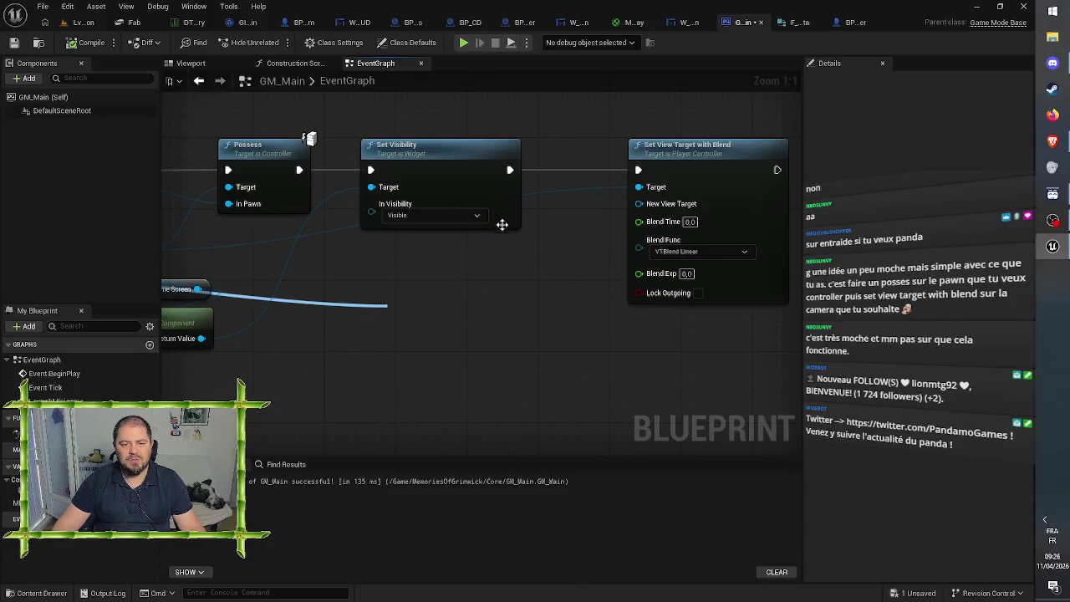
mouse_move(393, 297)
left_mouse_down()
mouse_move(467, 348)
mouse_move(76, 337)
left_mouse_up()
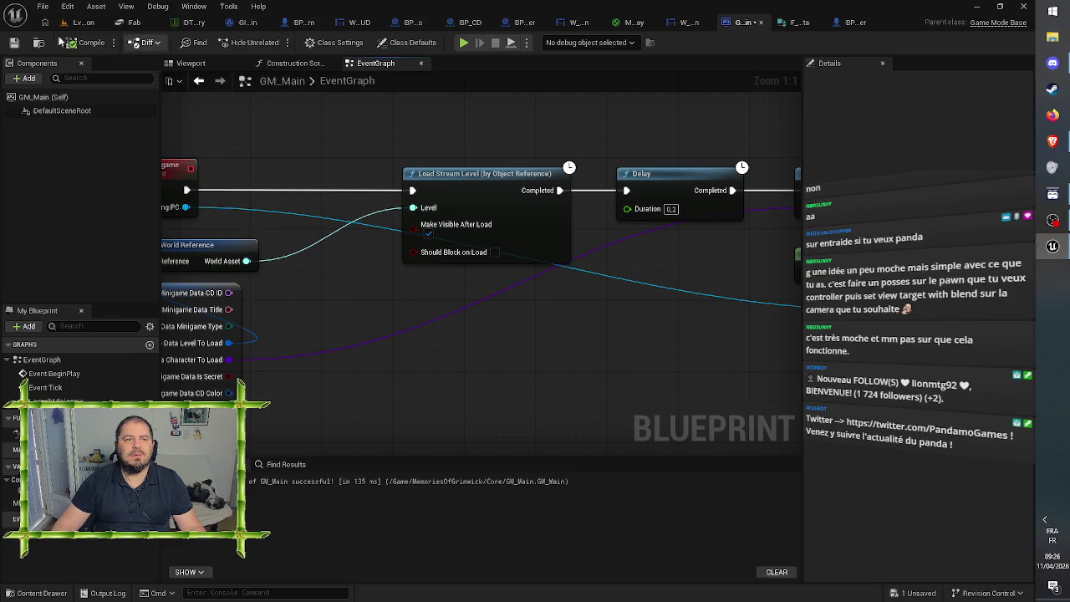
Step: Rewire New View Target from the PC pin, save and compile GM_Main, and return to the level
left_click(13, 42)
mouse_move(186, 207)
left_mouse_down()
mouse_move(951, 225)
mouse_move(795, 250)
mouse_move(736, 316)
mouse_move(752, 280)
mouse_move(490, 223)
left_mouse_up()
left_click(14, 42)
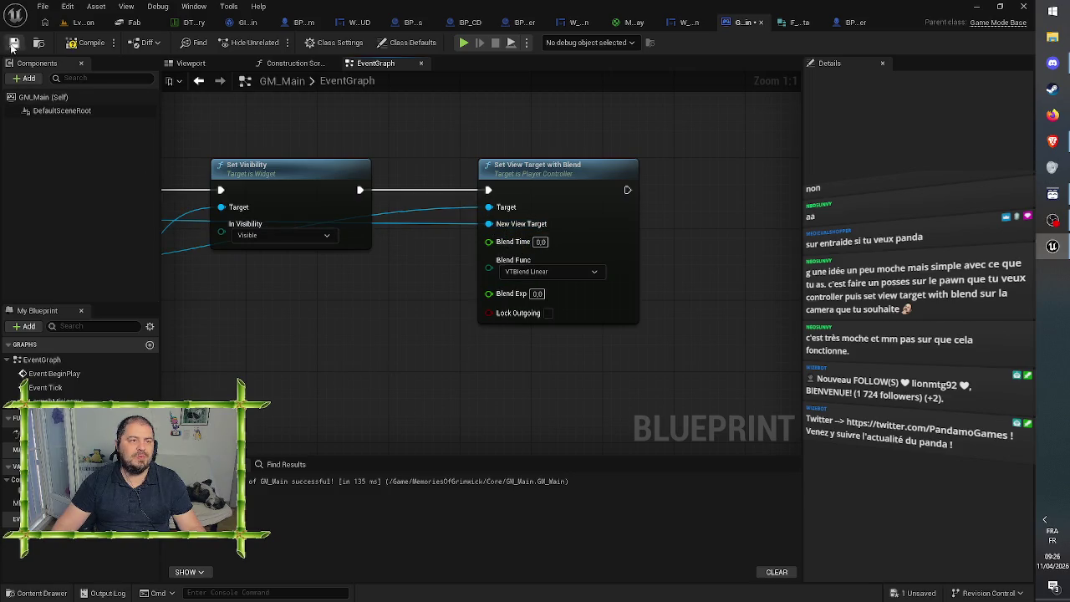
left_click(80, 44)
left_click(81, 23)
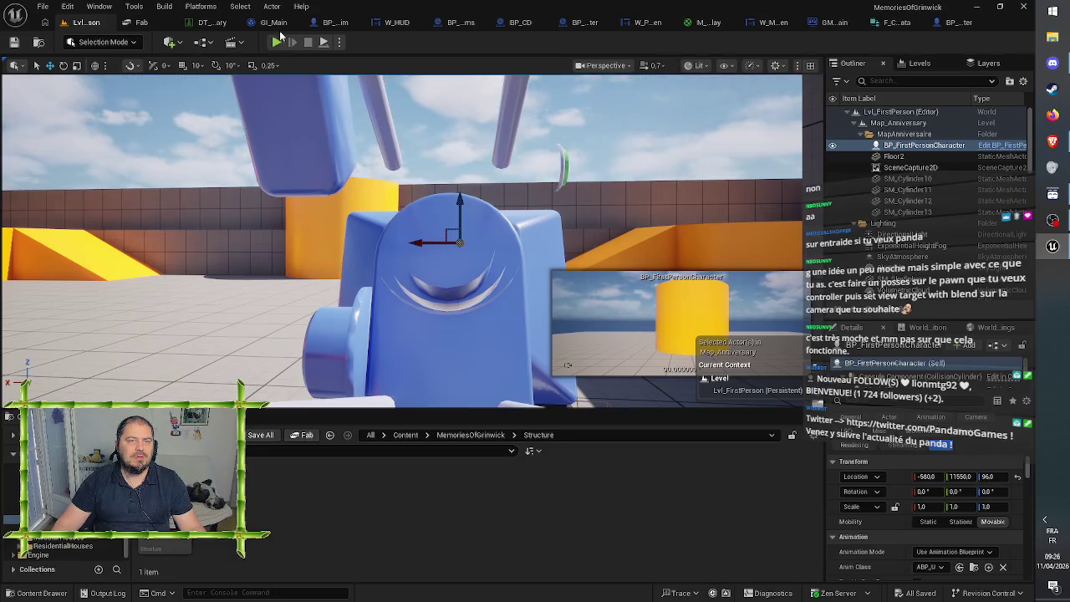
Step: Play the level, walk up to the laptop, and trigger its yellow square
left_click(279, 43)
left_click(345, 179)
key("w")
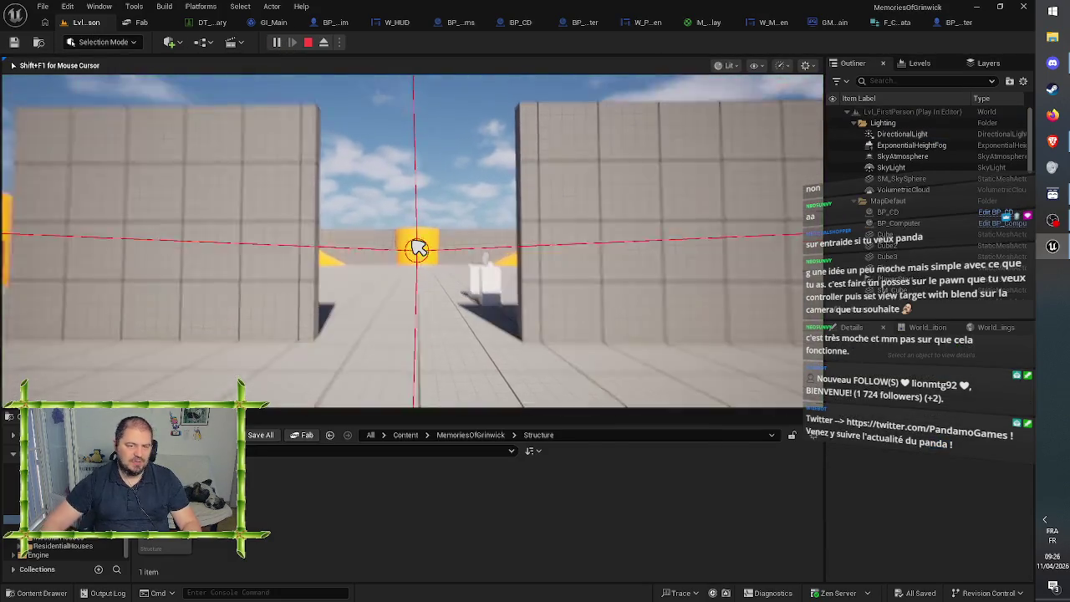
key("w")
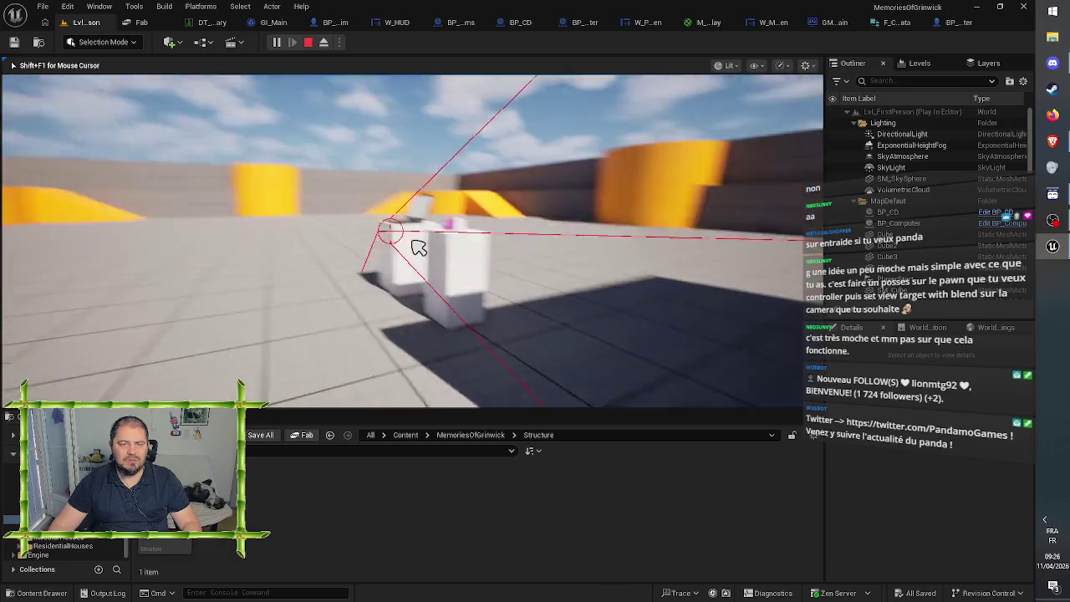
key("w")
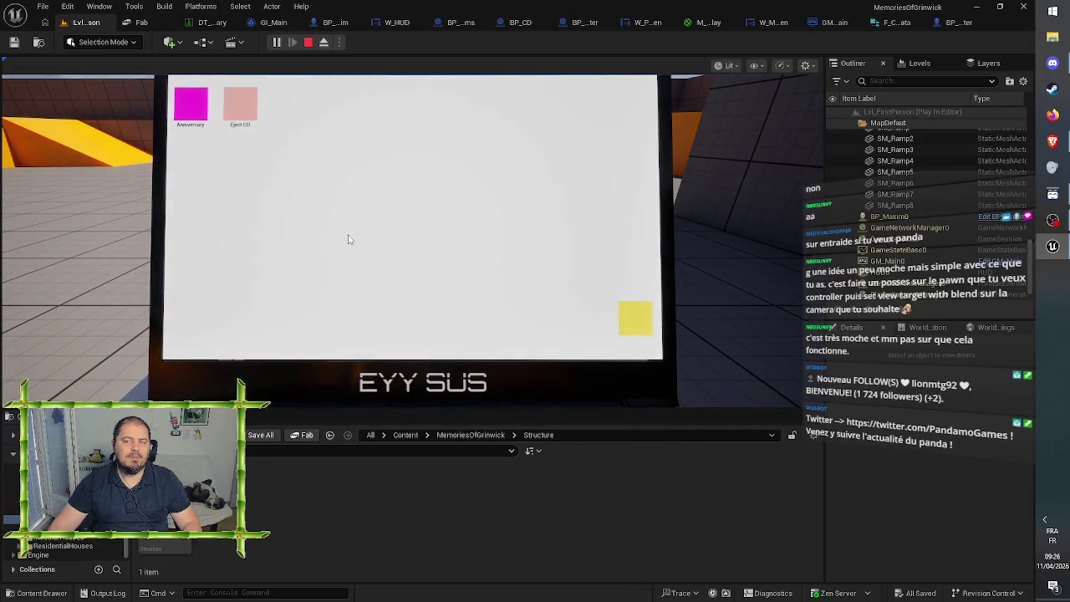
scroll(945, 185, "down", 5)
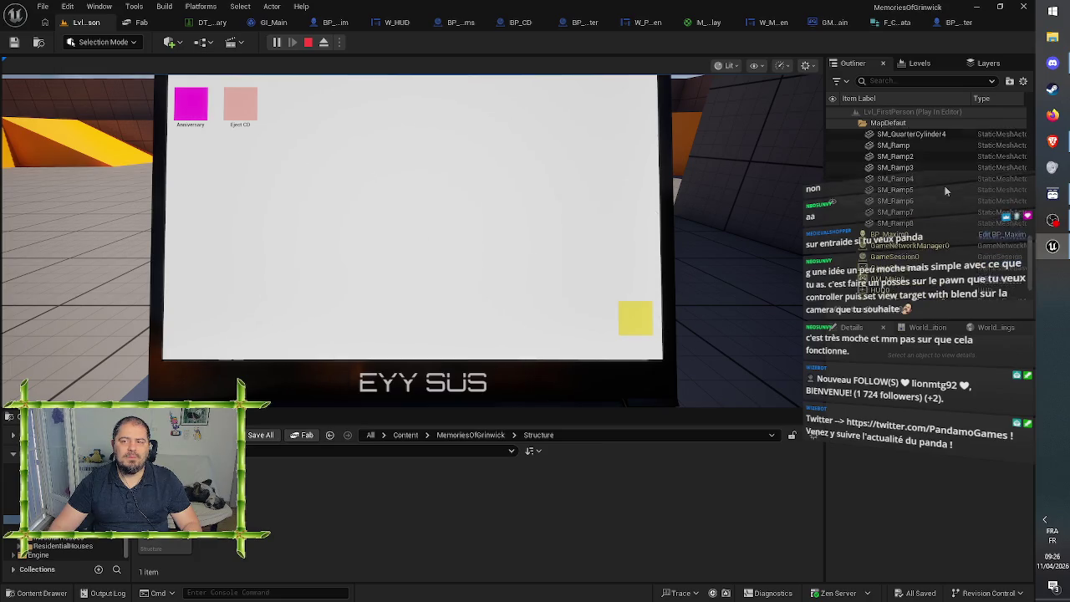
left_click(926, 71)
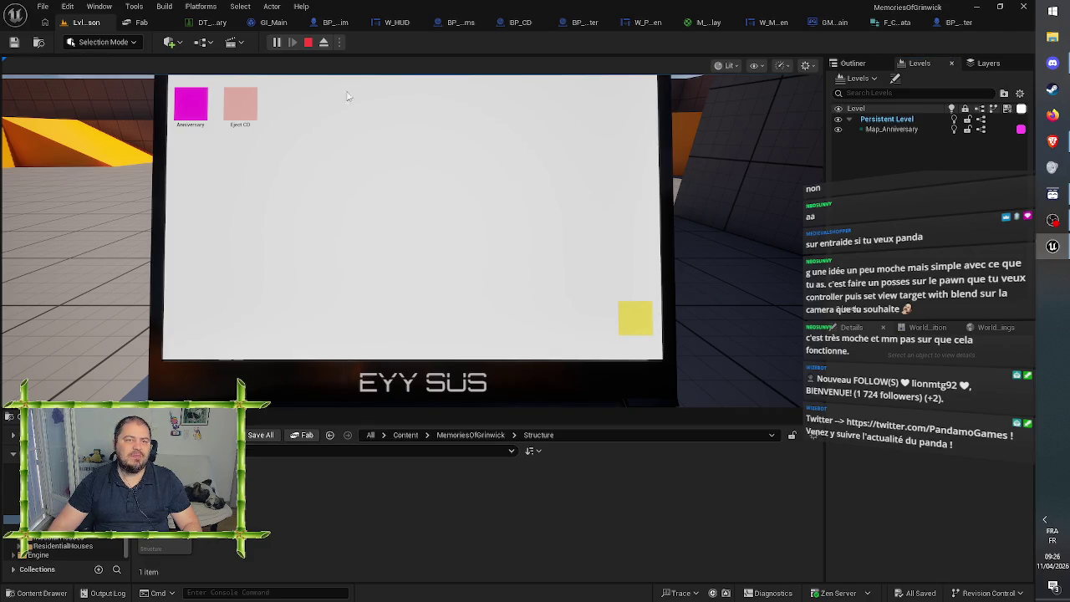
left_click(633, 321)
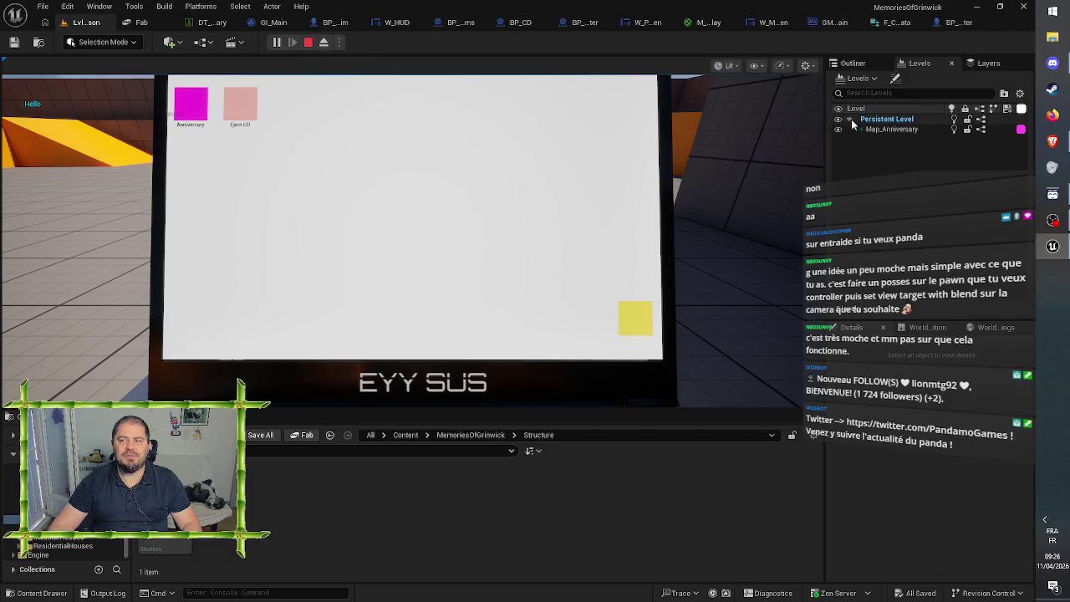
Step: Check Map_Anniversary and Persistent Level in the Levels list, then eject with F8 toward the platform
left_click(891, 129)
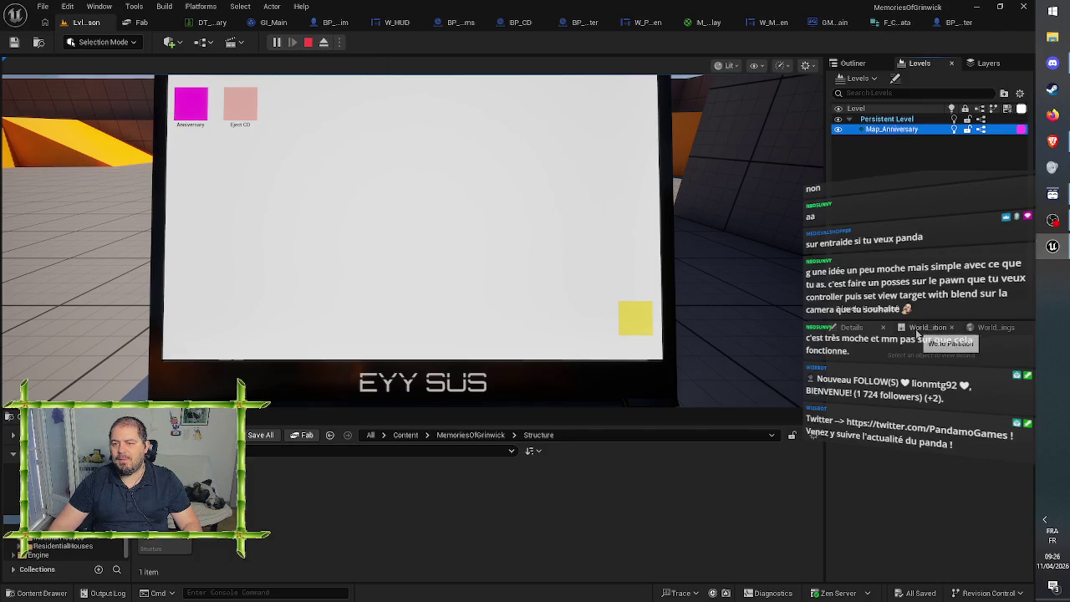
left_click(899, 120)
left_click(899, 130)
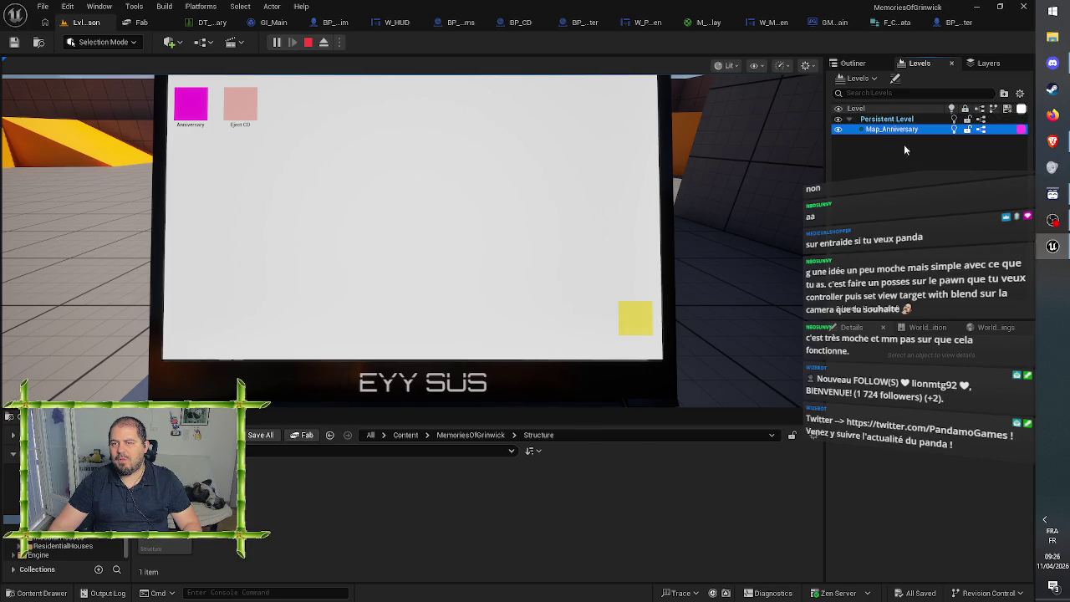
left_click(905, 156)
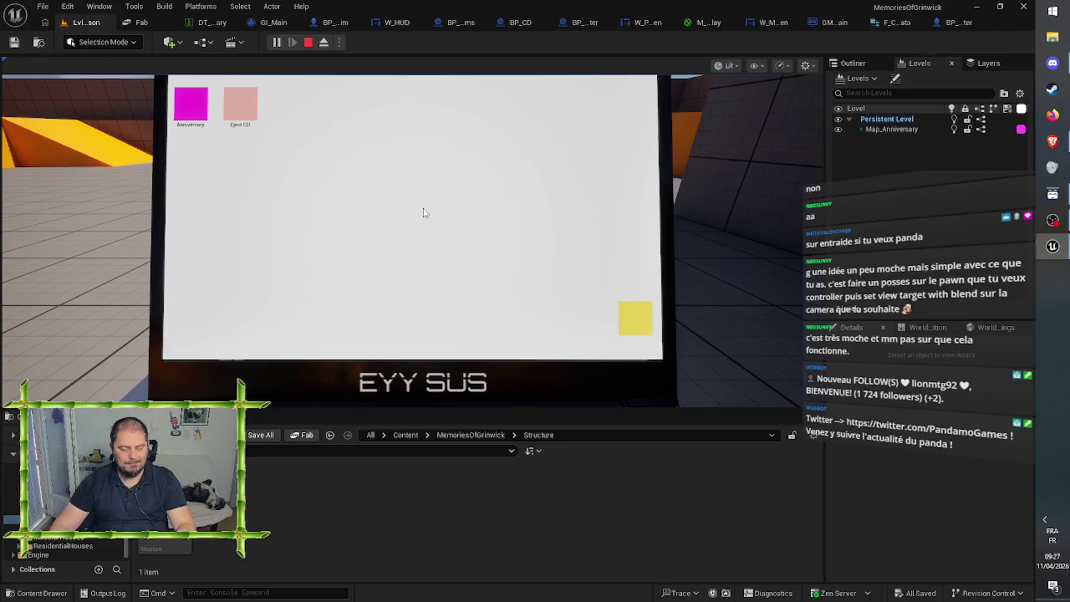
key("F8")
key("e")
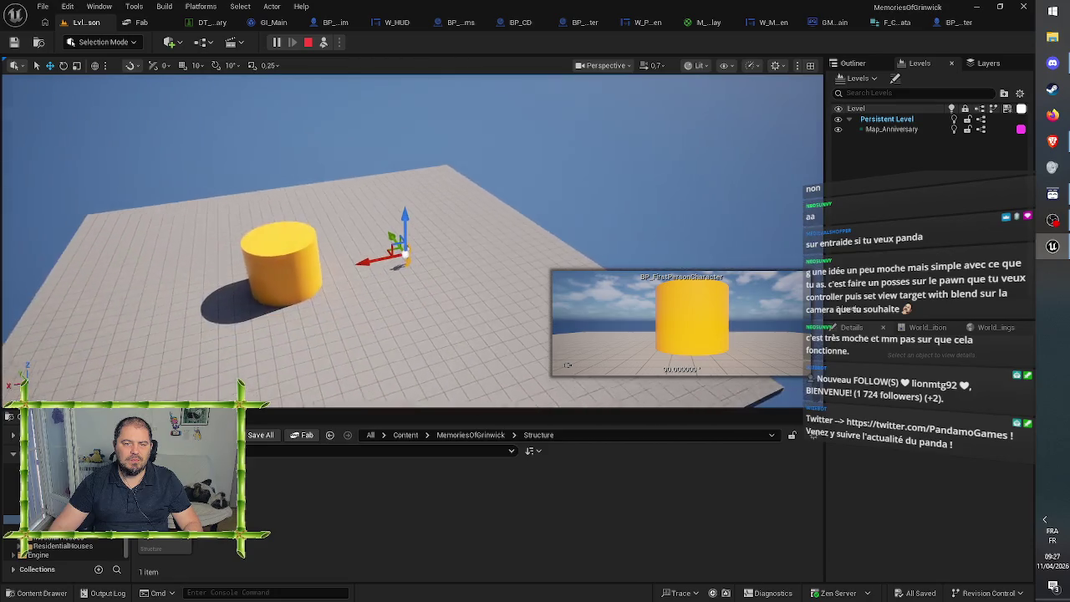
Step: Stop the running Play In Editor session and launch a fresh one in first-person view
left_click(509, 189)
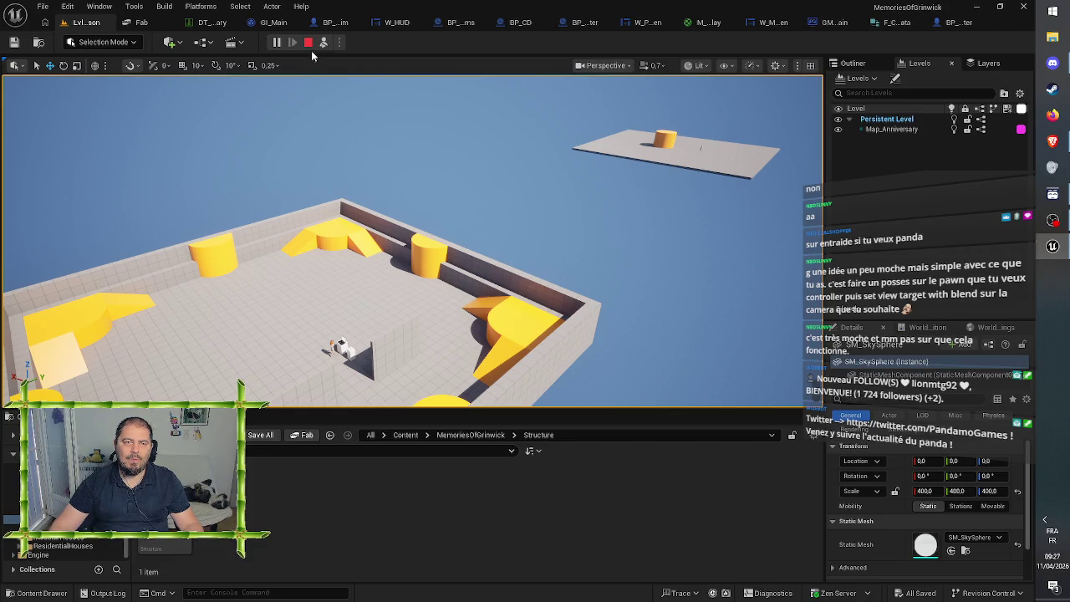
left_click(309, 43)
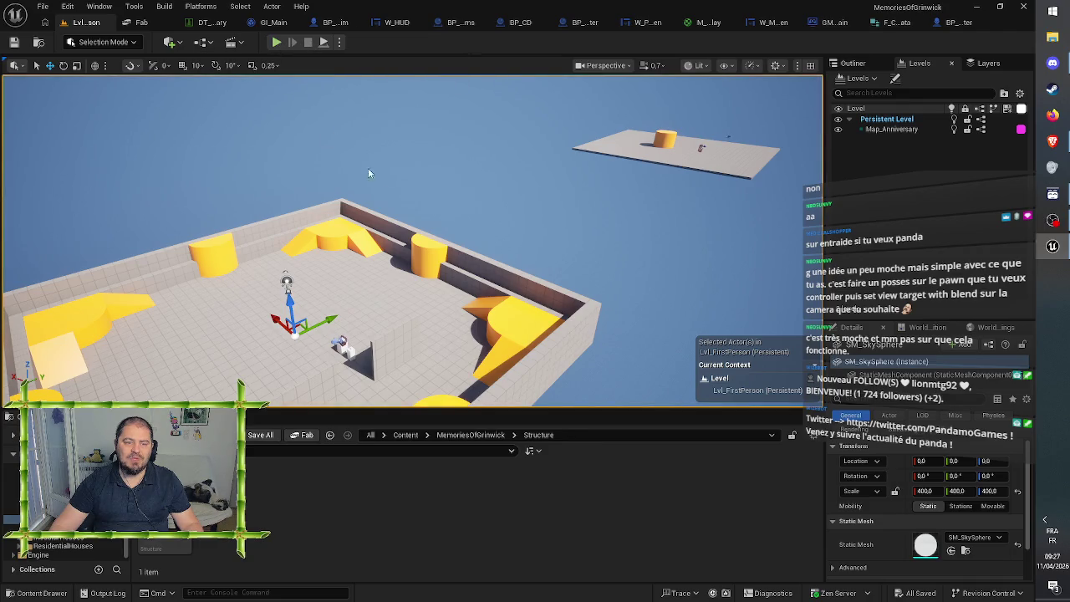
left_click(276, 42)
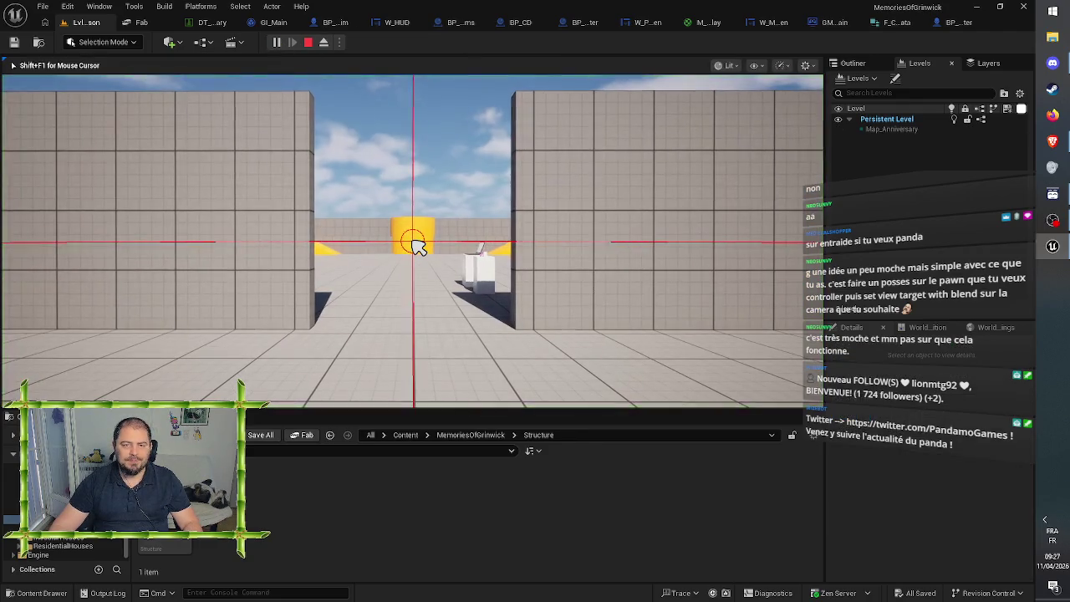
Step: Walk to the magenta disc, pick it up, enter the laptop screen, then stop and replay
key("w")
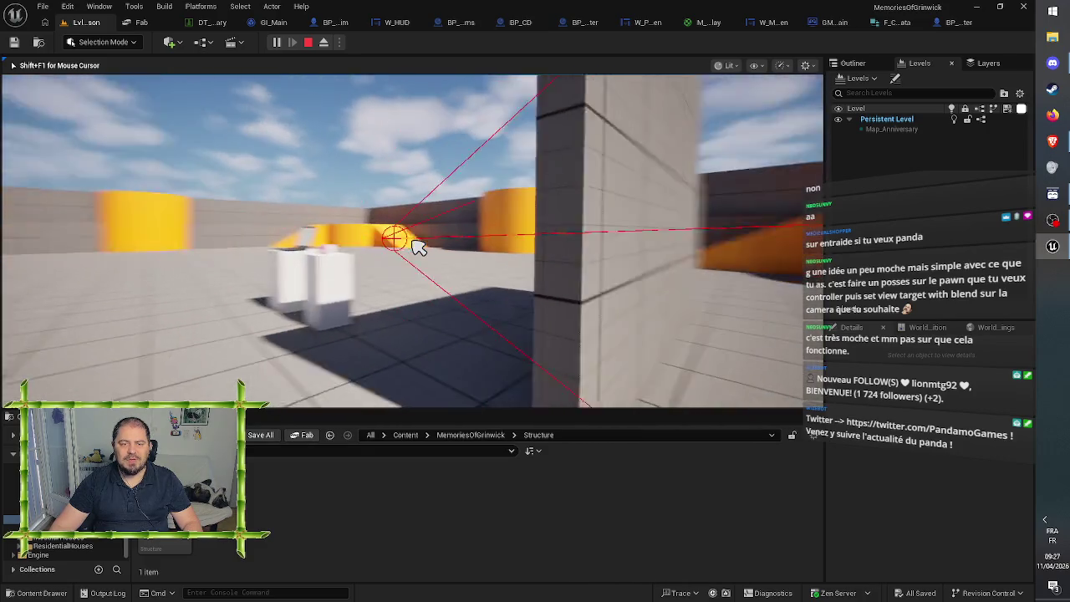
key("w")
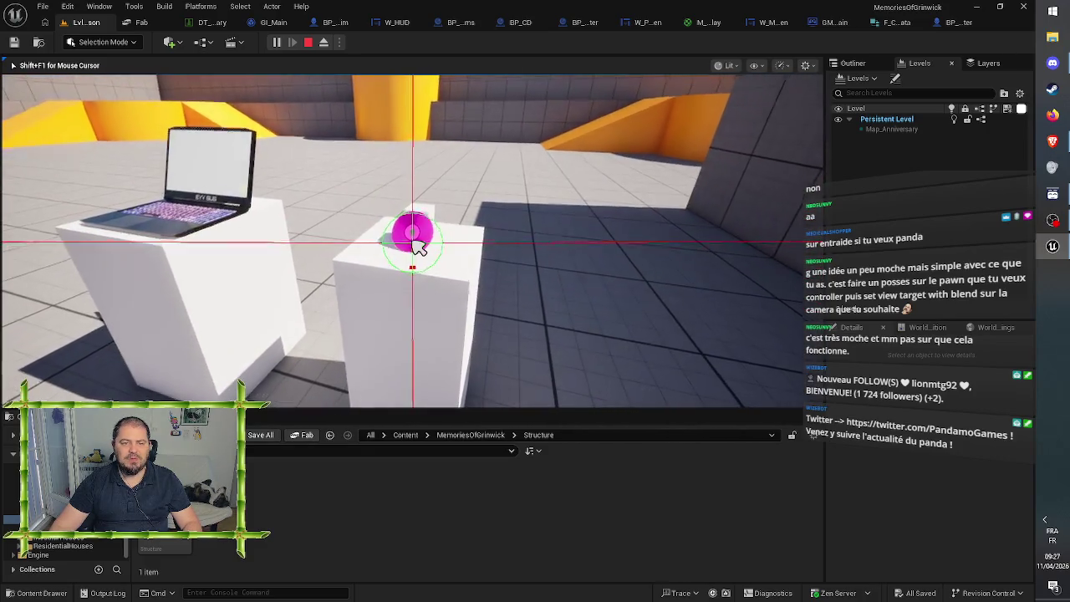
left_click(418, 247)
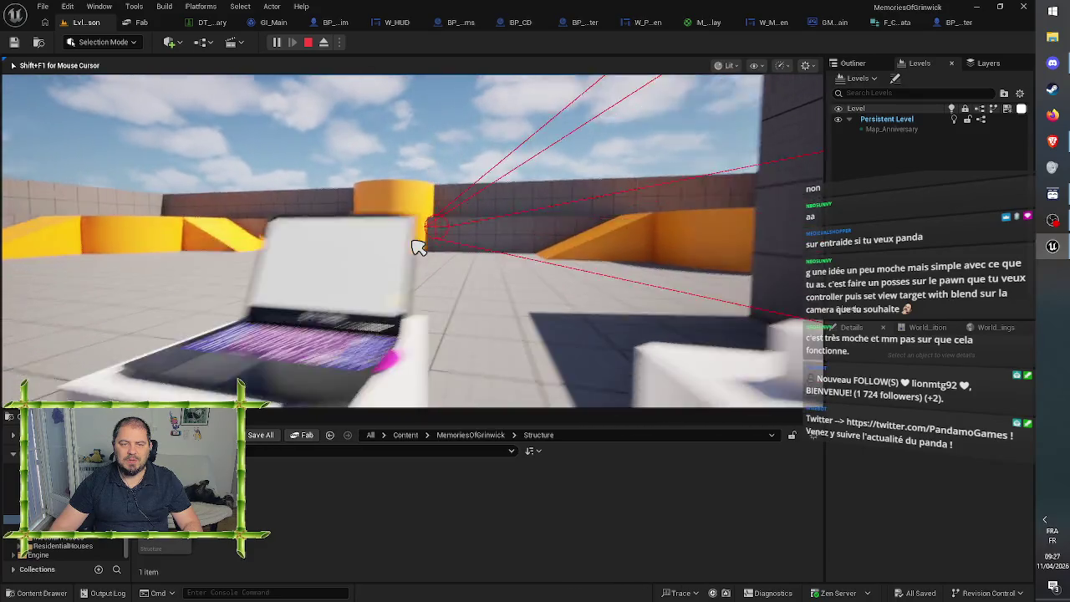
left_click(418, 247)
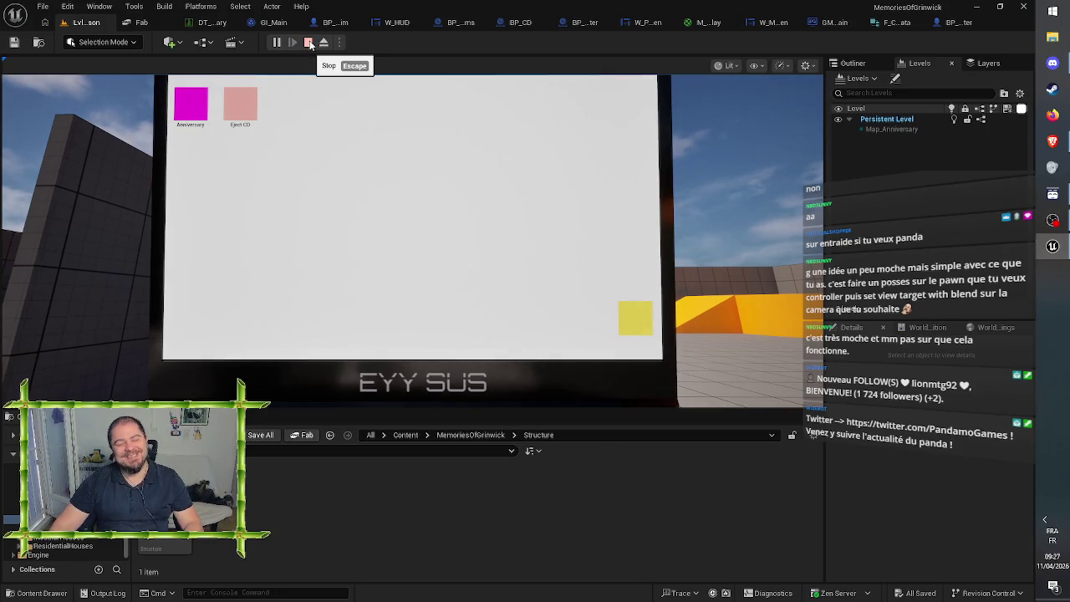
left_click(308, 43)
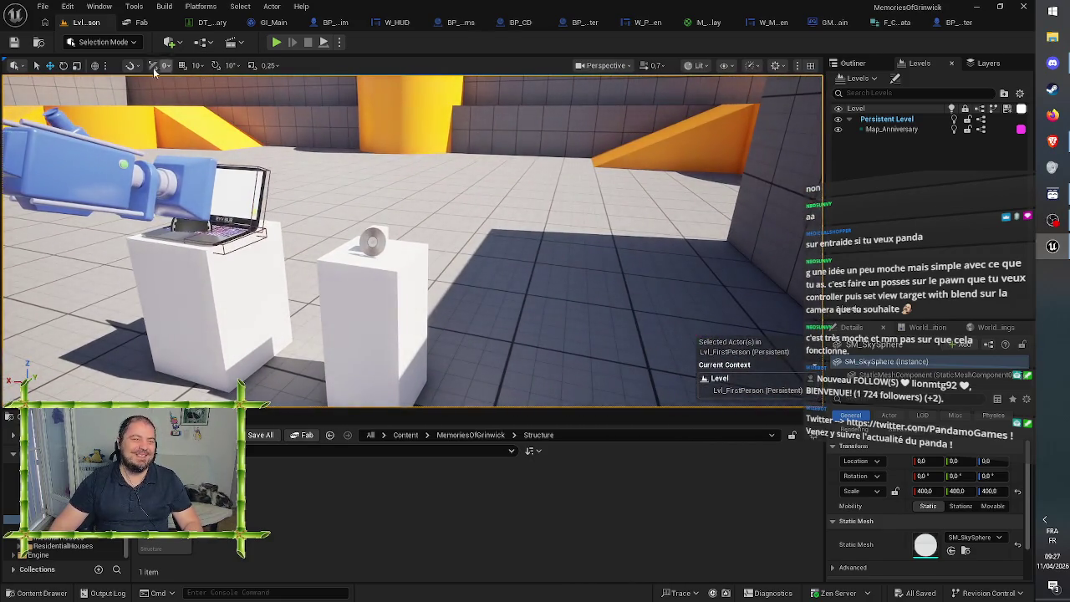
left_click(275, 43)
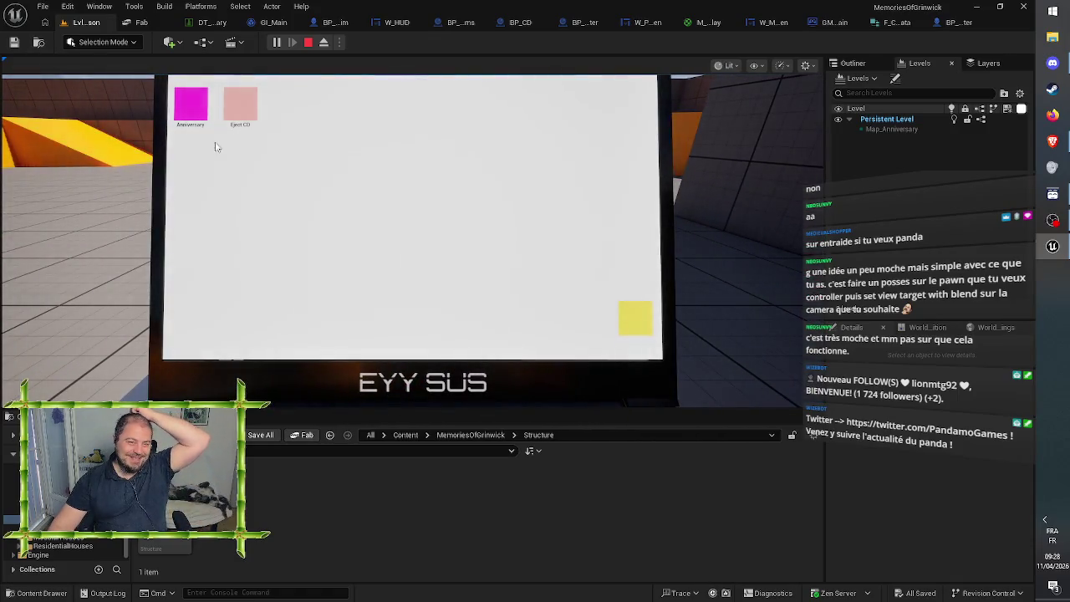
Step: Launch Anniversary from the laptop, eject with F8, stop play, and open the BP_Computer tab
left_click(199, 107)
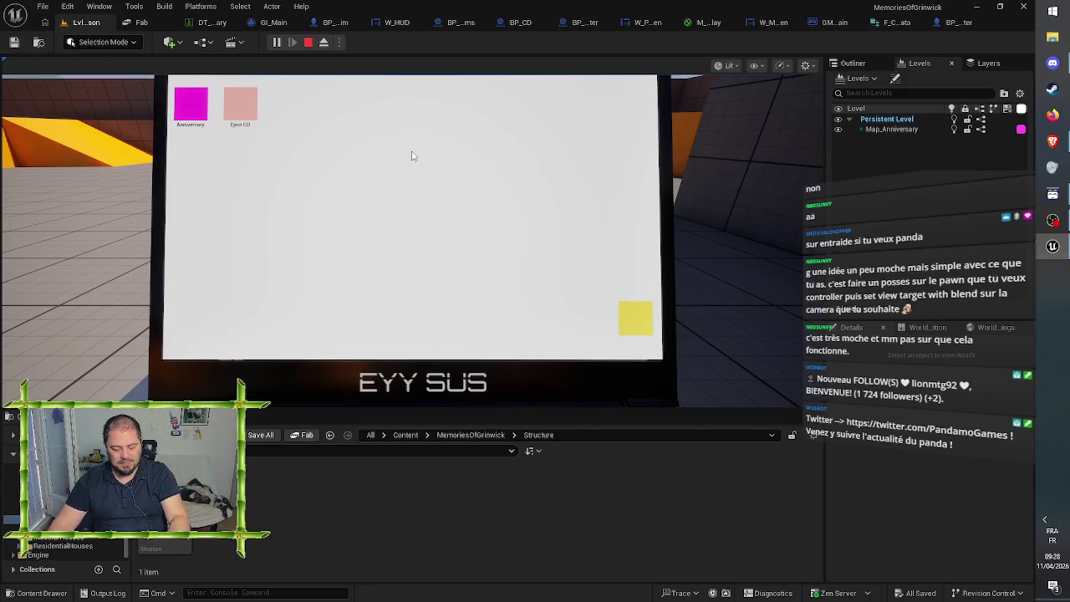
key("F8")
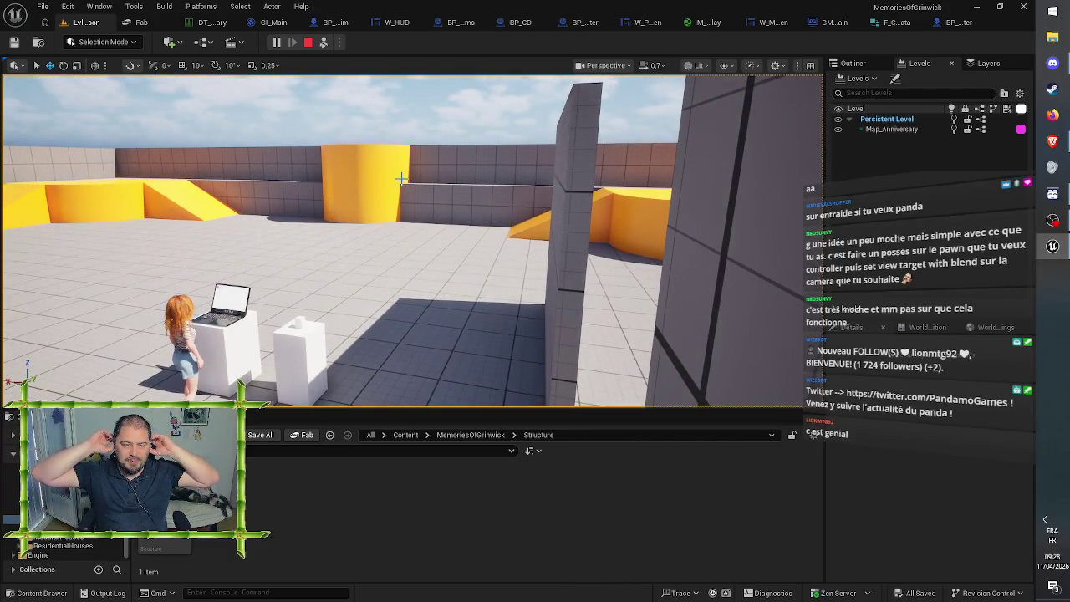
left_click(308, 48)
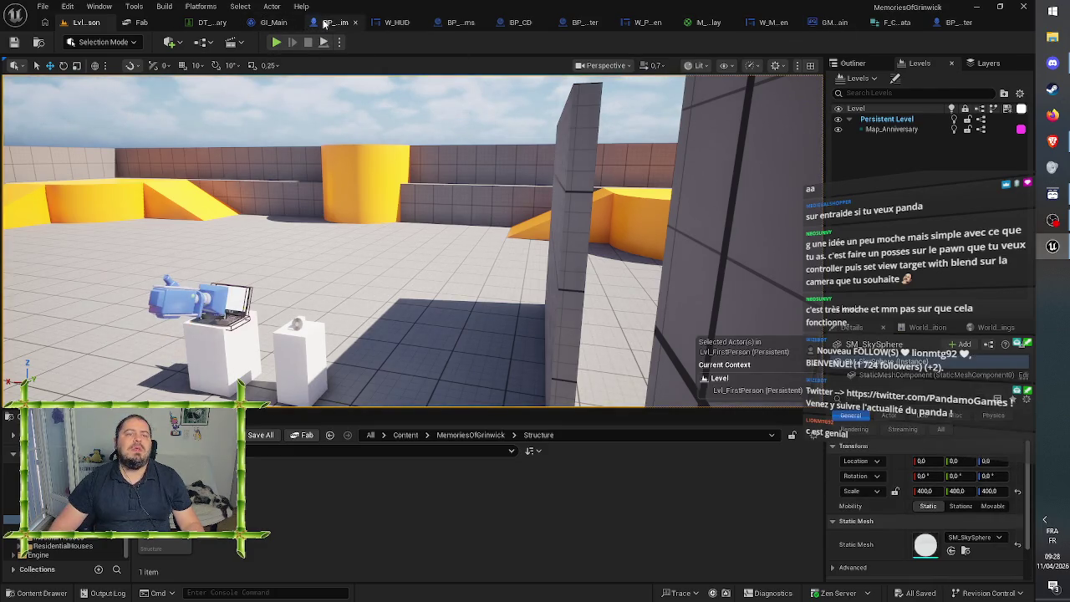
left_click(520, 25)
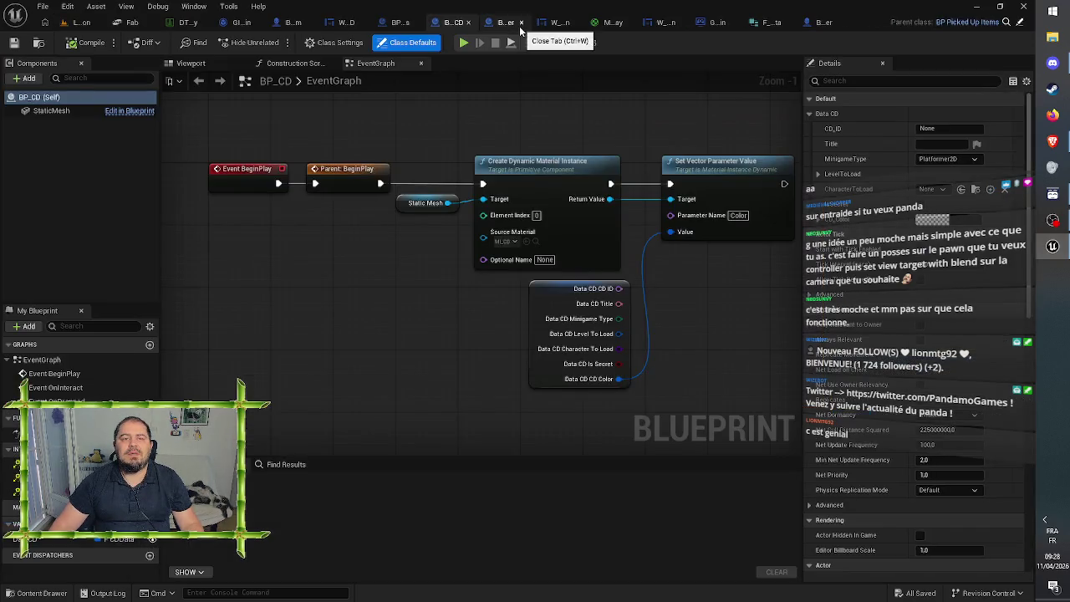
Step: Select BP_Computer's W_MinigameScreen and preview the laptop with its Visible setting turned on
left_click(543, 23)
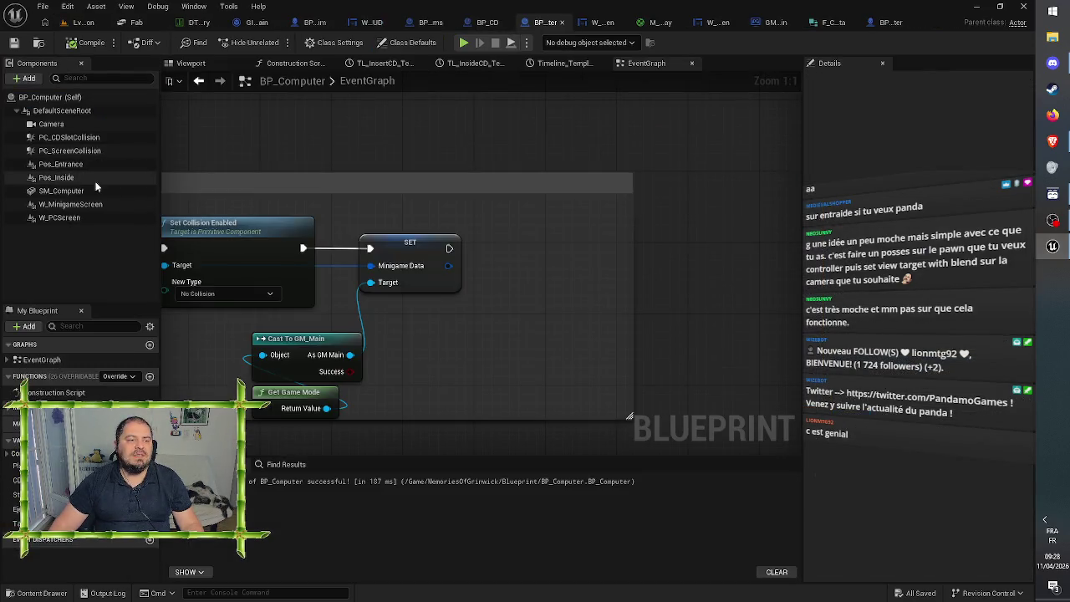
left_click(70, 204)
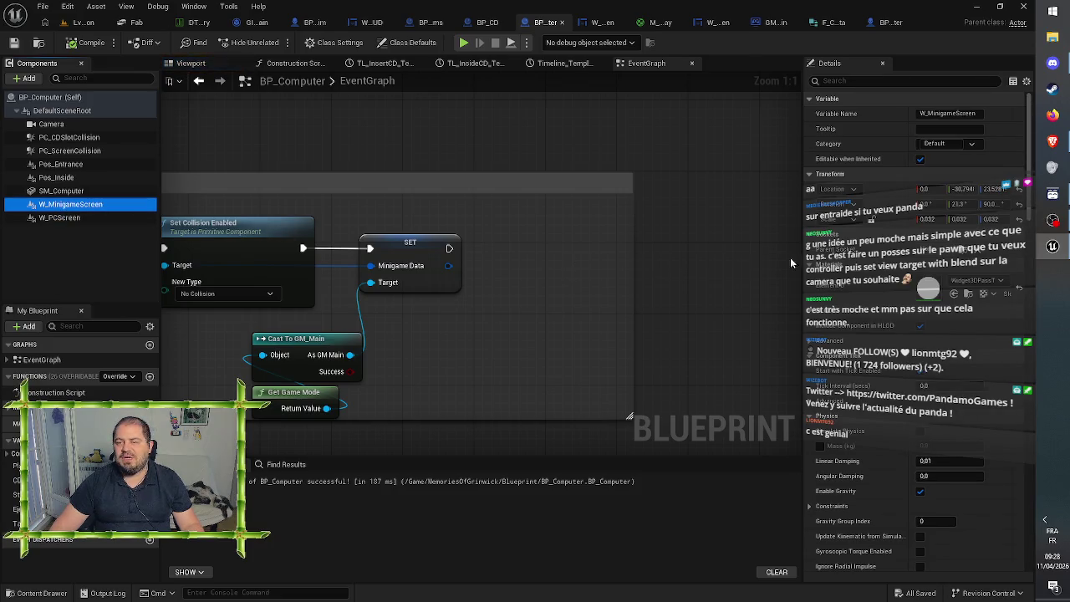
left_click(194, 64)
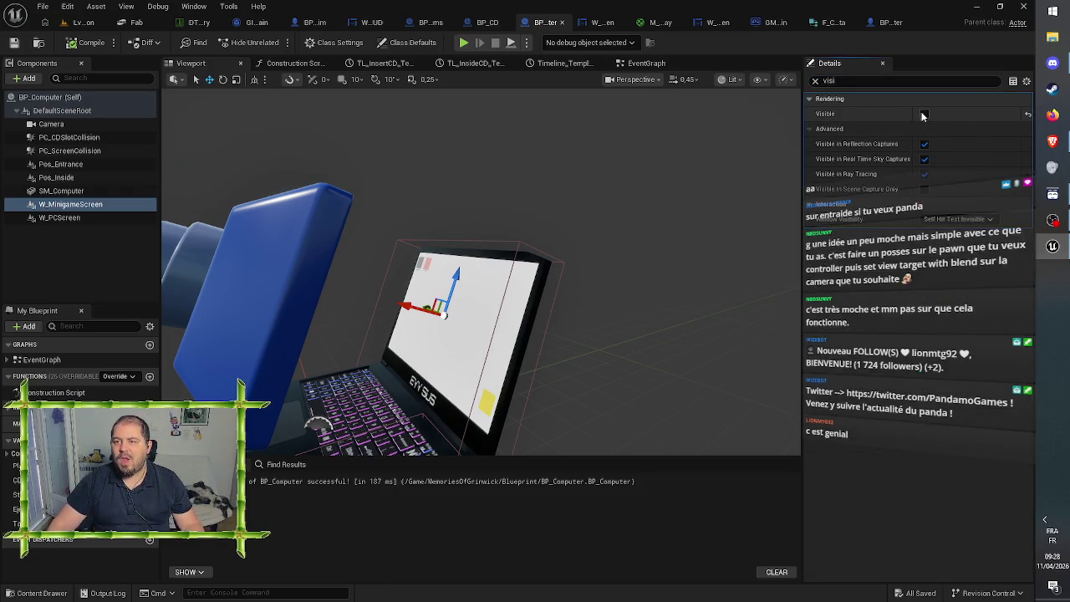
left_click(924, 114)
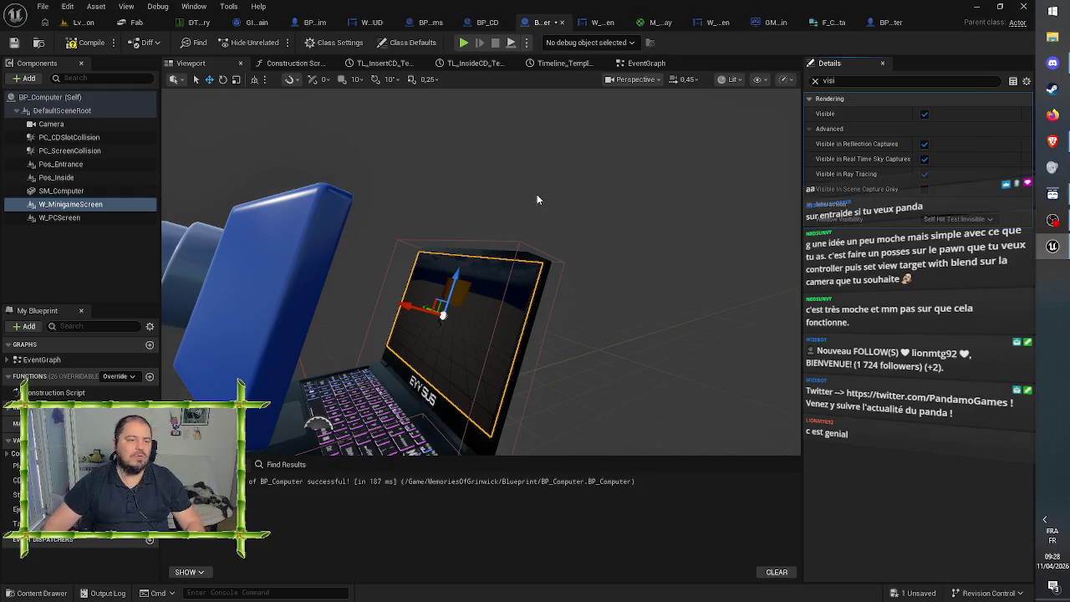
mouse_move(535, 207)
left_mouse_down()
mouse_move(594, 206)
mouse_move(593, 159)
left_mouse_up()
key("f")
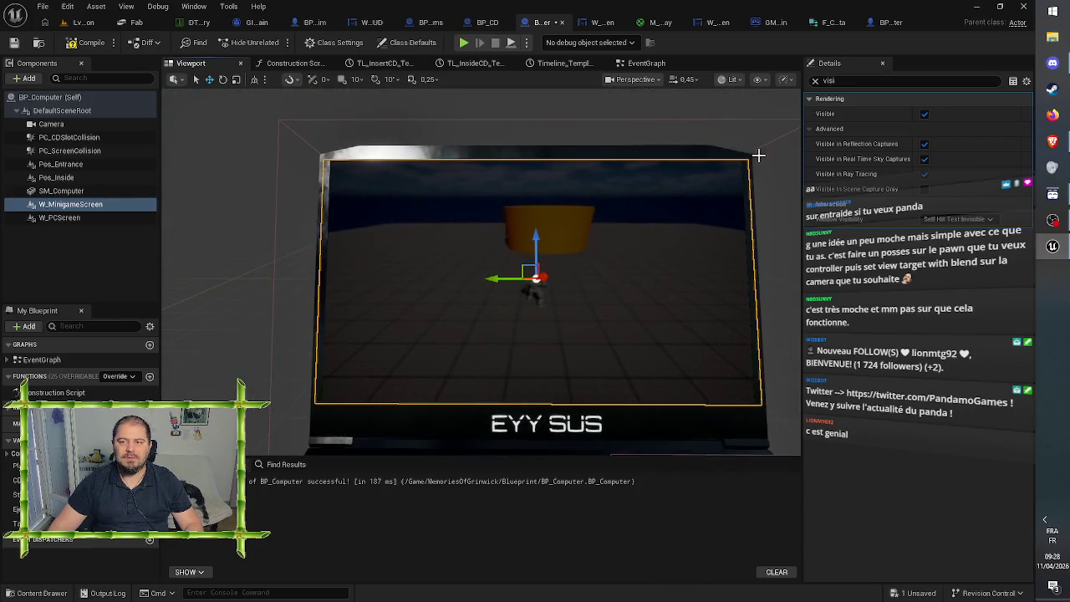
Step: Turn W_MinigameScreen's Visible back off, compile BP_Computer, and clear the search filter
left_click(924, 115)
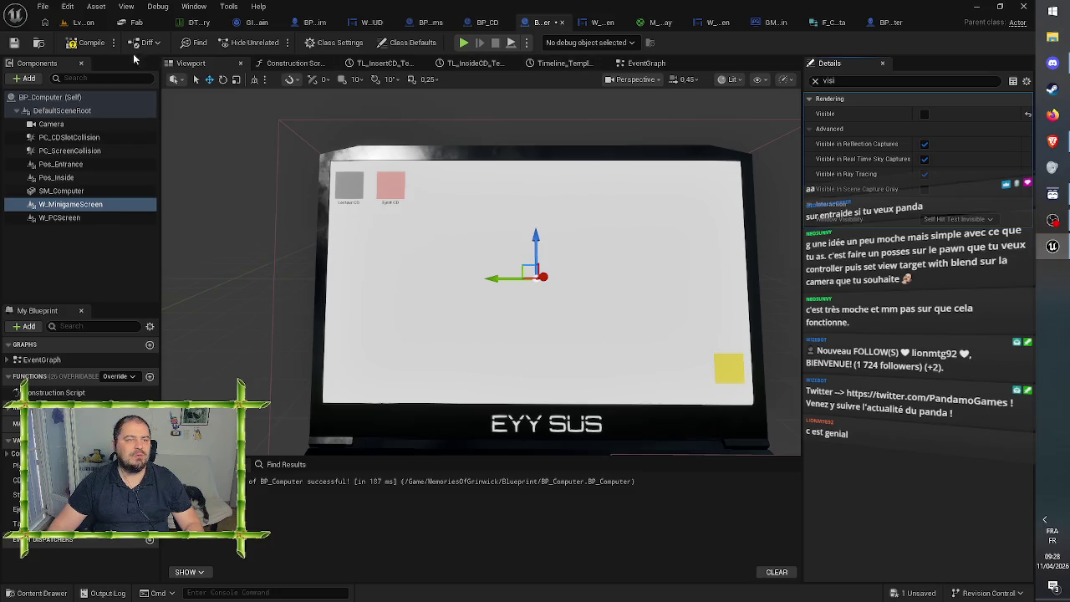
left_click(816, 81)
left_click(90, 42)
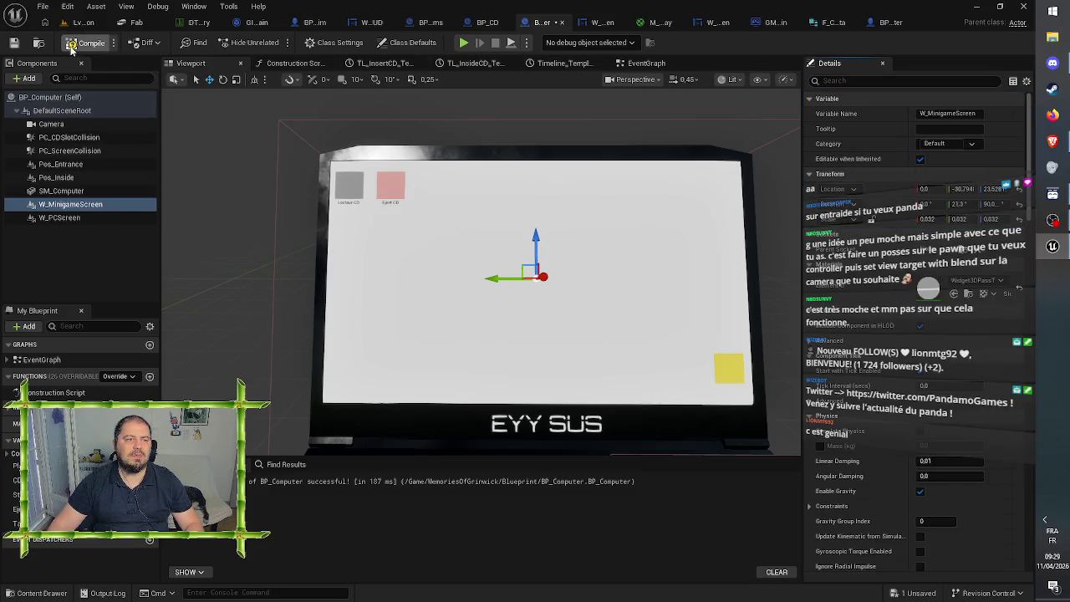
left_click(772, 23)
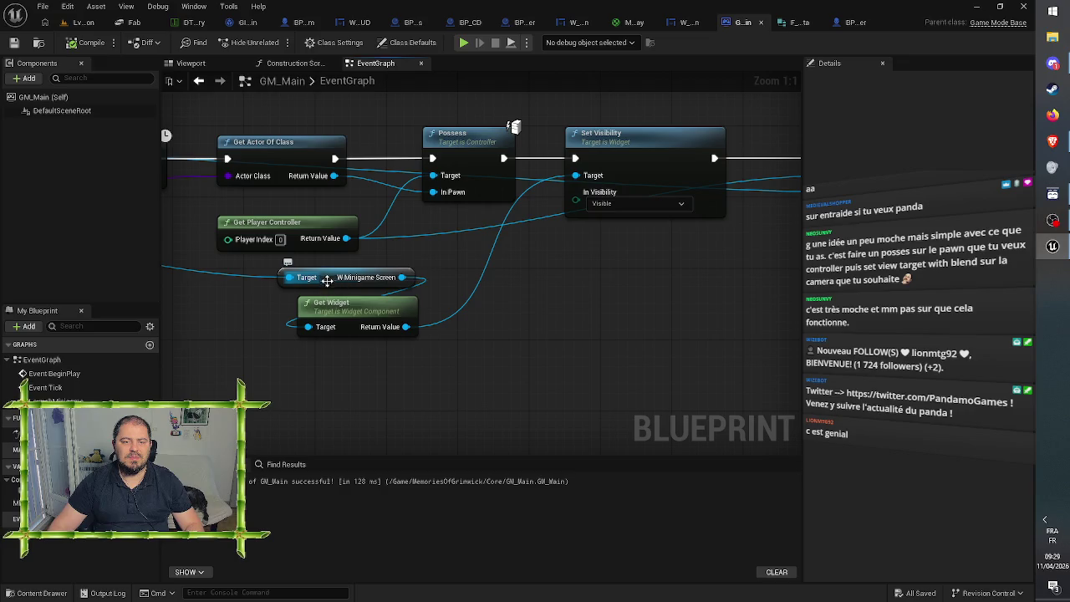
Step: Replace Get Widget with a component Set Visibility node dragged from W Minigame Screen
left_click(374, 307)
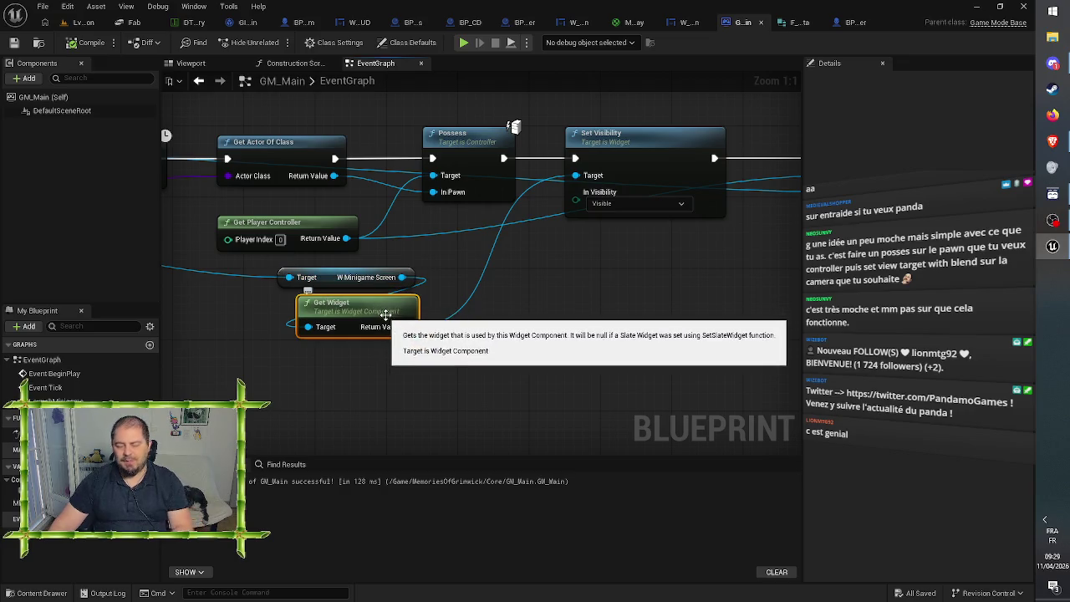
key("Delete")
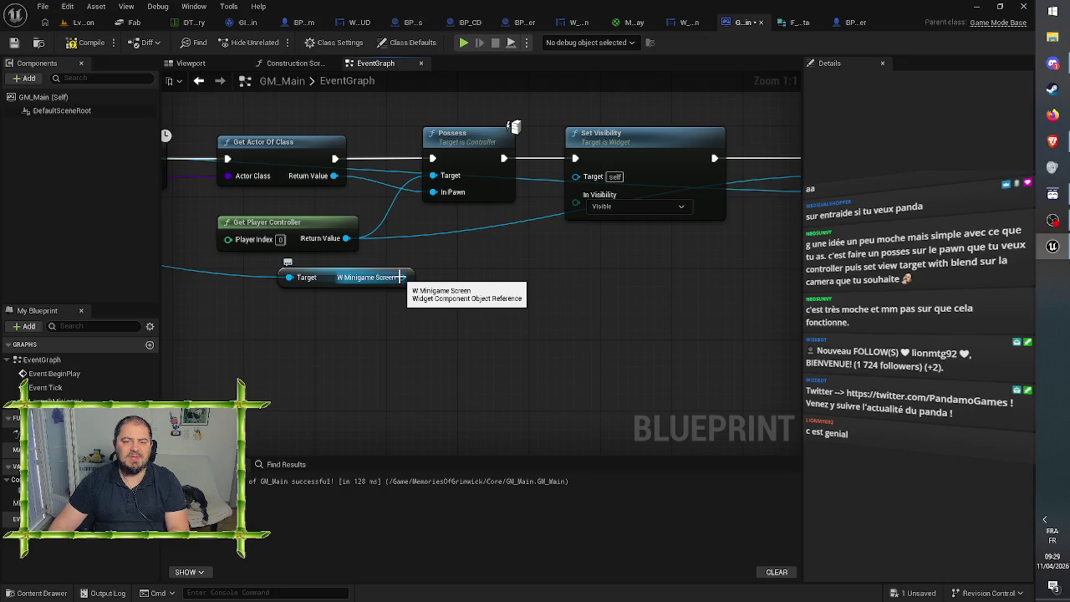
mouse_move(403, 277)
left_mouse_down()
mouse_move(528, 231)
mouse_move(577, 178)
left_mouse_up()
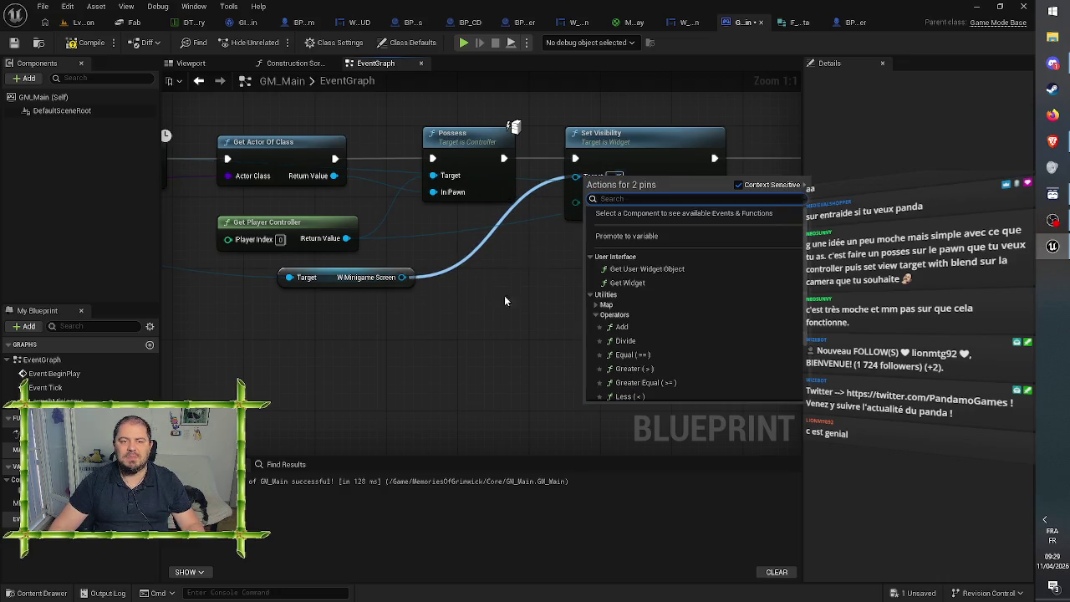
left_click(459, 369)
mouse_move(404, 277)
left_mouse_down()
mouse_move(406, 317)
mouse_move(320, 309)
left_mouse_up()
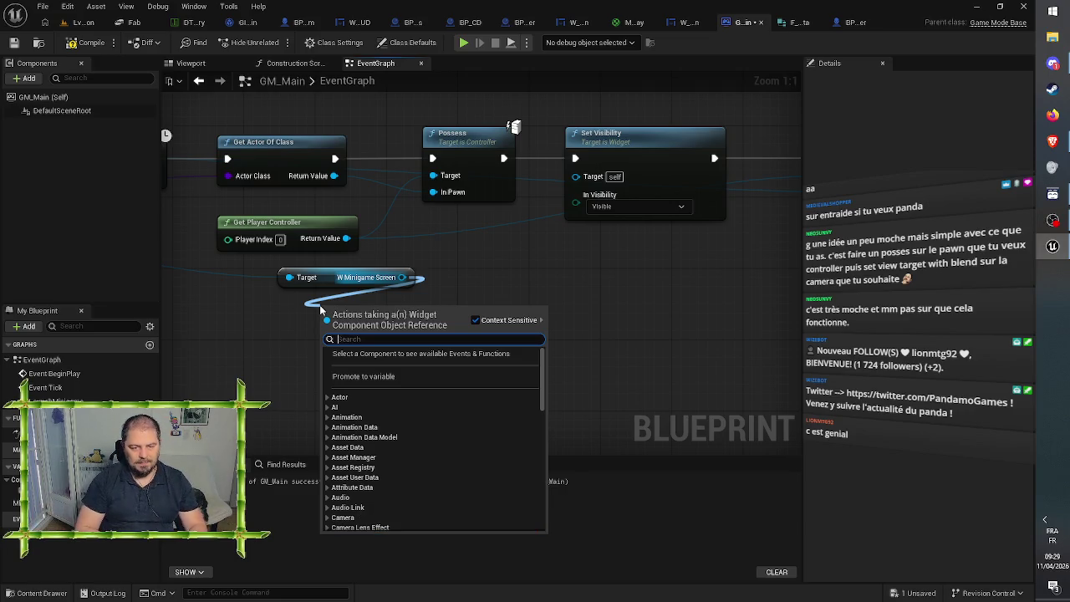
type("set visi")
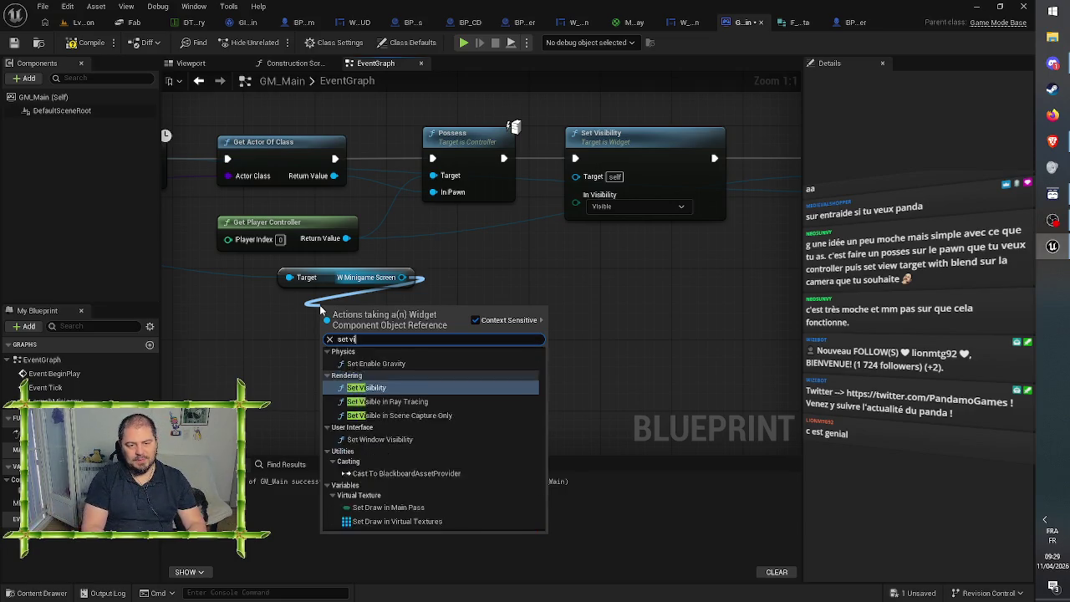
key("Return")
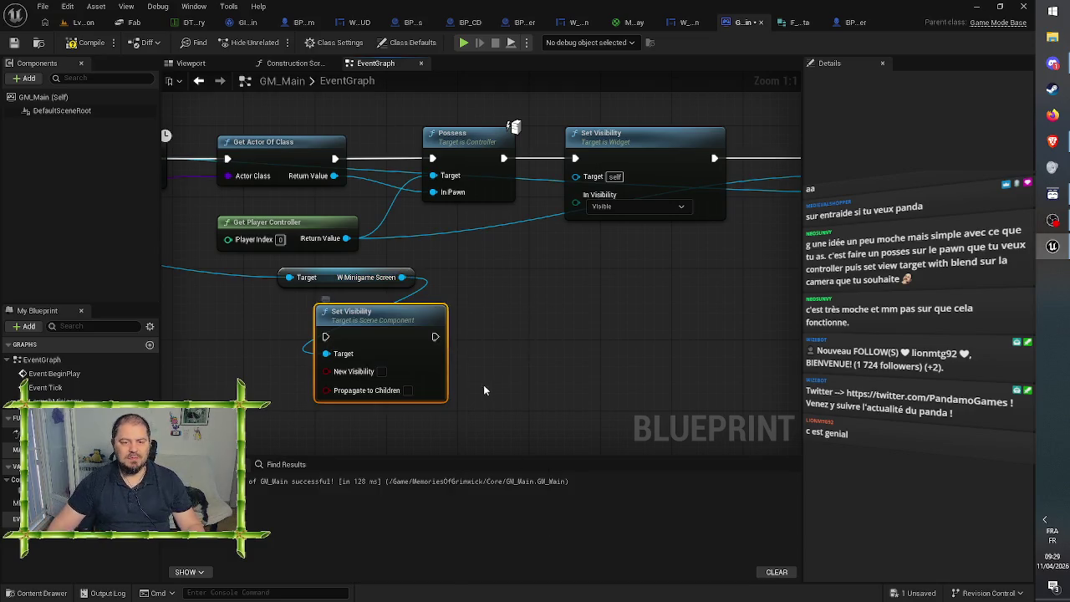
Step: Remove the old Set Visibility, wire Possess → new Set Visibility → Set View Target with Blend, and compile
left_click(660, 157)
key("Delete")
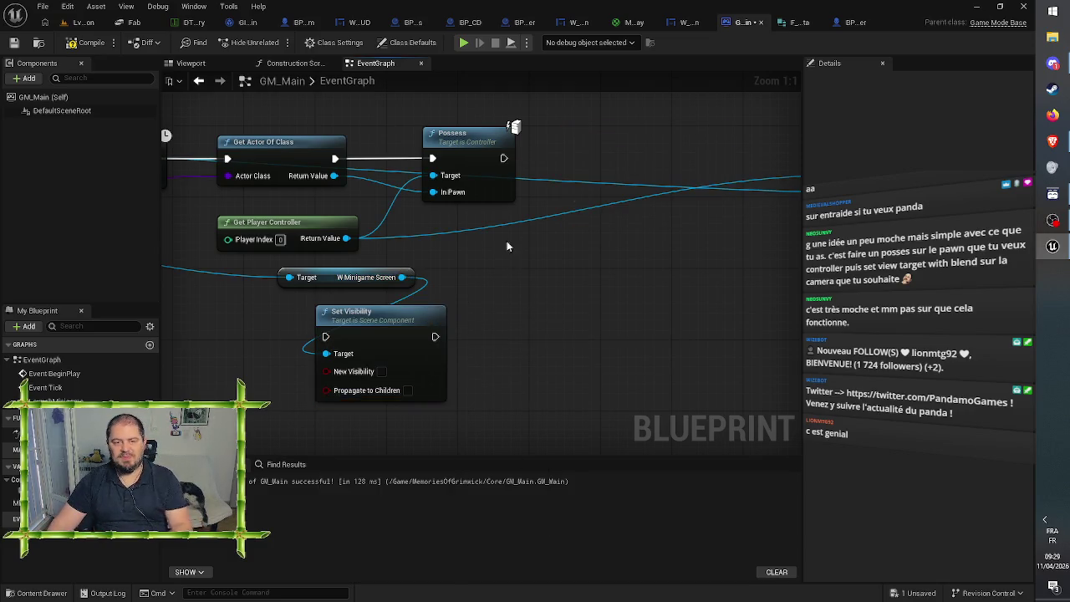
left_click(357, 338)
left_click_drag(356, 338, 624, 150)
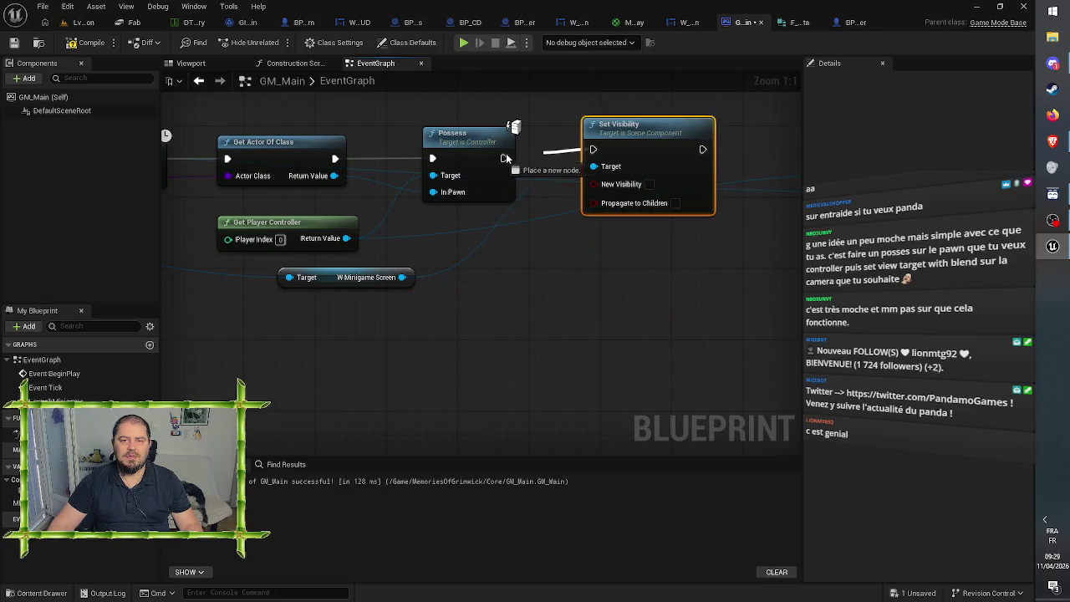
left_click_drag(504, 158, 593, 150)
mouse_move(726, 163)
left_mouse_down()
mouse_move(528, 164)
mouse_move(646, 170)
left_mouse_up()
left_click_drag(449, 151, 466, 159)
left_click(86, 42)
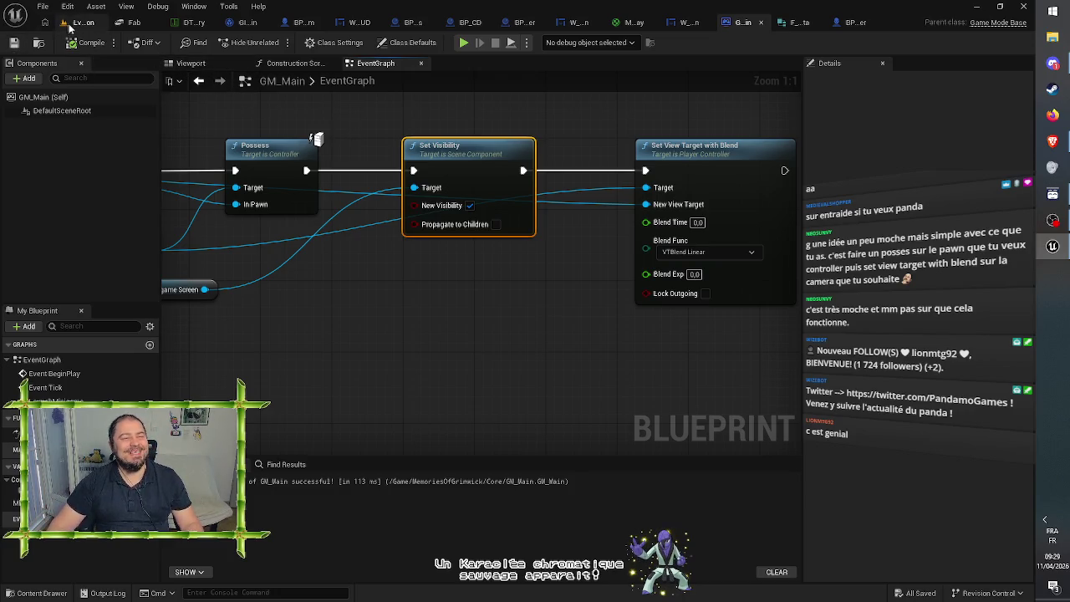
left_click(84, 23)
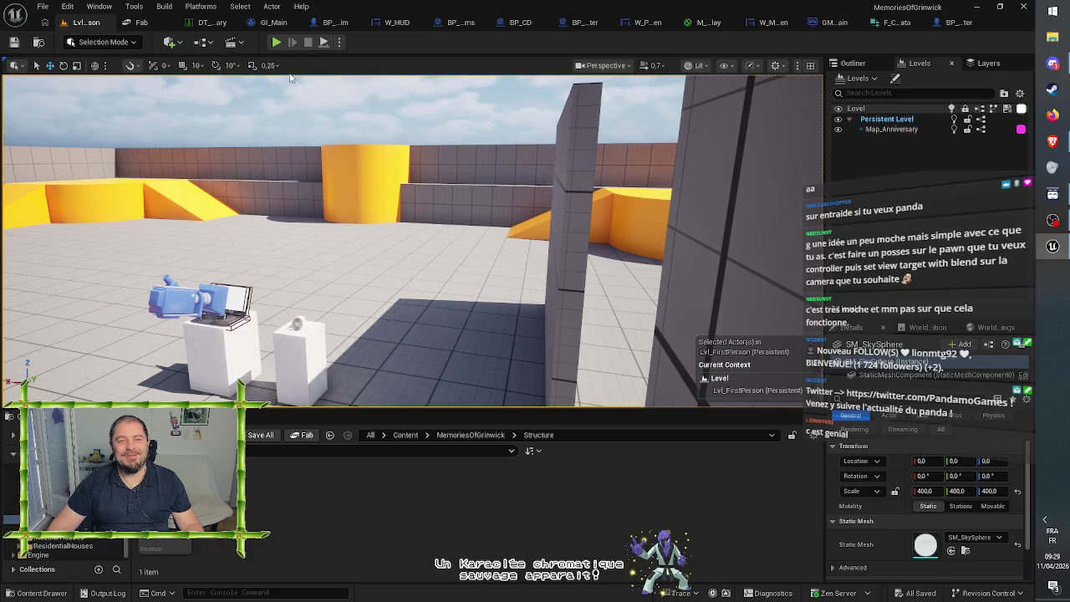
Step: Play-test: use the laptop, launch Anniversary, watch the minigame in its screen, then exit with Esc
left_click(278, 42)
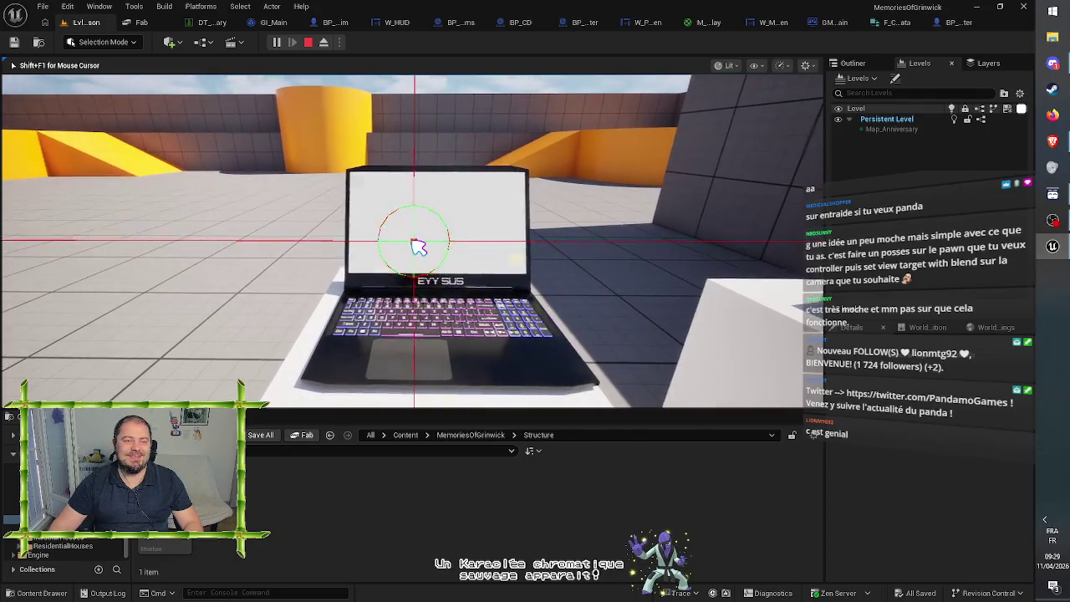
left_click(418, 248)
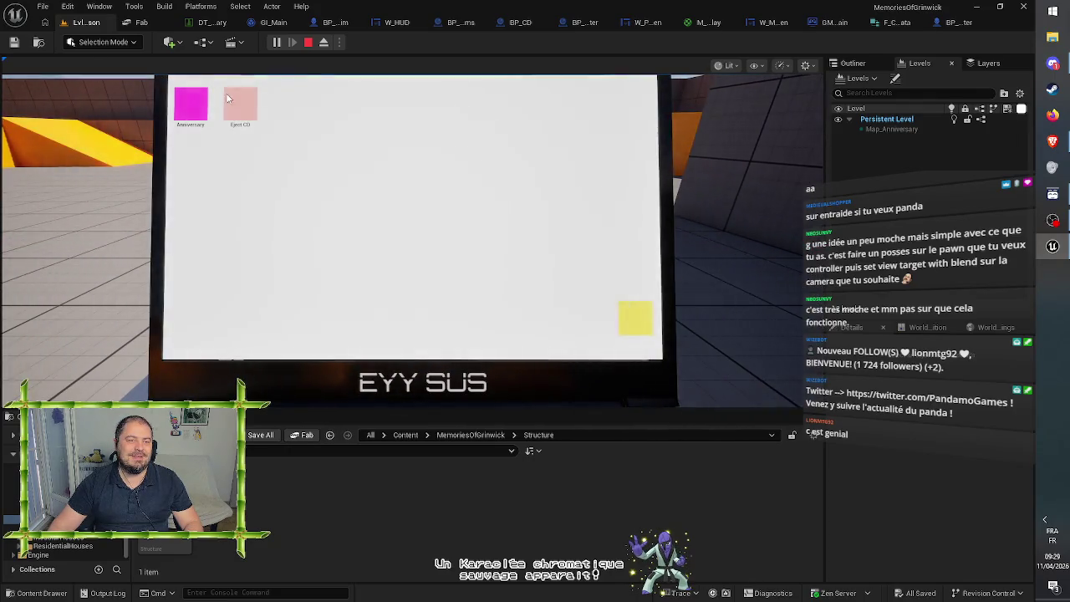
left_click(198, 112)
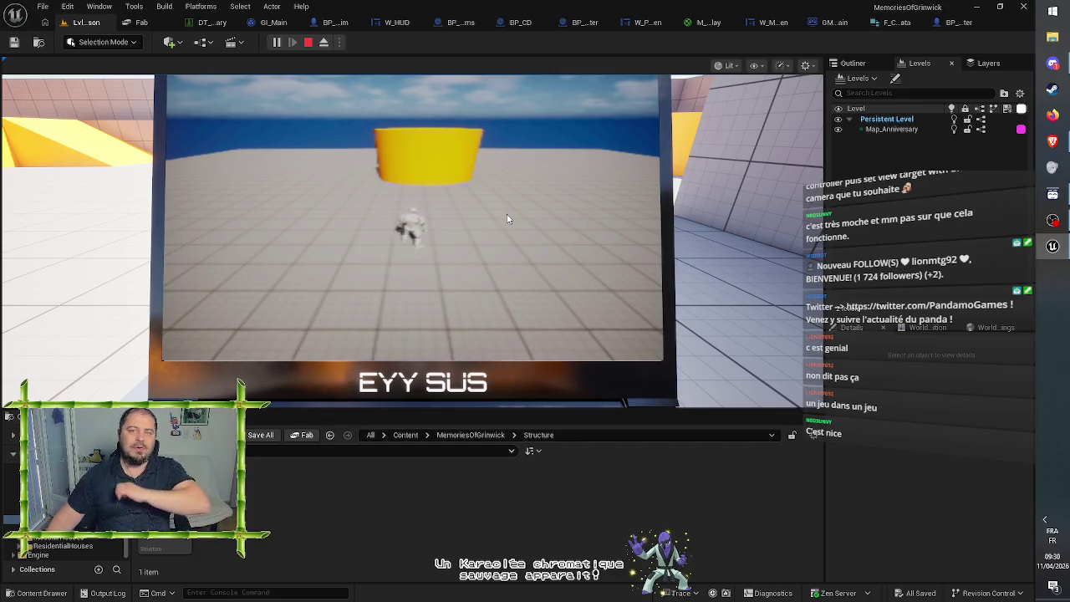
left_click(320, 208)
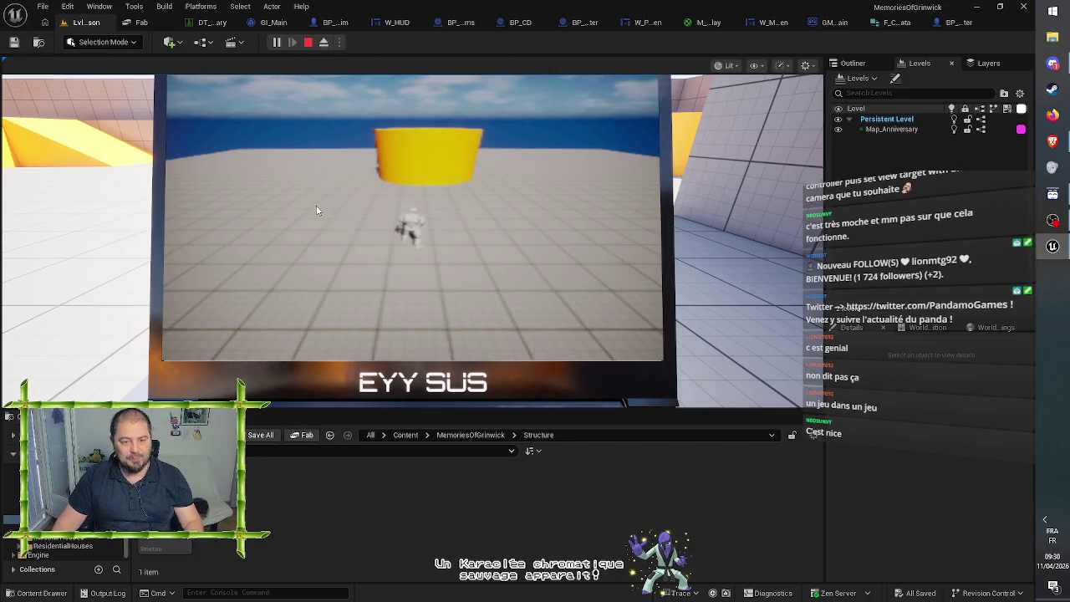
left_click(318, 211)
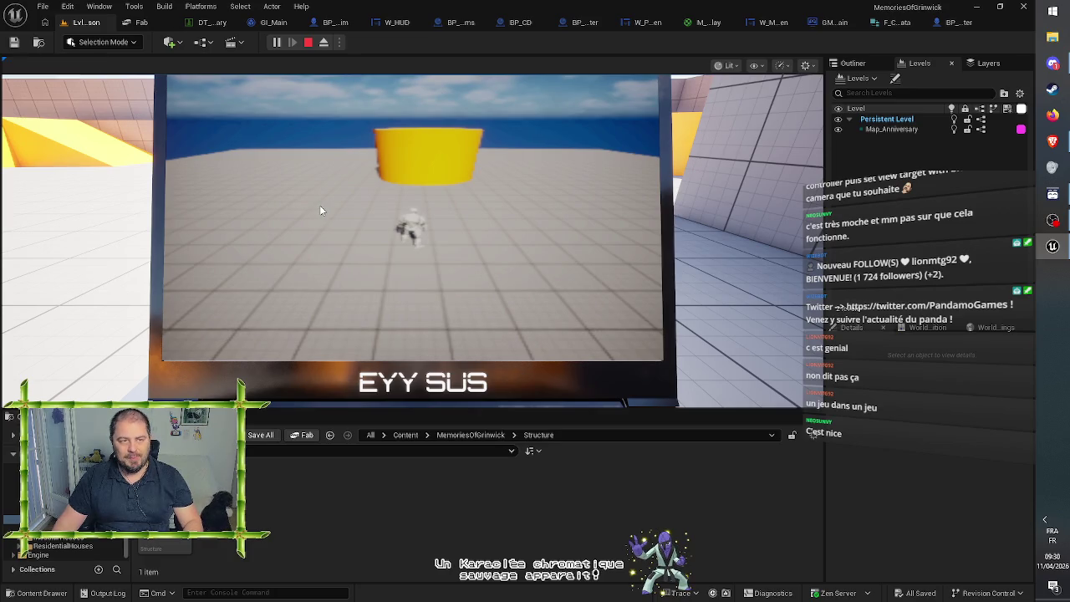
key("Escape")
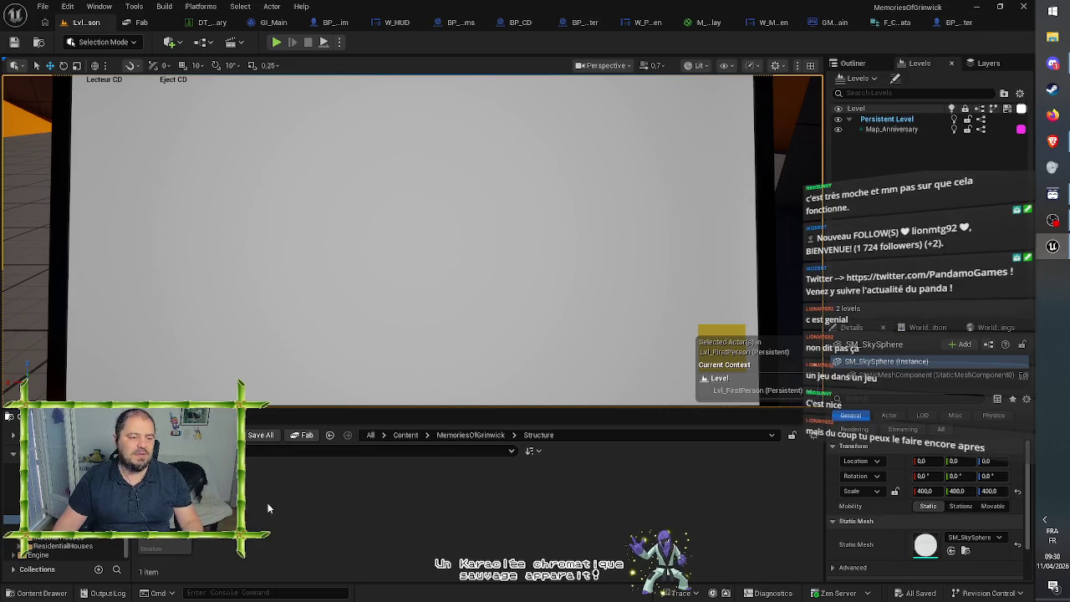
Step: Open BP_FirstPersonCharacter from the Content/FirstPerson/Blueprints folder
left_click(456, 436)
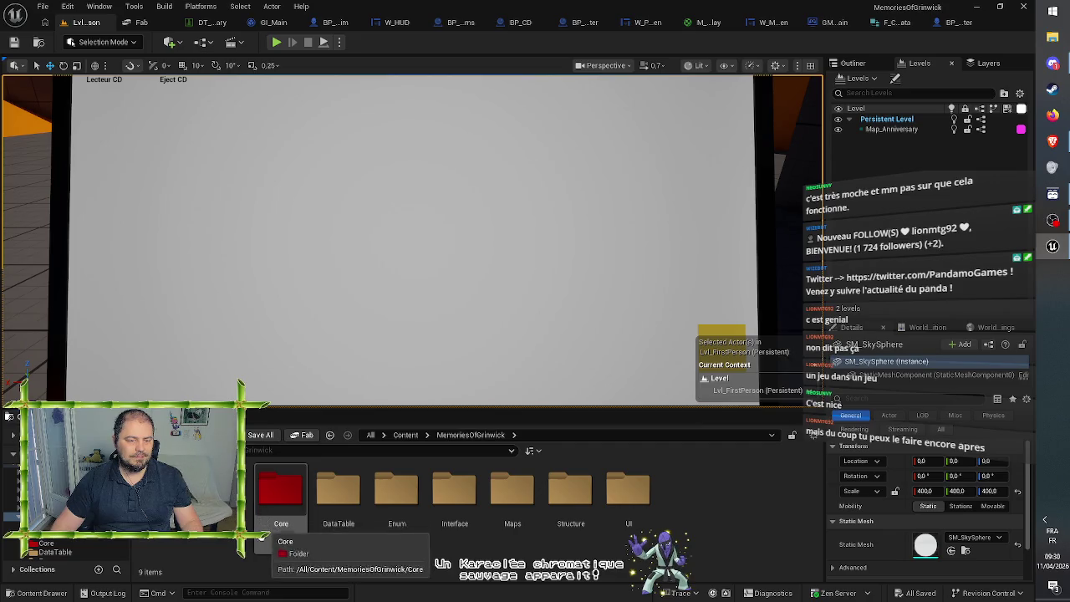
left_click(407, 435)
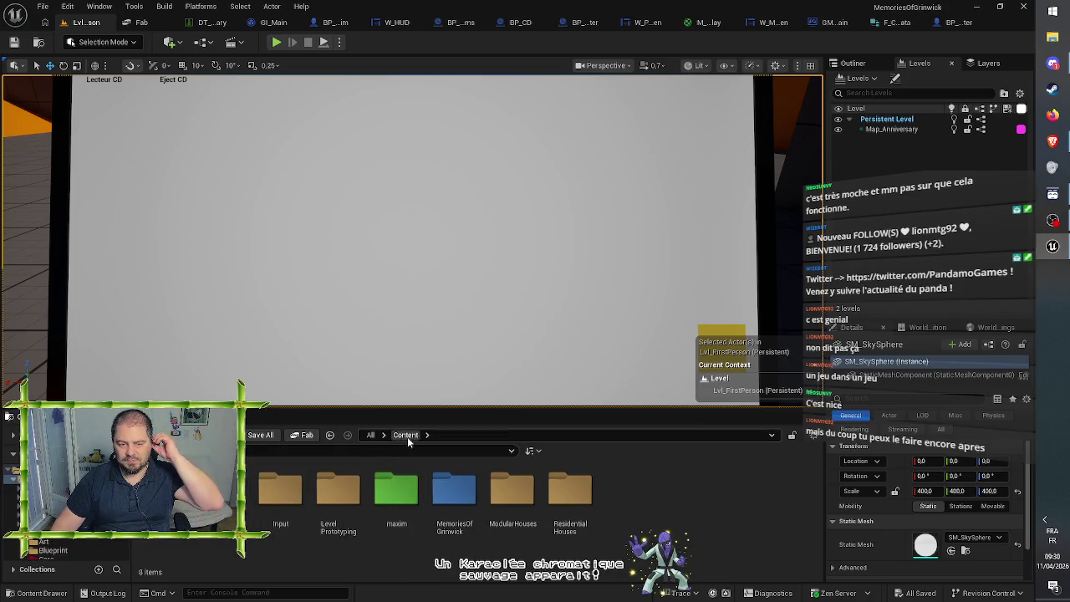
double_click(223, 493)
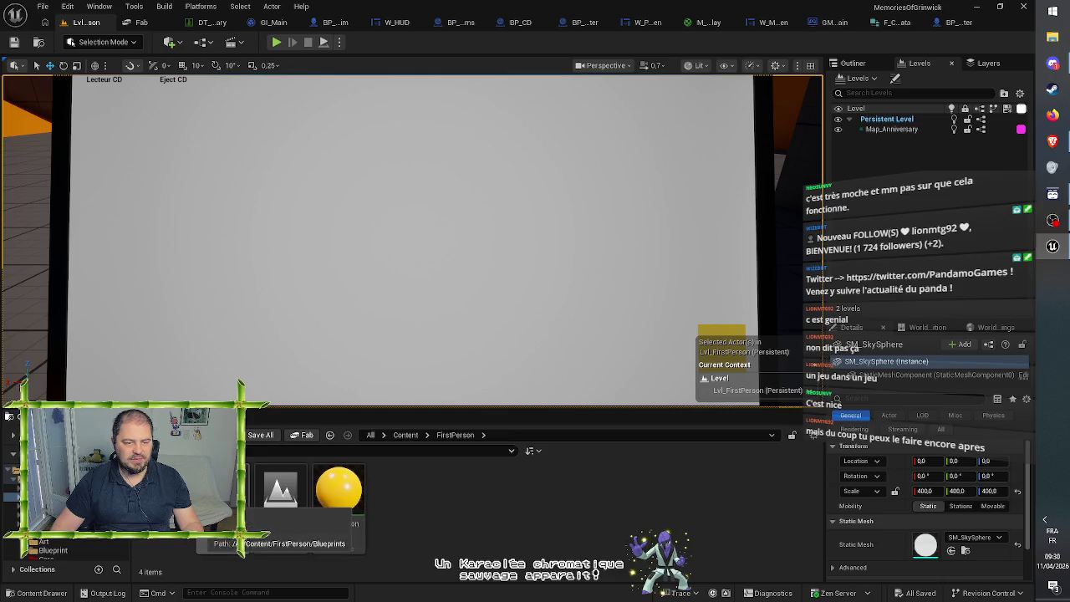
double_click(222, 493)
double_click(223, 493)
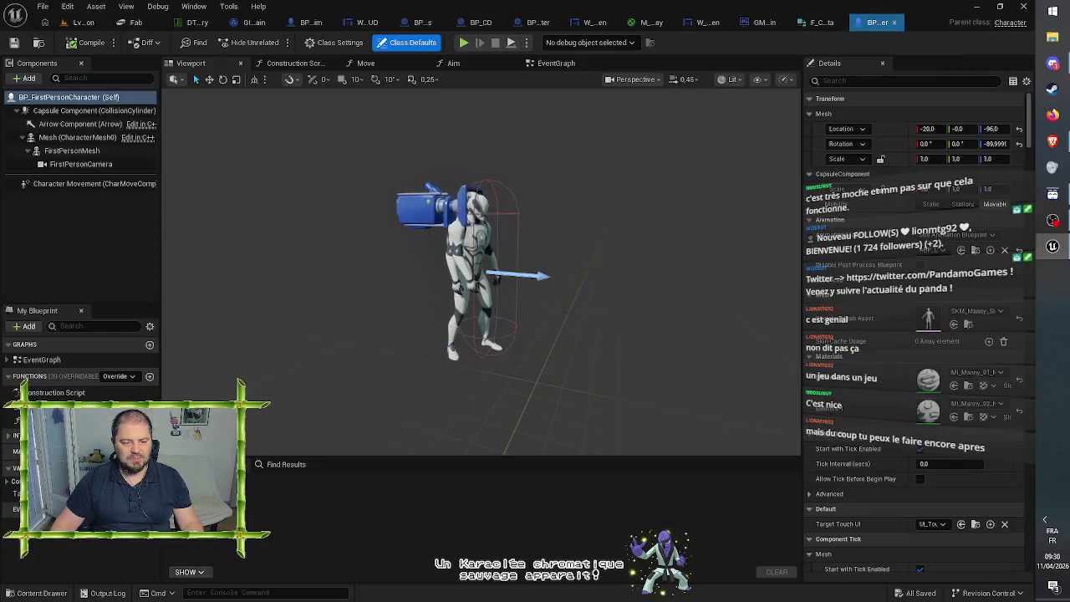
Step: Show the EventGraph and frame the Movement and Jump input nodes
left_click(546, 65)
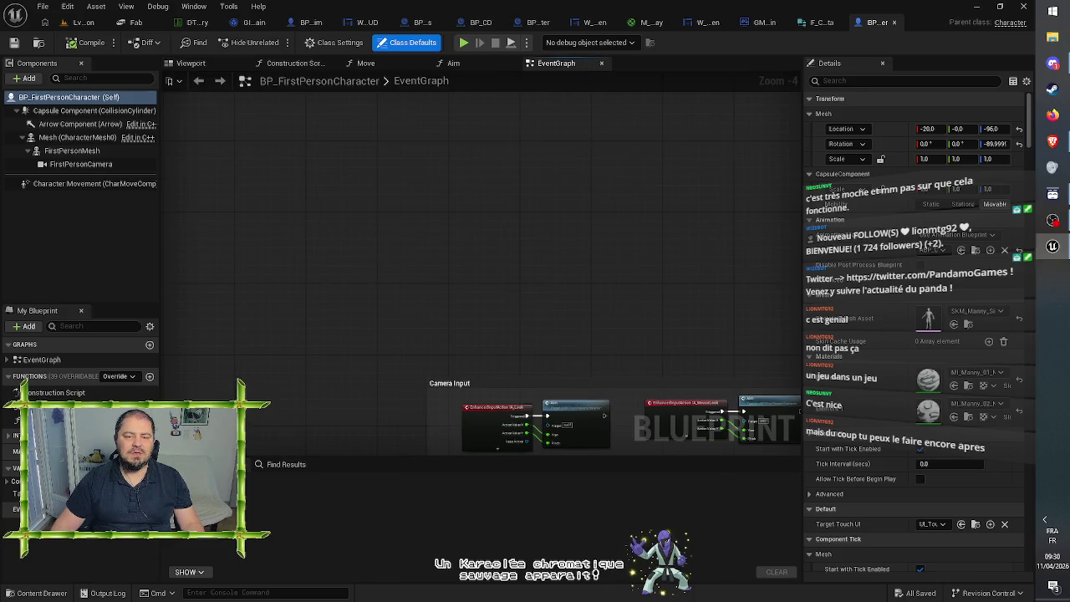
left_click_drag(583, 375, 530, 164)
mouse_move(597, 275)
left_mouse_down()
mouse_move(582, 163)
mouse_move(544, 200)
left_mouse_up()
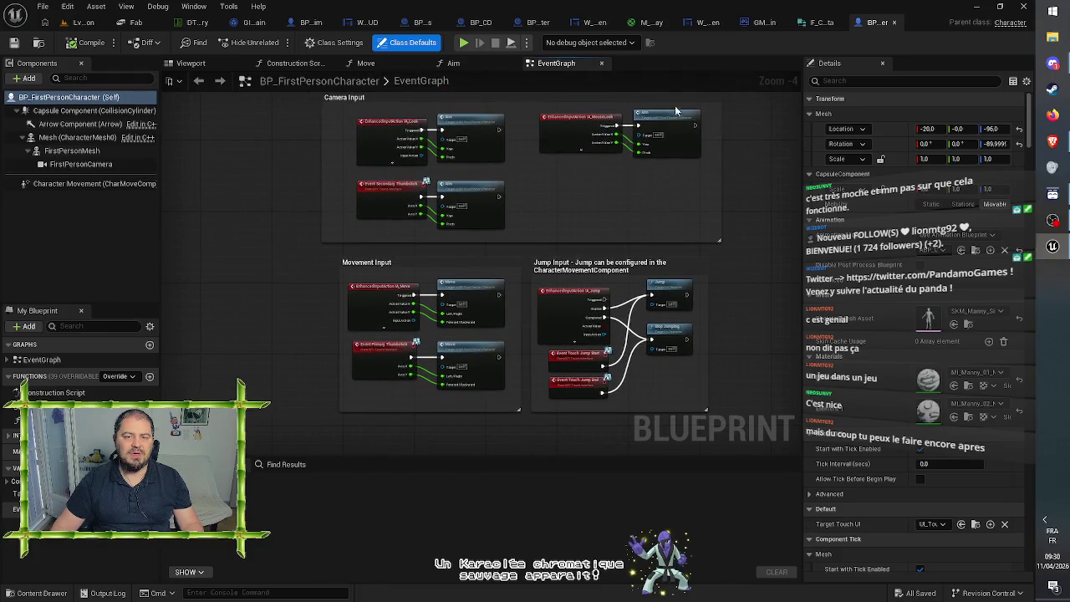
scroll(524, 429, "up", 4)
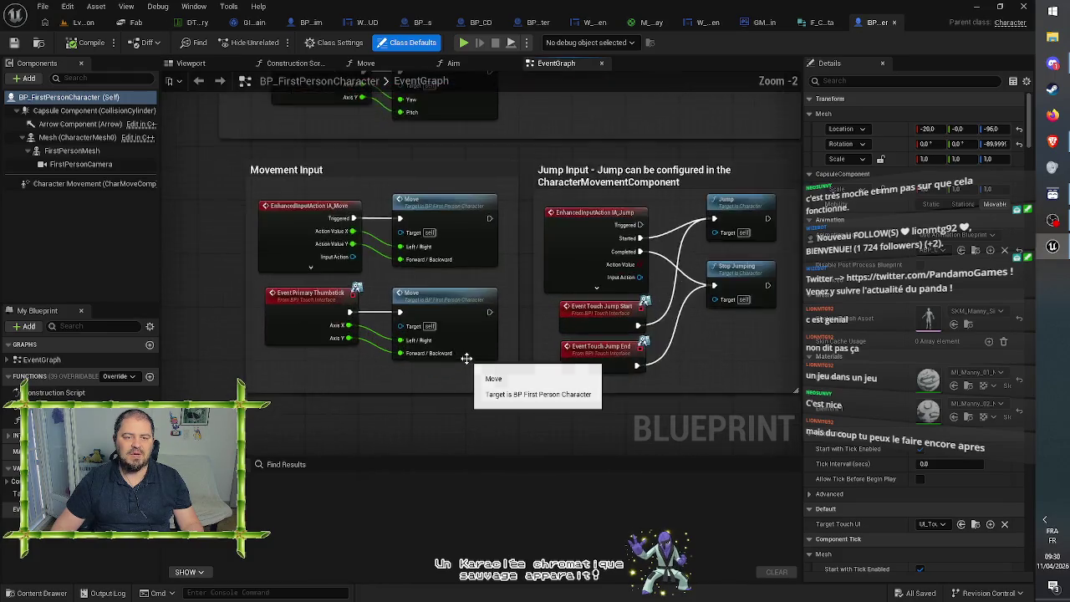
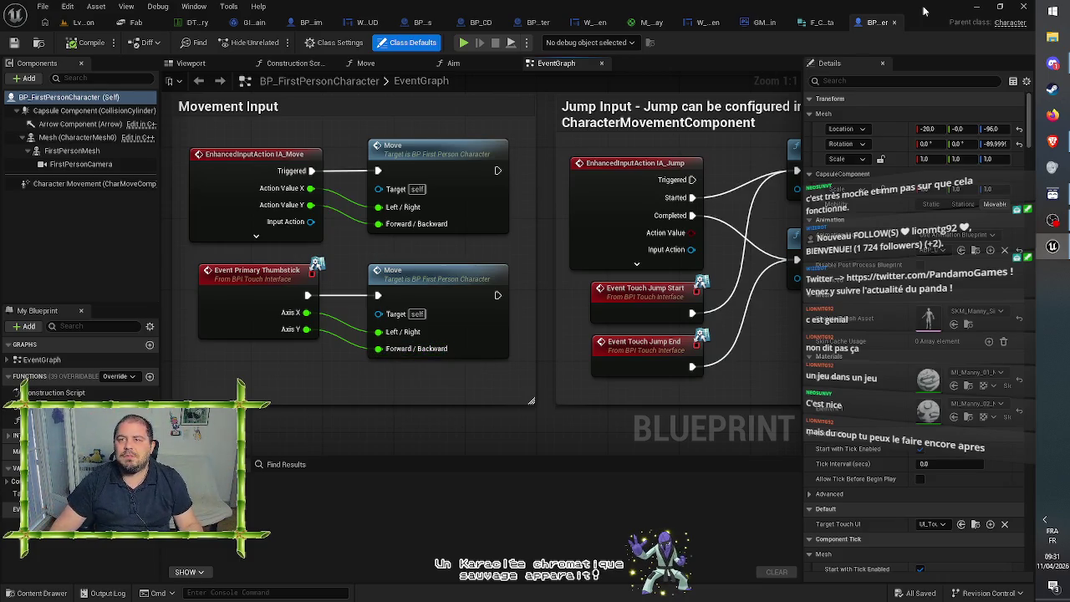
Step: Close BP_FirstPersonCharacter and pan GM_Main's graph to empty space beside Set View Target with Blend
left_click(898, 25)
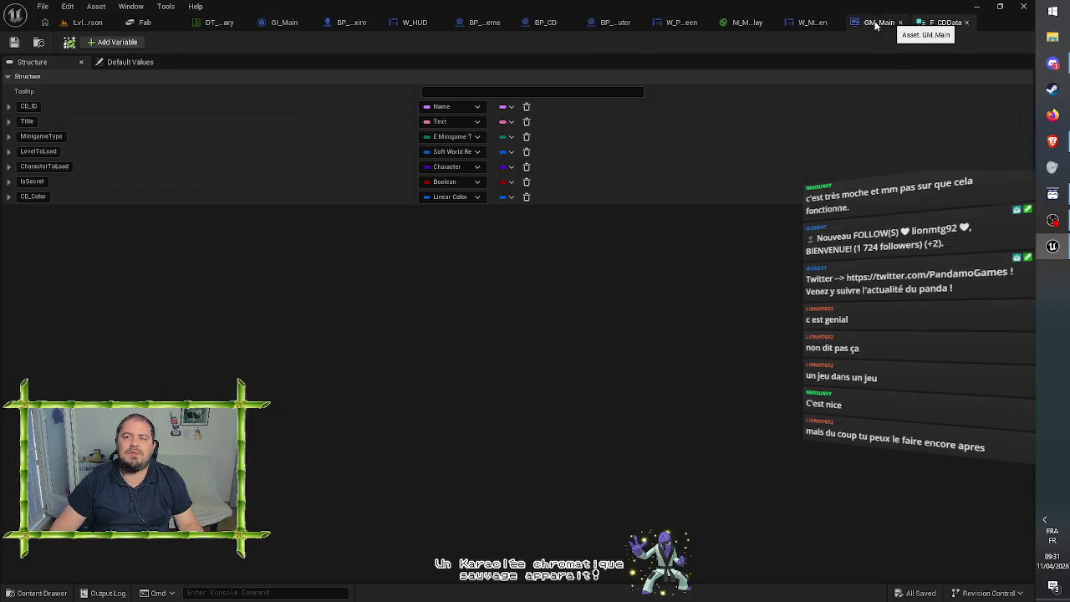
left_click(715, 119)
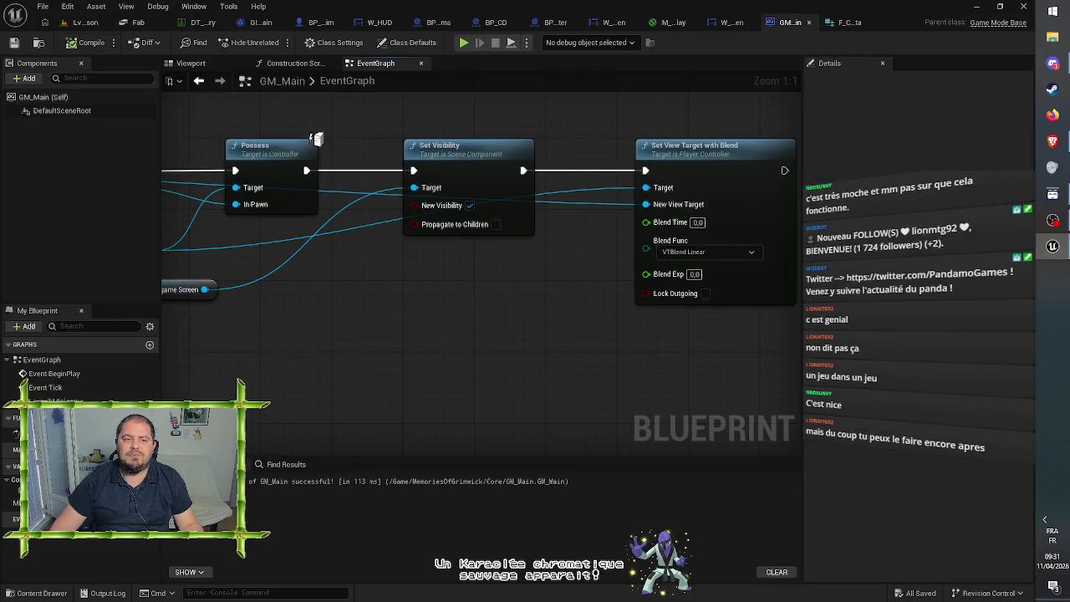
scroll(401, 332, "down", 1)
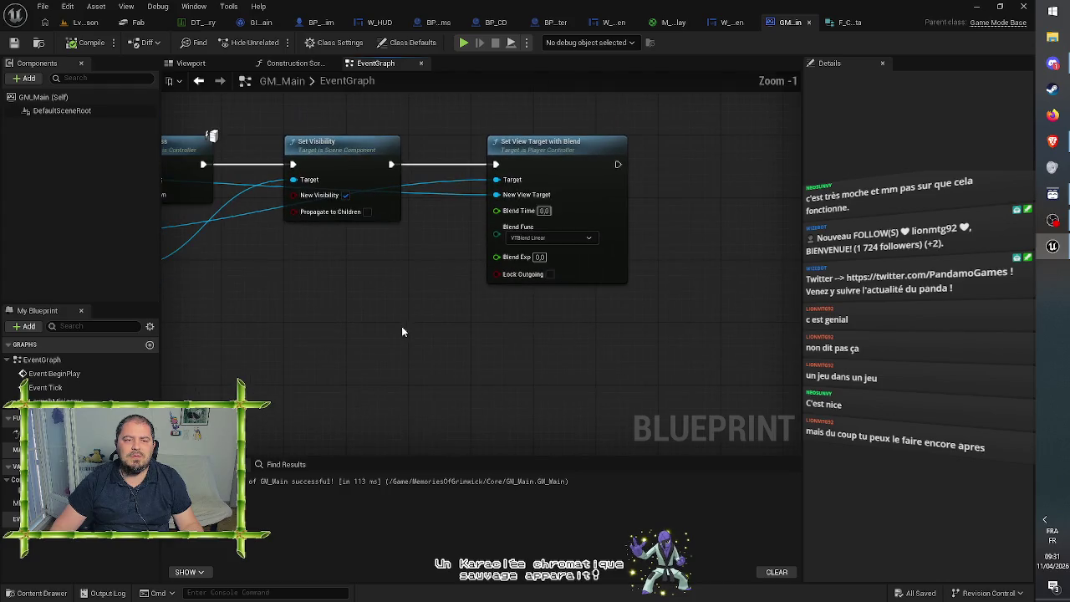
mouse_move(401, 332)
left_mouse_down()
mouse_move(610, 294)
mouse_move(635, 301)
left_mouse_up()
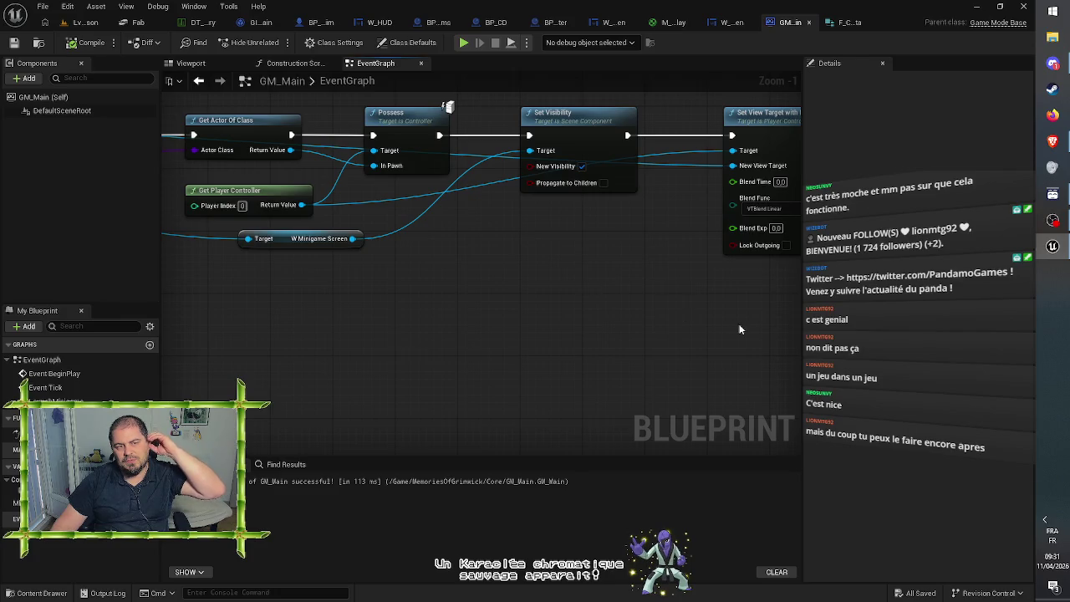
left_click_drag(741, 330, 355, 312)
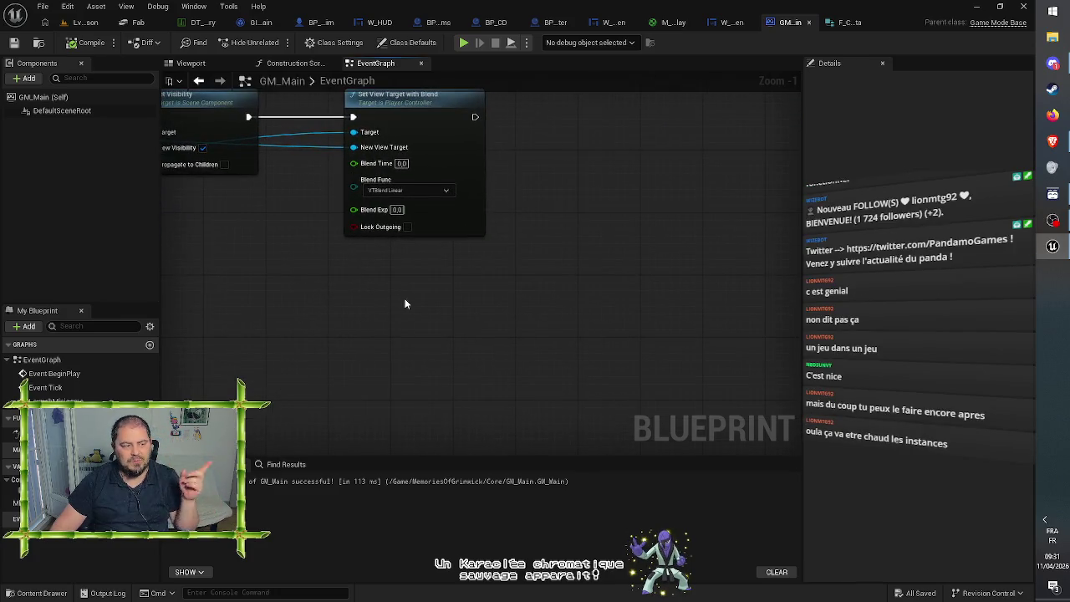
Step: Add a Get Player Controller node below the Set View Target with Blend node
right_click(464, 288)
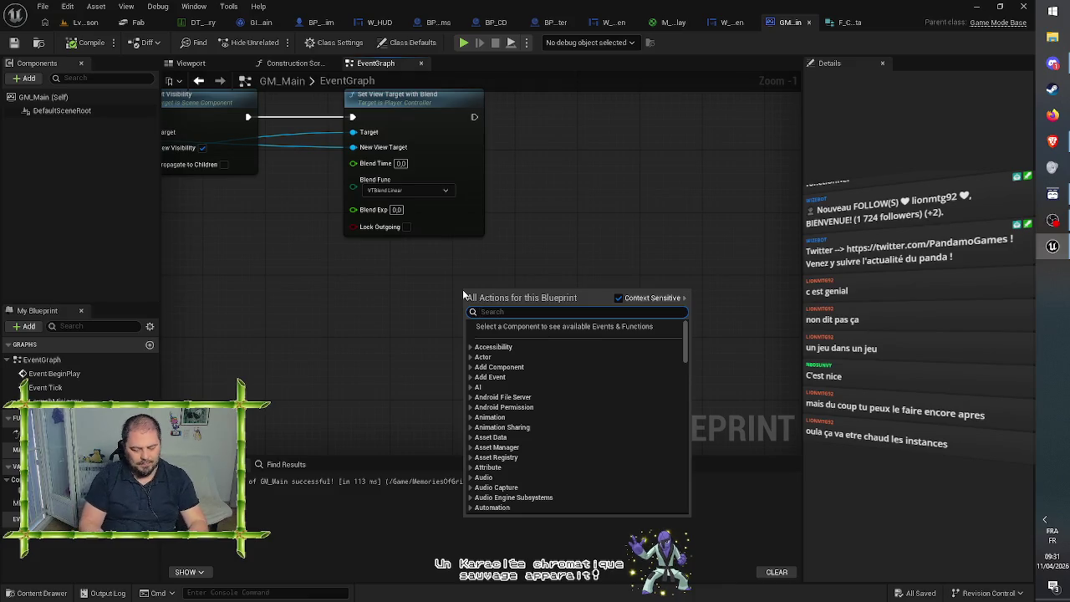
type("get player")
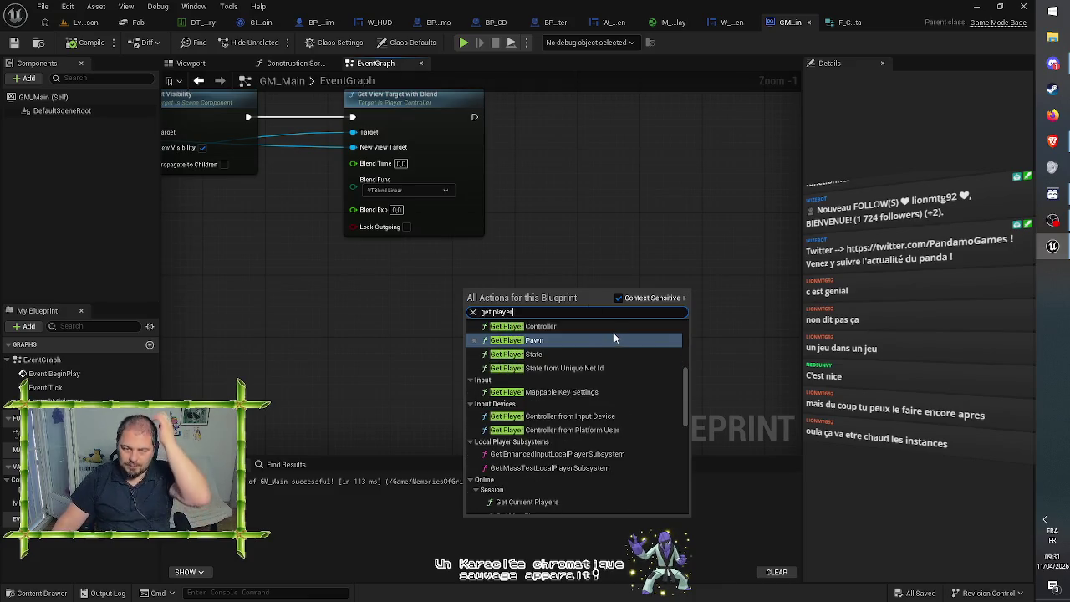
left_click(583, 326)
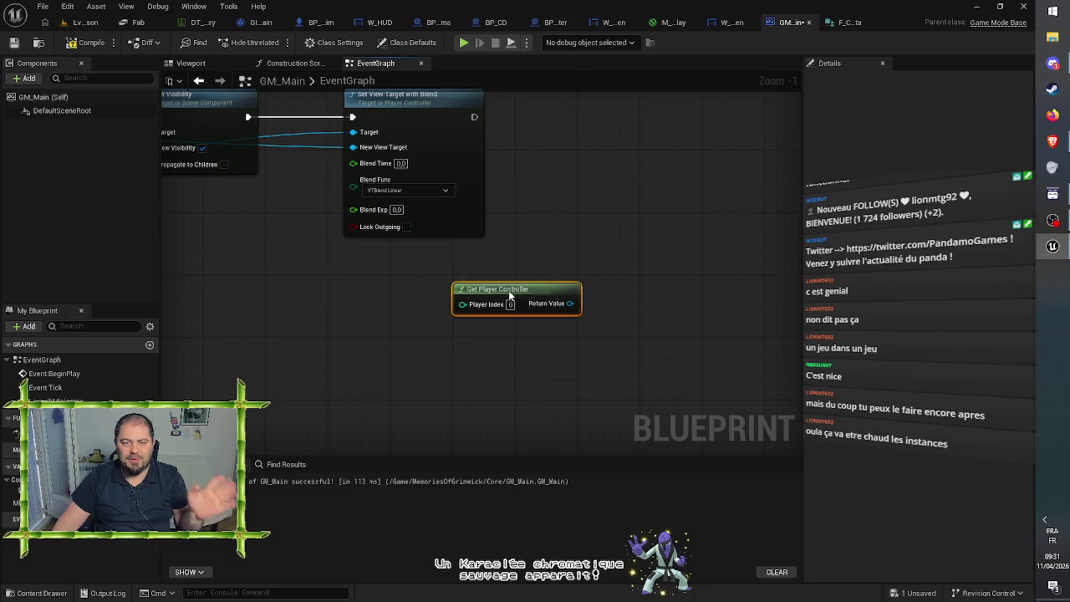
mouse_move(510, 294)
left_mouse_down()
mouse_move(448, 286)
mouse_move(489, 252)
mouse_move(559, 248)
mouse_move(566, 235)
left_mouse_up()
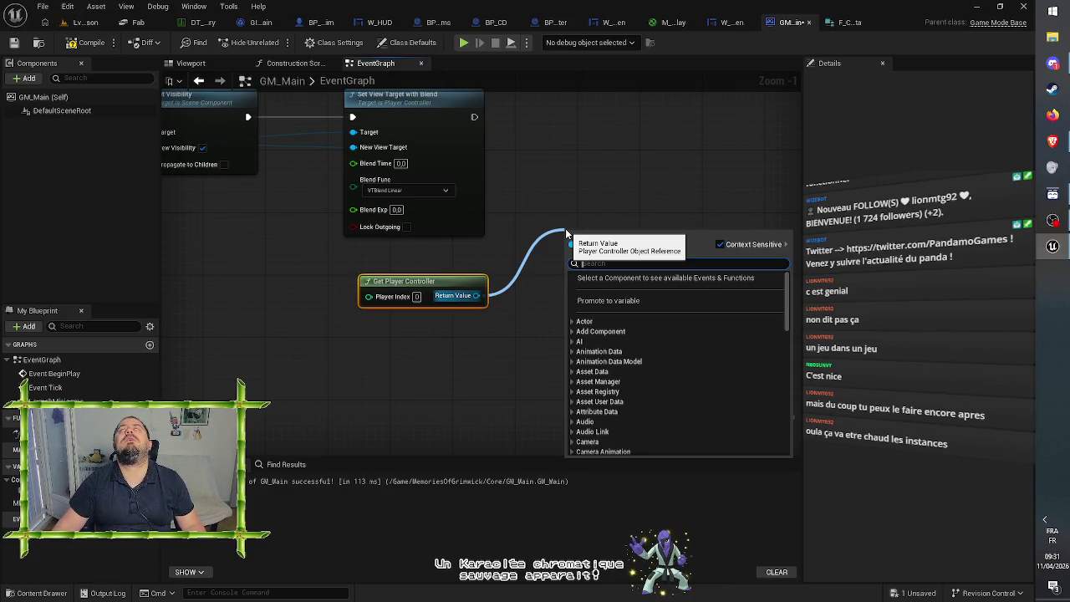
Step: Search the controller output for a disable-input action, cancel it, and leave the node unwired
left_click(590, 114)
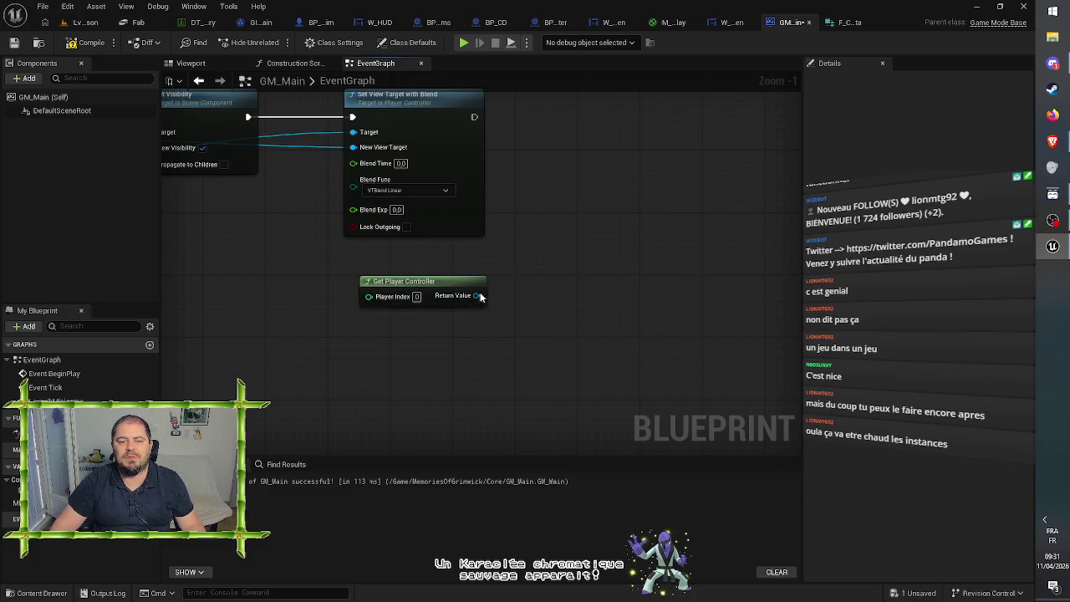
left_click_drag(481, 297, 512, 282)
type("disa")
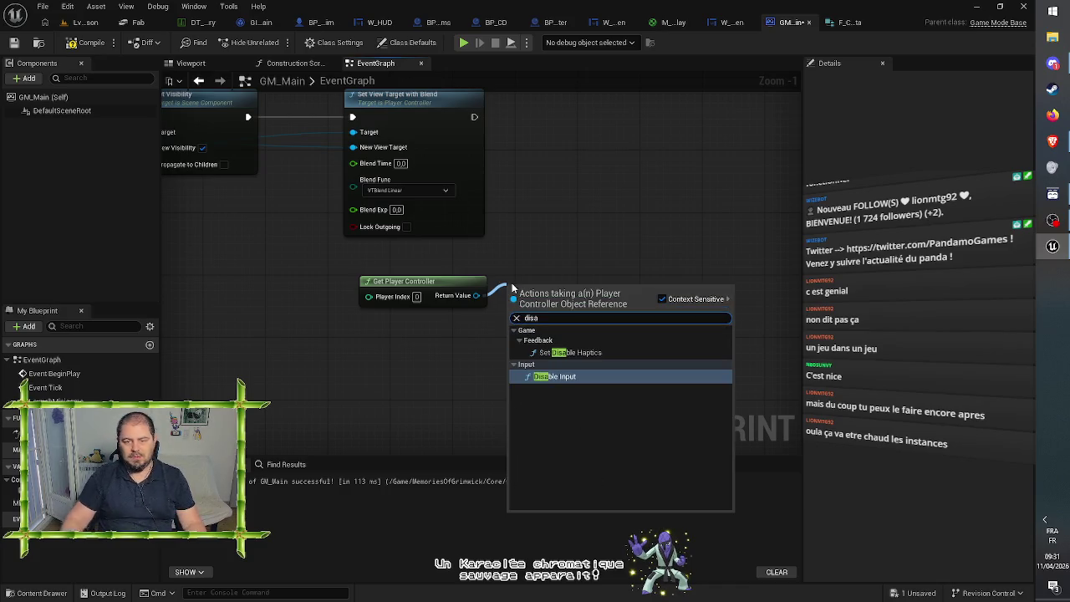
left_click(581, 209)
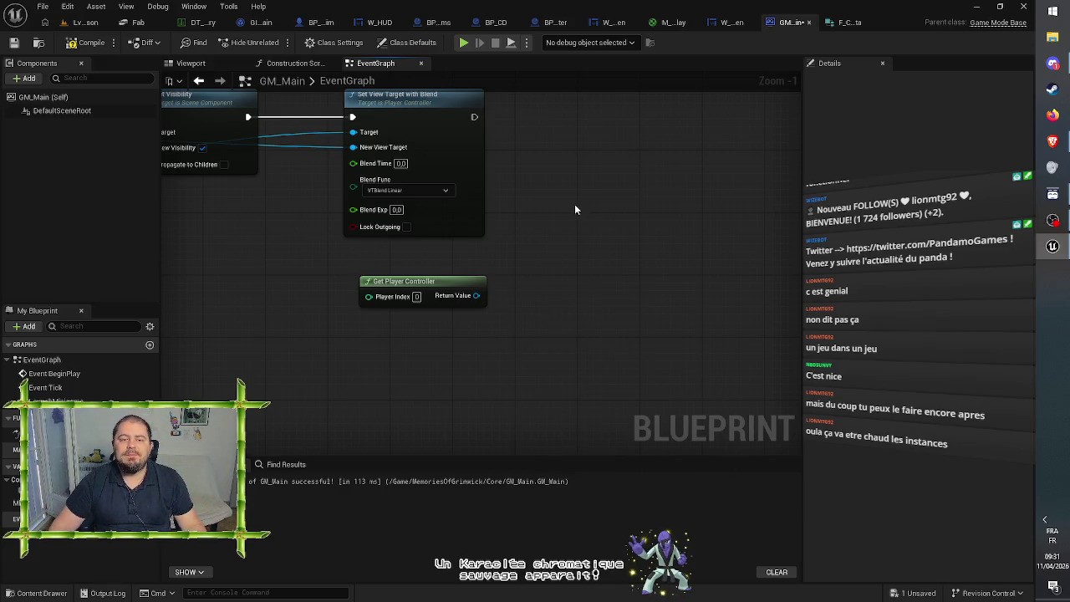
left_click(434, 281)
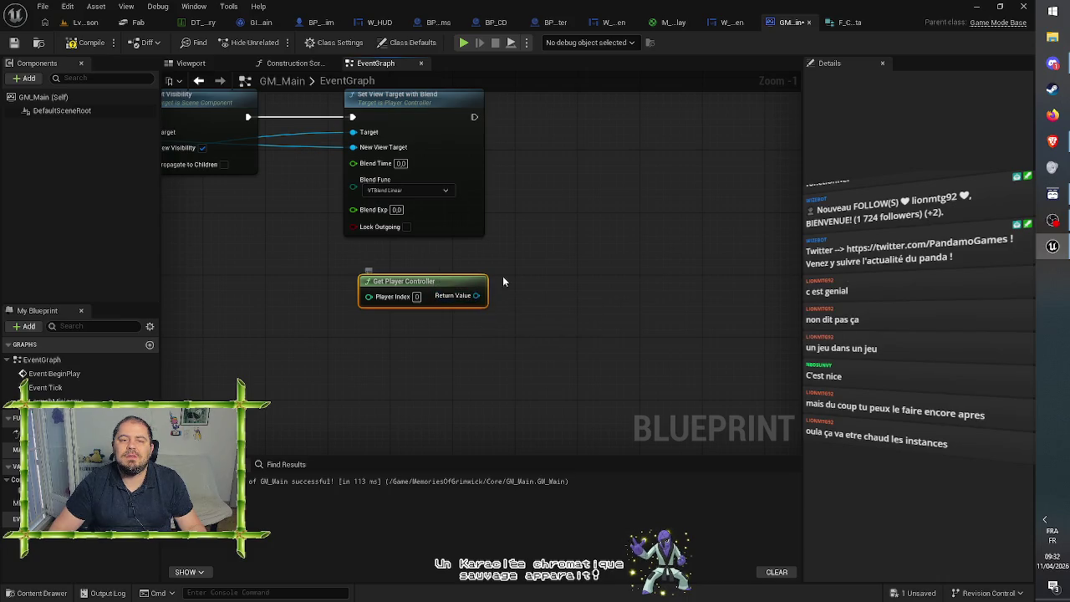
left_click_drag(503, 281, 549, 276)
left_click(550, 278)
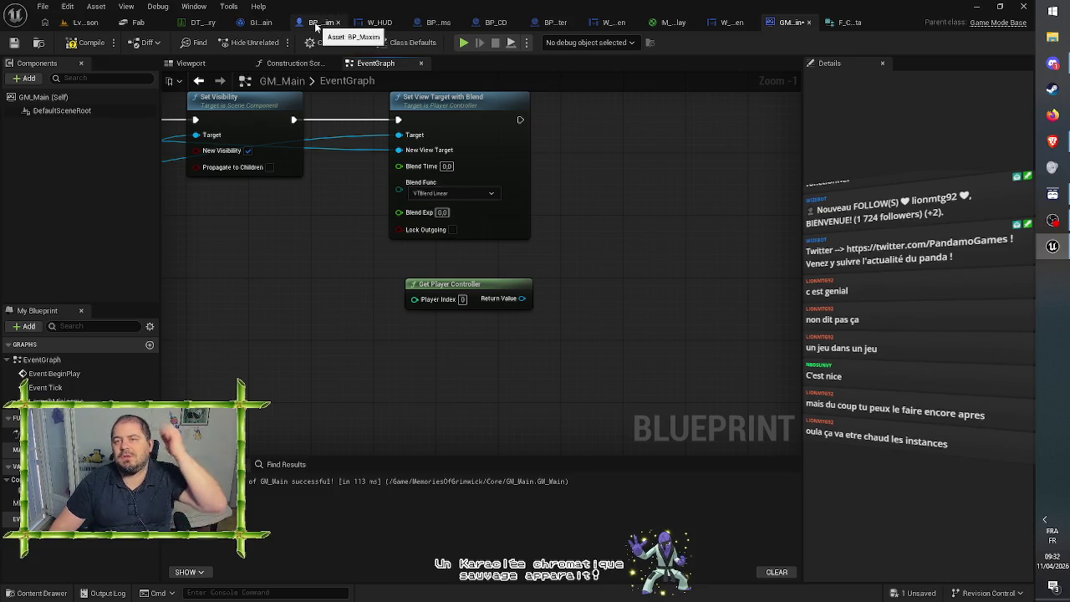
Step: Save GM_Main and open BP_Computer's event graph
key("ctrl+s")
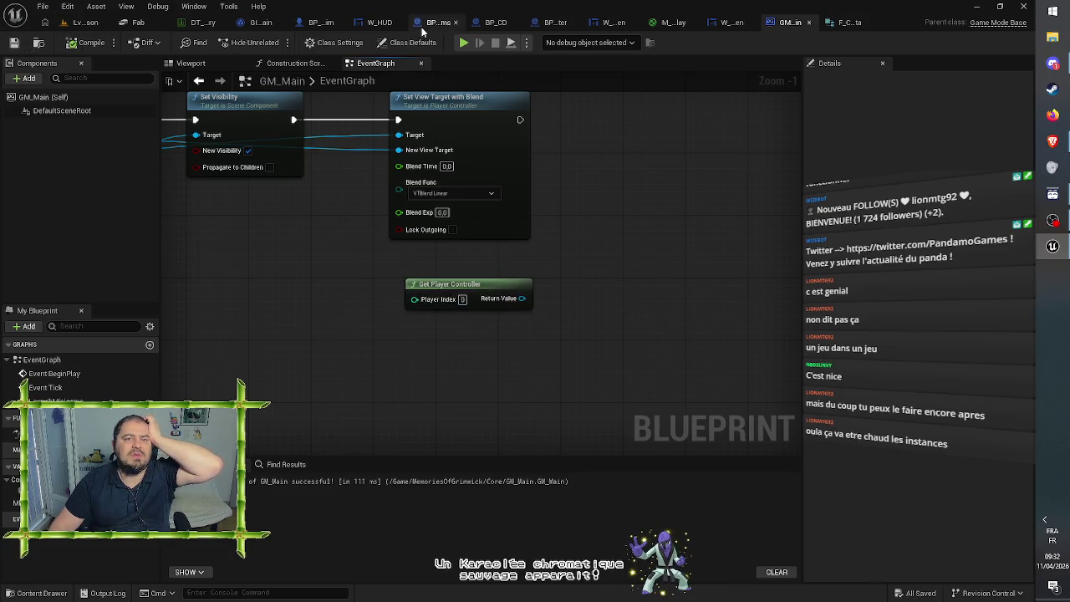
left_click(321, 22)
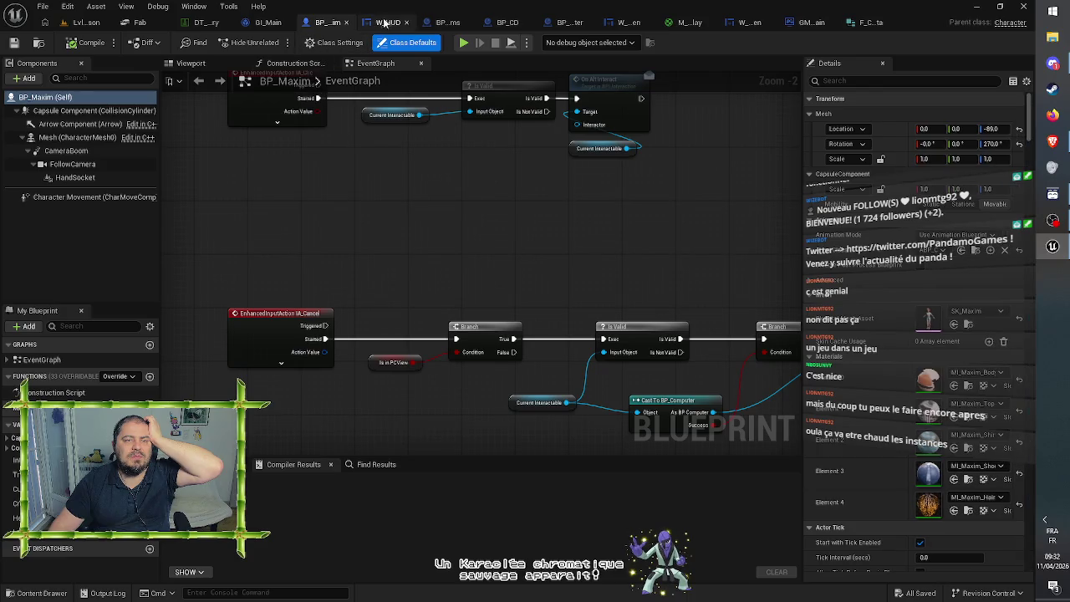
left_click(568, 22)
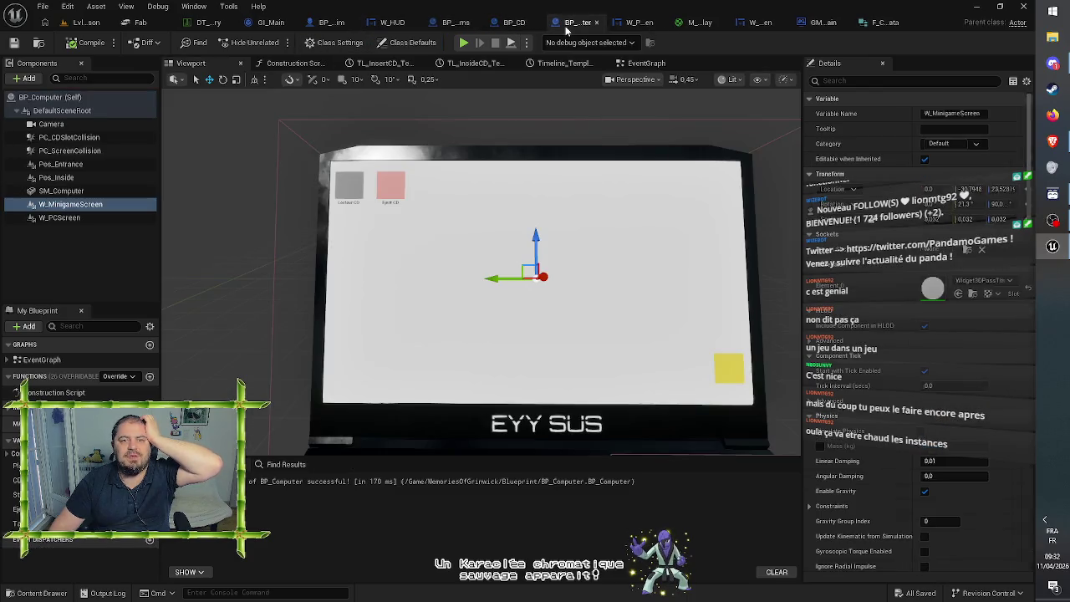
left_click(646, 63)
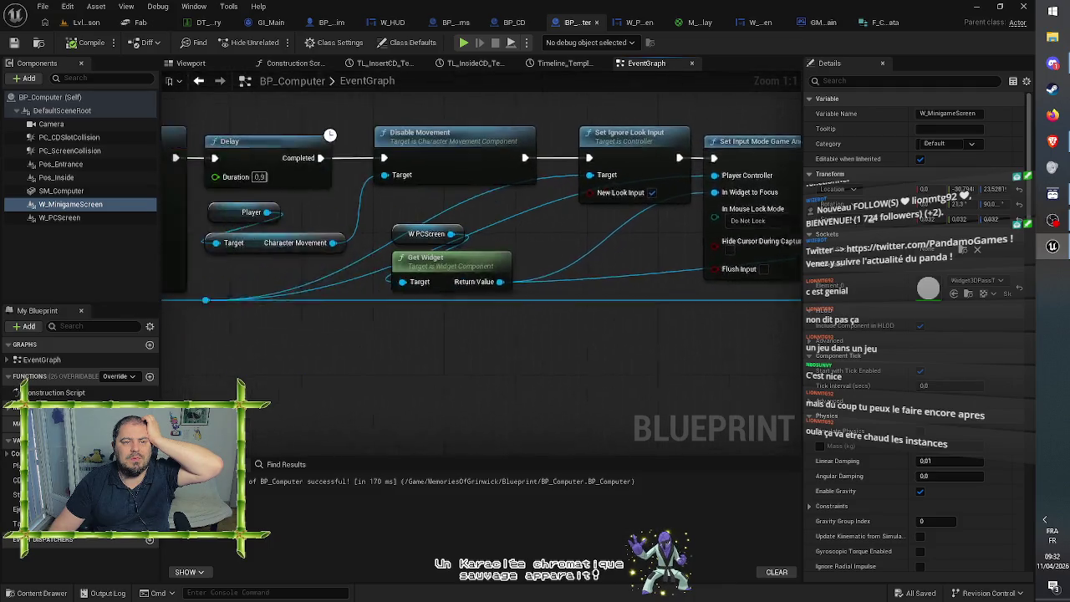
Step: Review BP_Computer's Delay, Set Actor Transform, Disable Movement and Reset Ignore Look Input nodes, then return to GM_Main
mouse_move(793, 332)
left_mouse_down()
mouse_move(741, 103)
mouse_move(422, 155)
mouse_move(465, 154)
mouse_move(0, 148)
left_mouse_up()
mouse_move(776, 63)
left_mouse_down()
mouse_move(658, 61)
mouse_move(730, 41)
left_mouse_up()
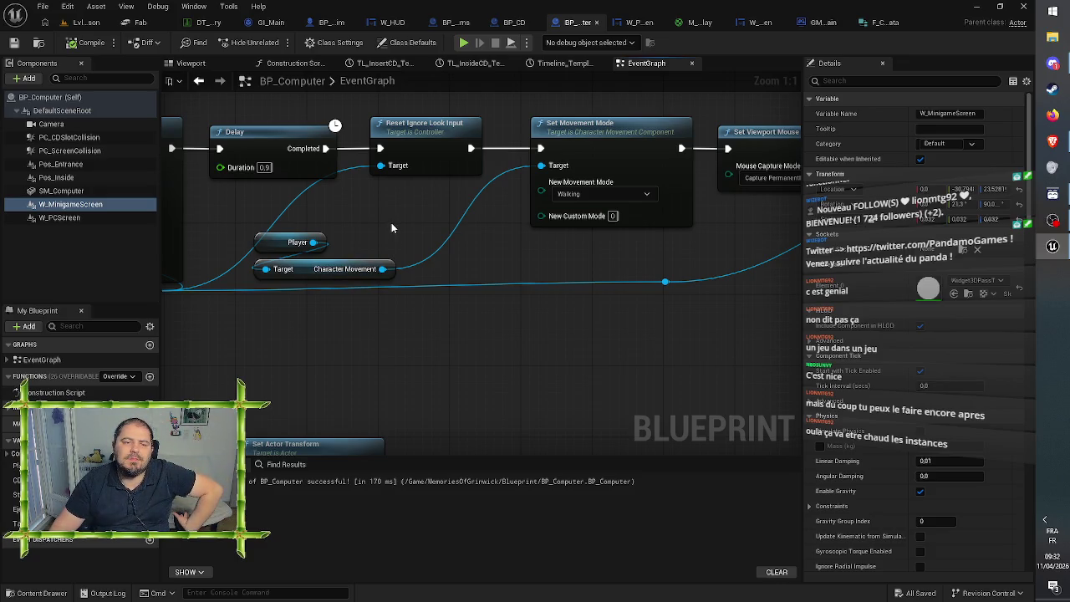
mouse_move(391, 223)
left_mouse_down()
mouse_move(428, 224)
mouse_move(433, 271)
left_mouse_up()
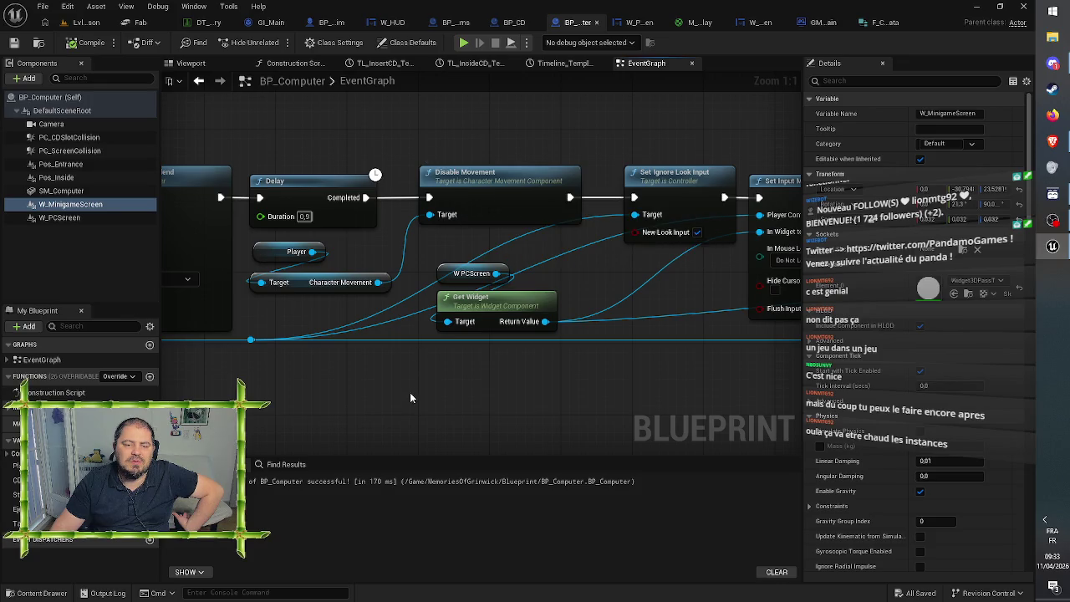
left_click_drag(409, 398, 492, 288)
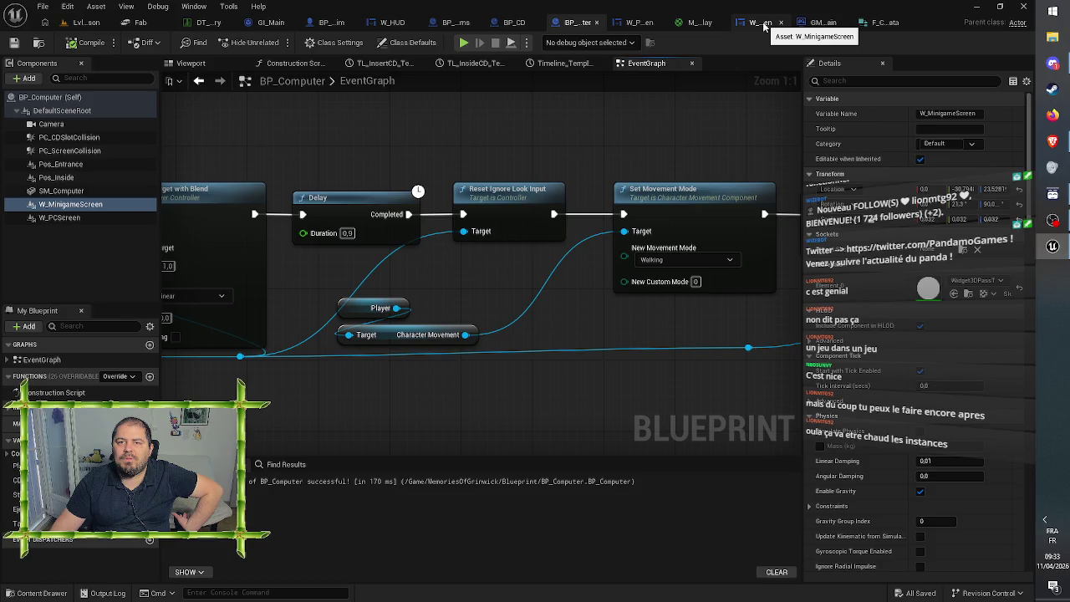
left_click(819, 23)
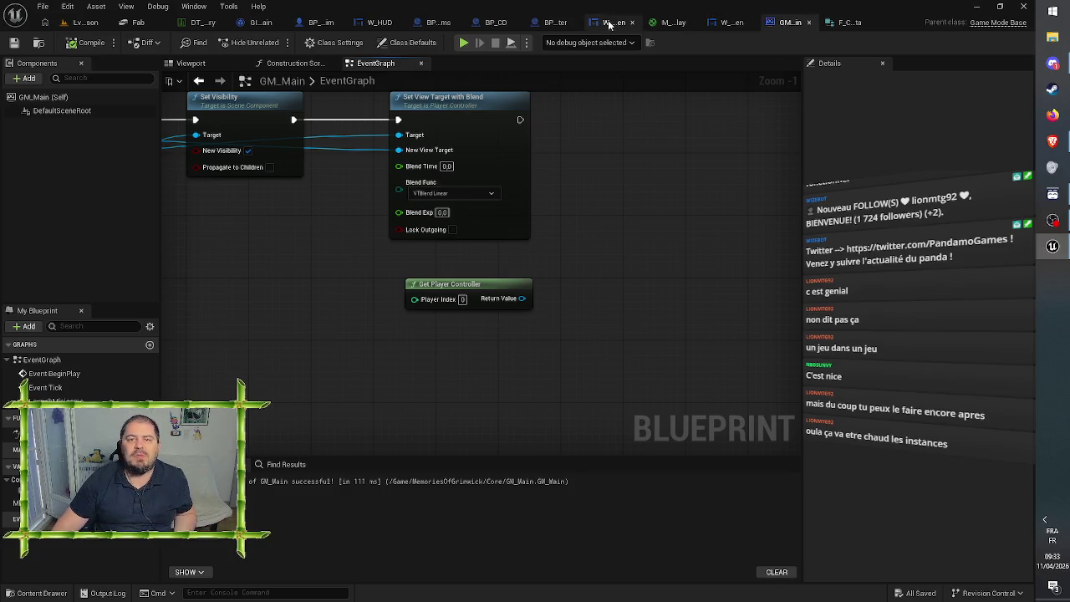
left_click(552, 22)
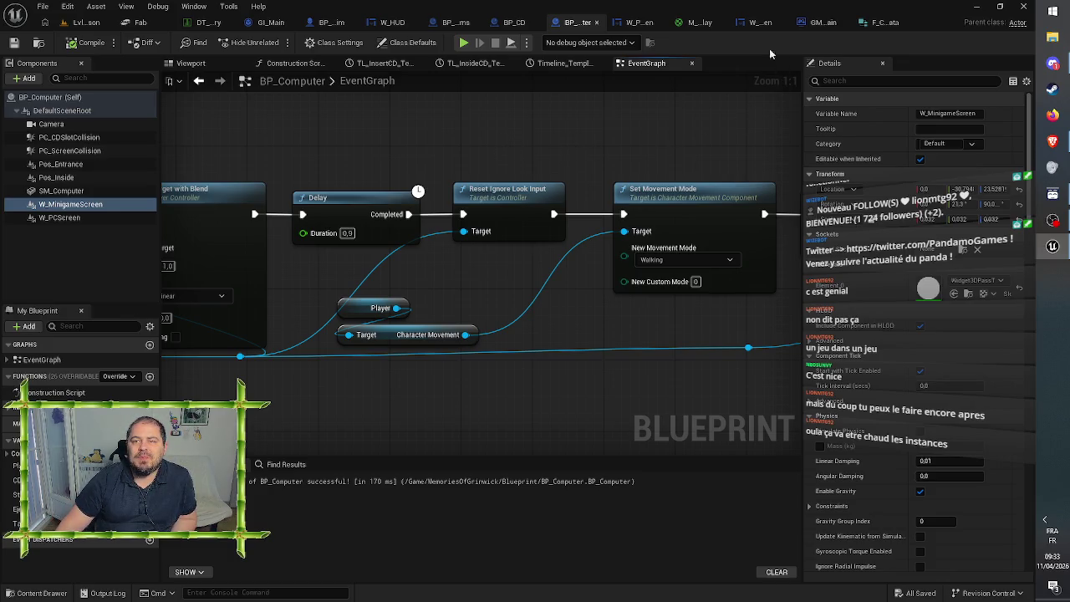
left_click(757, 22)
left_click(794, 23)
left_click_drag(302, 265, 775, 307)
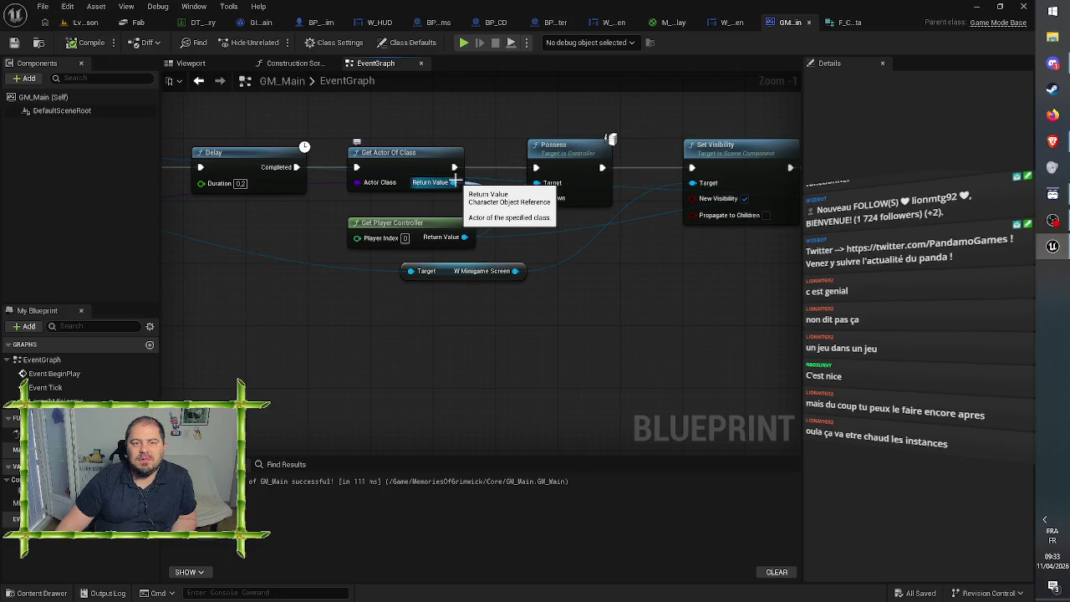
mouse_move(454, 180)
left_mouse_down()
mouse_move(669, 284)
mouse_move(865, 329)
mouse_move(263, 323)
mouse_move(80, 352)
mouse_move(506, 339)
mouse_move(375, 334)
left_mouse_up()
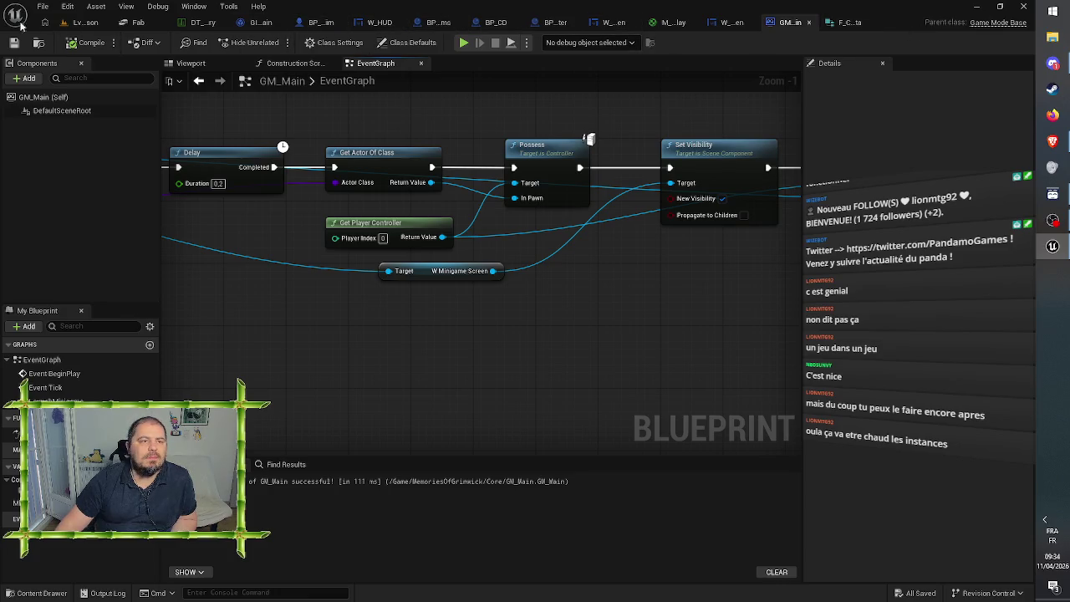
left_click(84, 23)
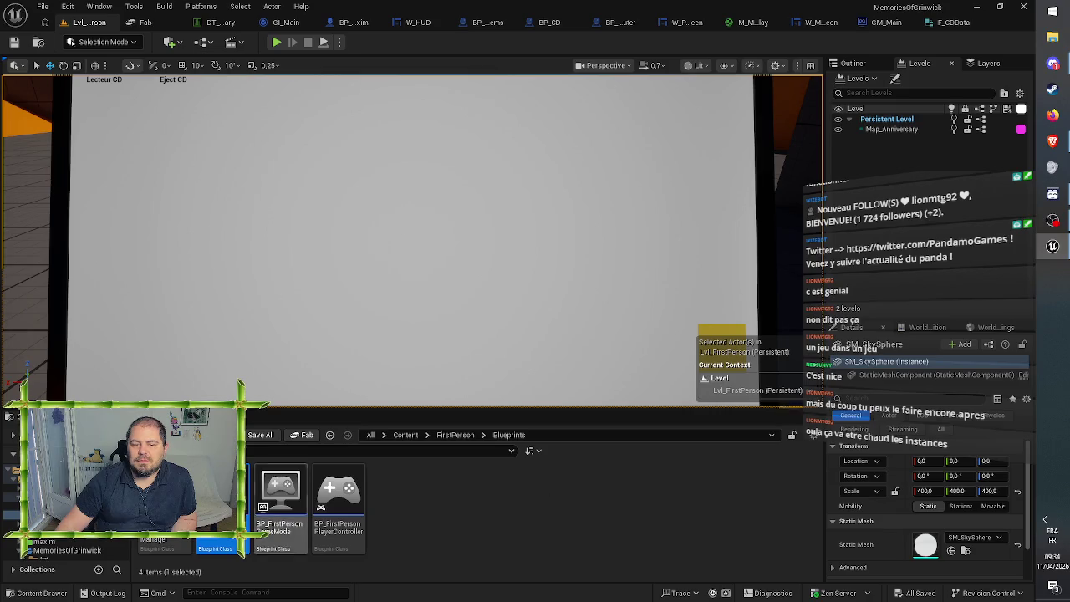
Step: Open BP_FirstPersonCharacter's event graph at empty space below the movement and jump input groups
double_click(215, 502)
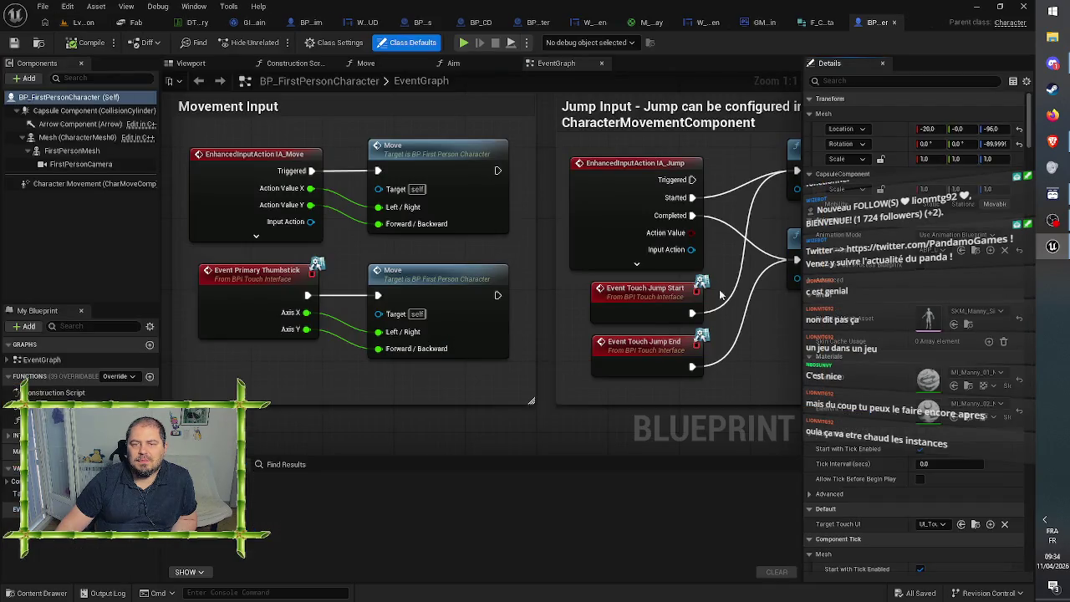
scroll(720, 294, "down", 7)
scroll(562, 320, "up", 3)
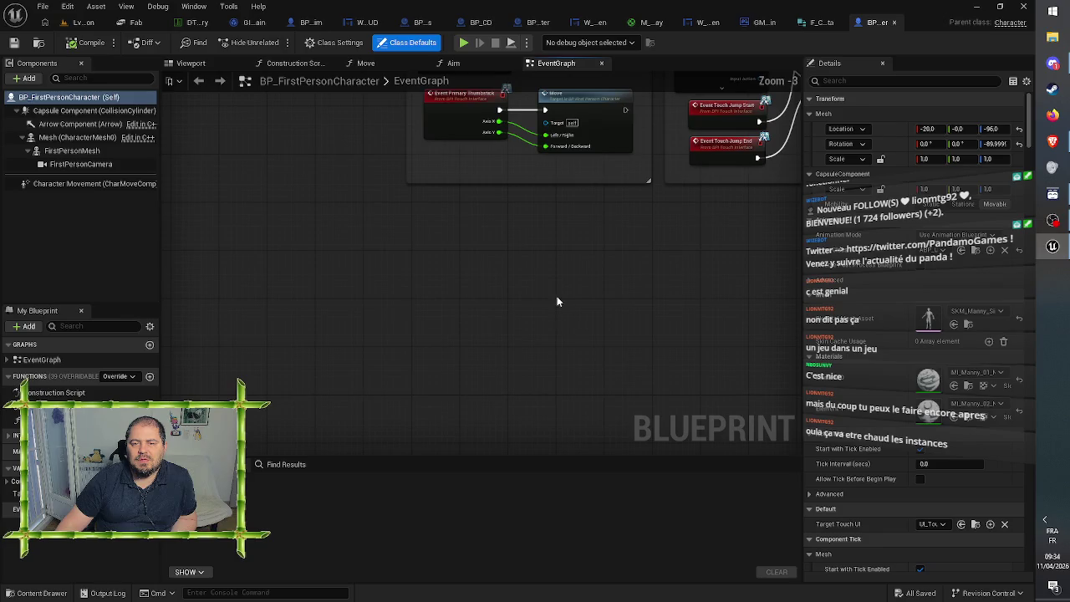
left_click_drag(559, 301, 511, 400)
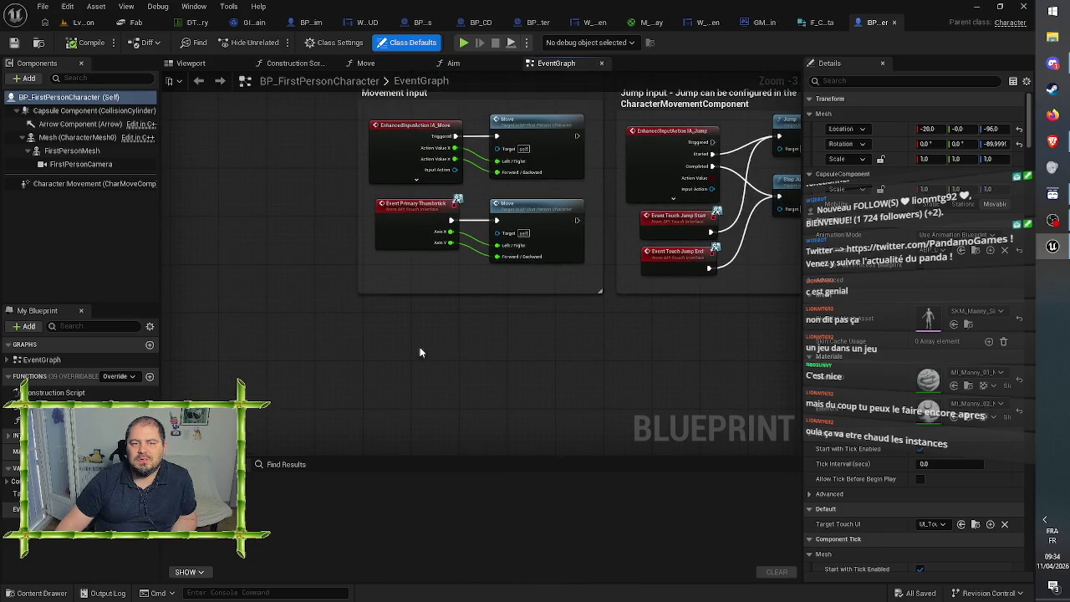
mouse_move(426, 324)
left_mouse_down()
mouse_move(418, 358)
mouse_move(382, 370)
left_mouse_up()
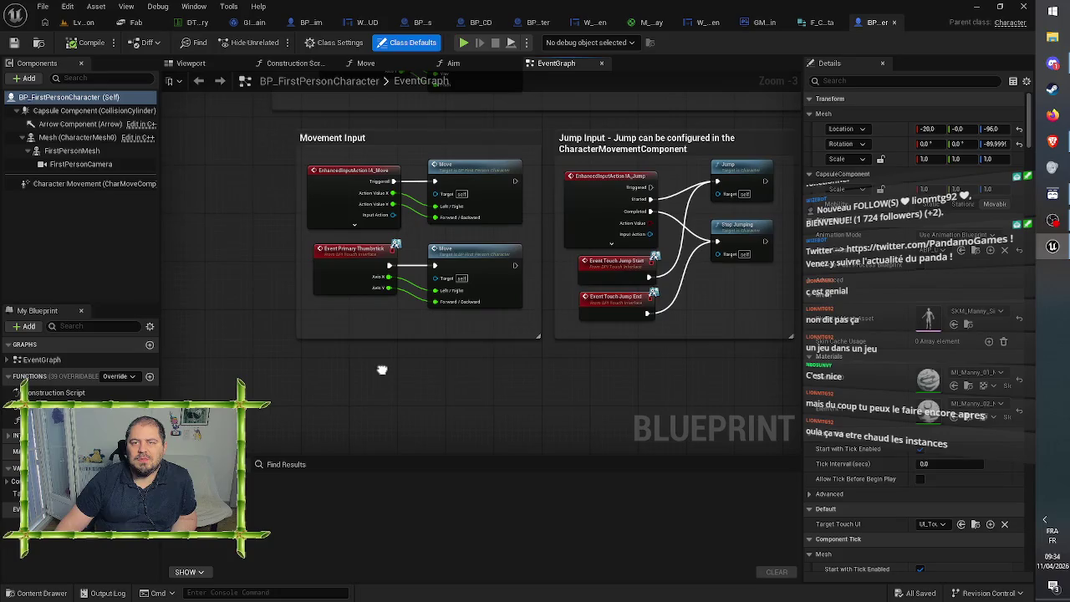
left_click(191, 63)
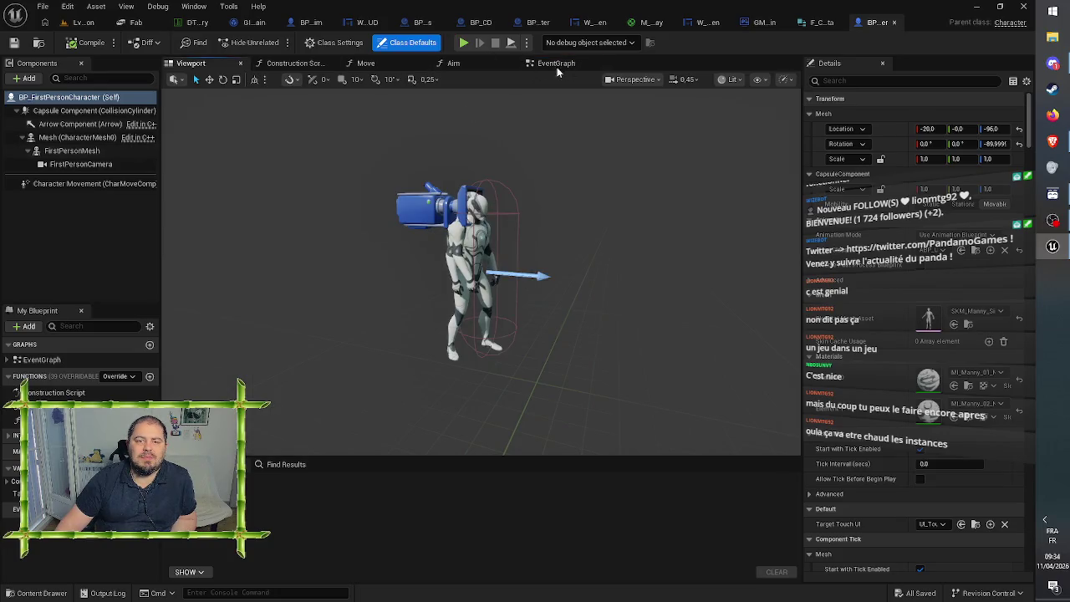
left_click(548, 63)
Step: Add a custom event named ActivationMouvement below the input groups
right_click(358, 401)
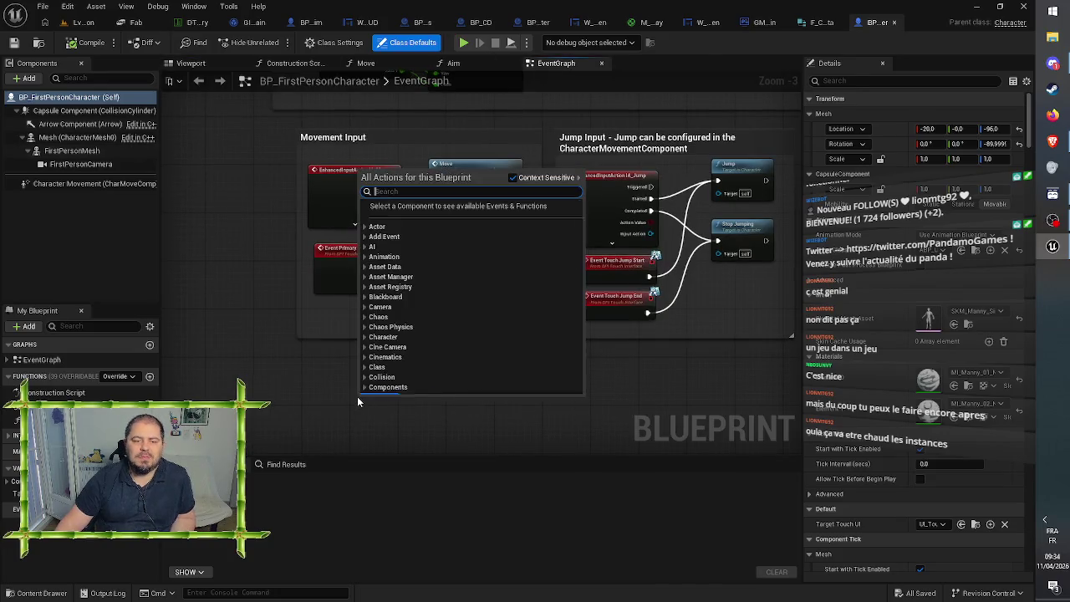
type("custom")
key("Return")
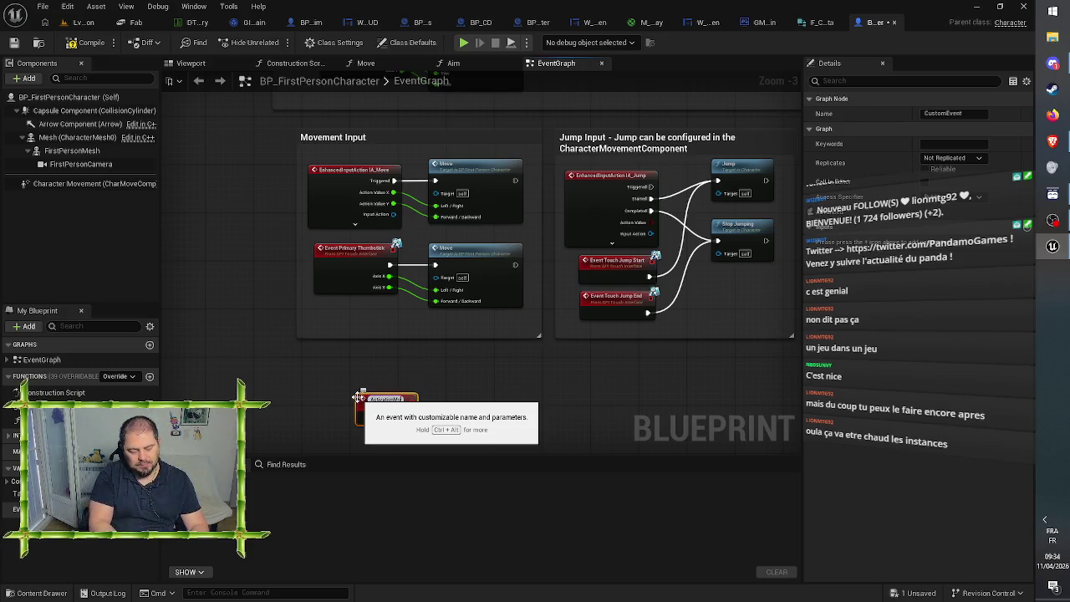
key("Return")
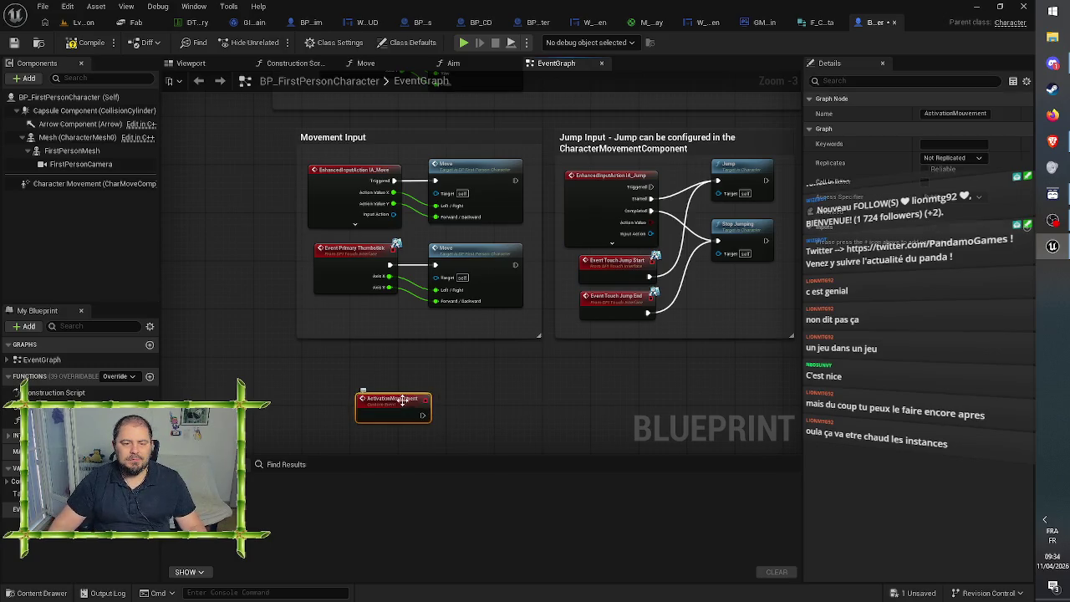
left_click_drag(403, 400, 362, 393)
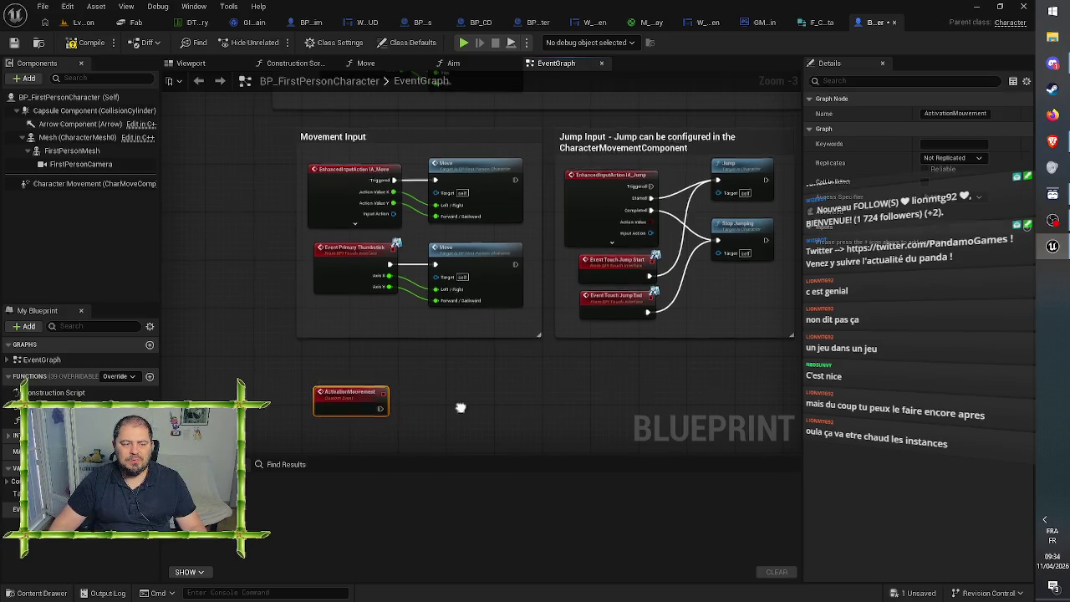
left_click_drag(459, 412, 488, 304)
left_click(478, 319)
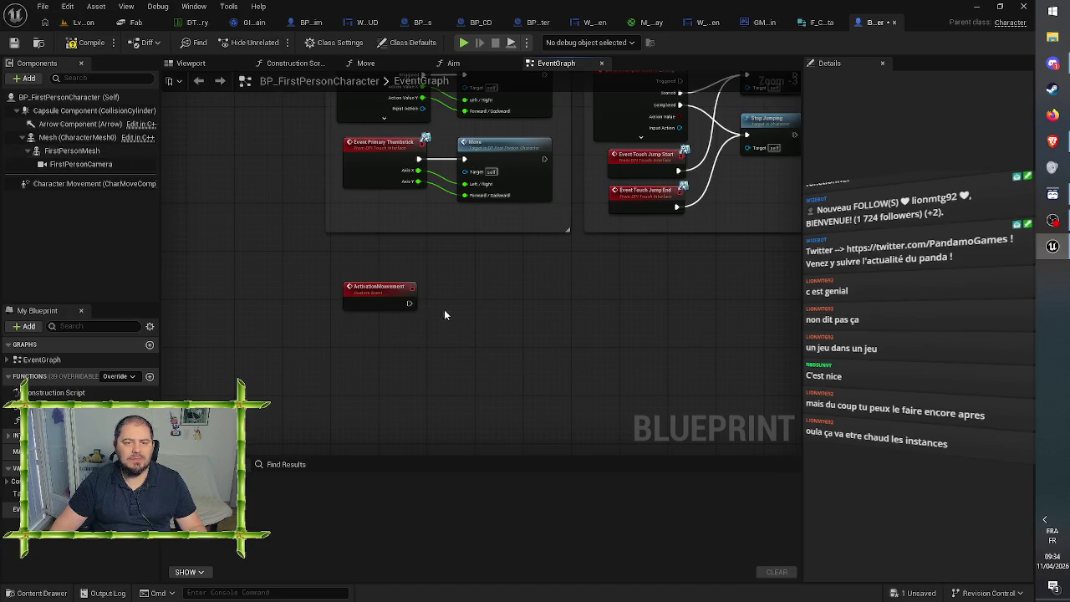
Step: Try a Disable Movement node after the event, then delete it
mouse_move(409, 303)
left_mouse_down()
mouse_move(425, 316)
mouse_move(457, 307)
left_mouse_up()
left_click(321, 212)
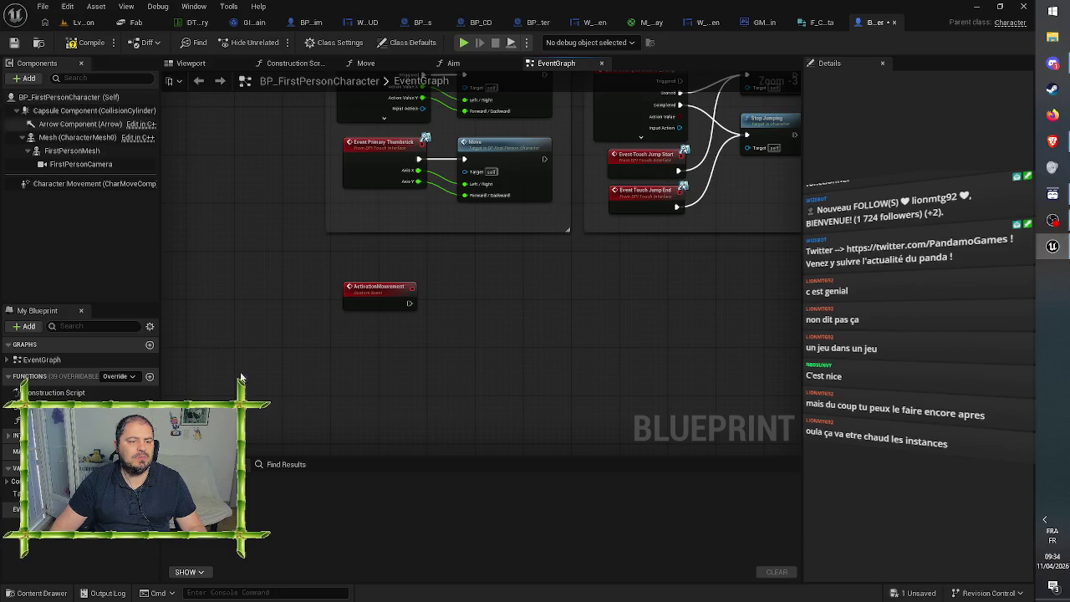
left_click_drag(407, 308, 385, 348)
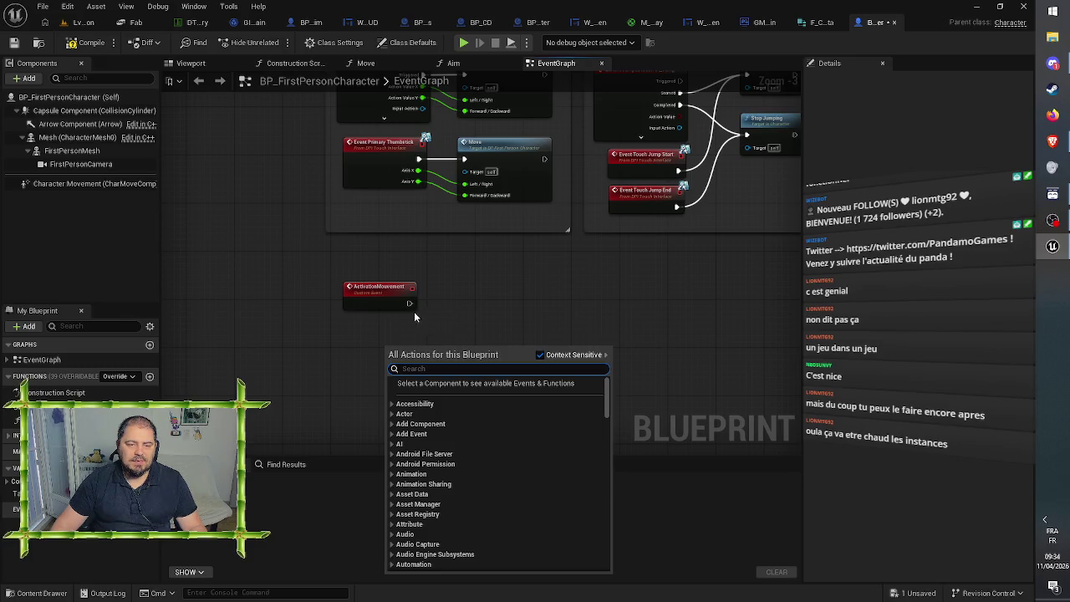
left_click_drag(409, 303, 448, 305)
type("m")
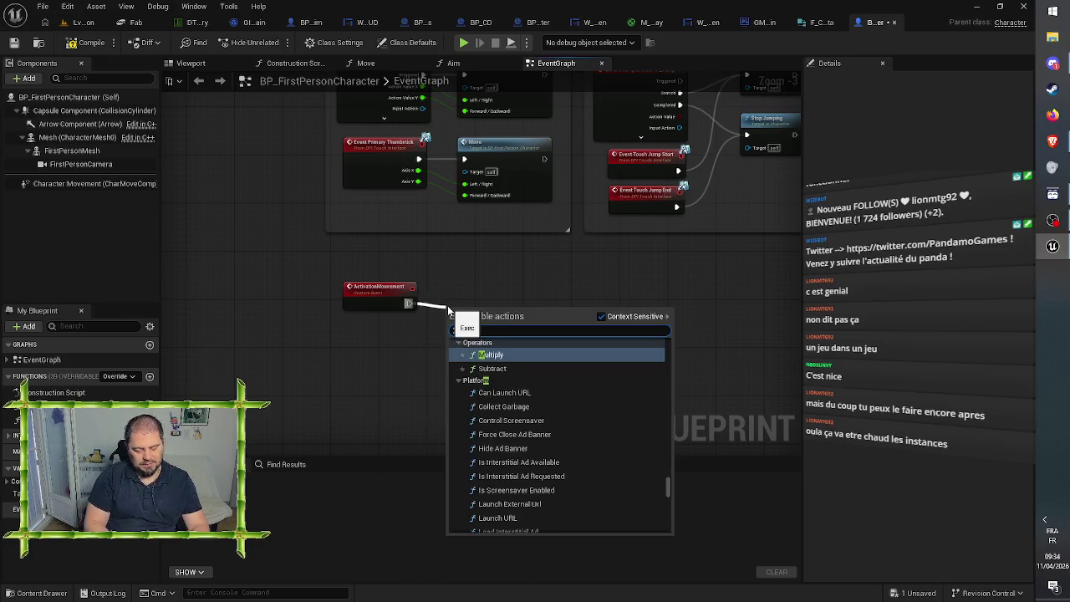
type("ovement")
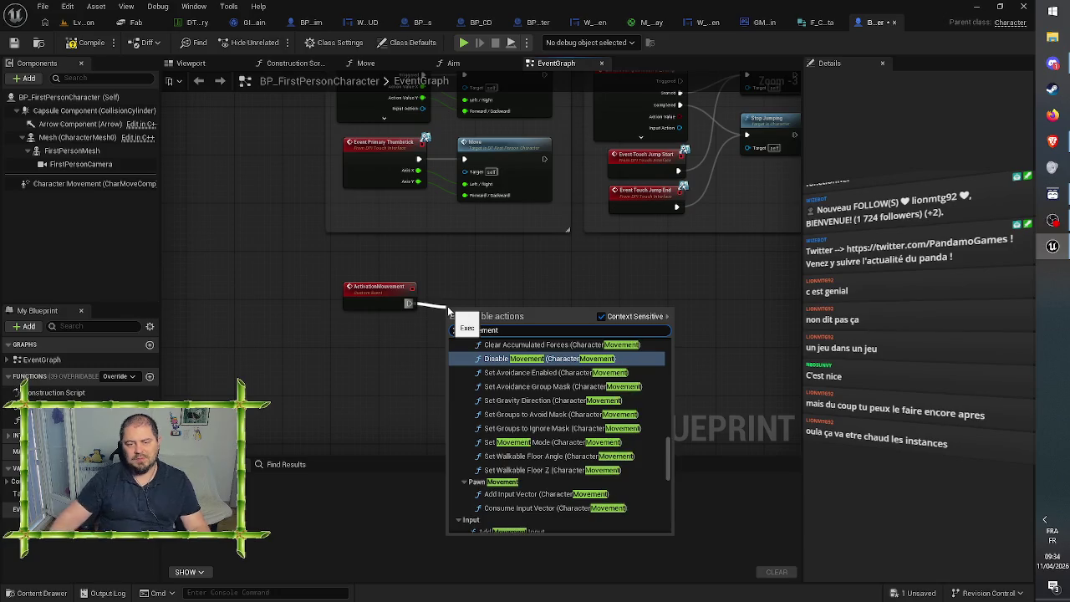
scroll(569, 402, "up", 3)
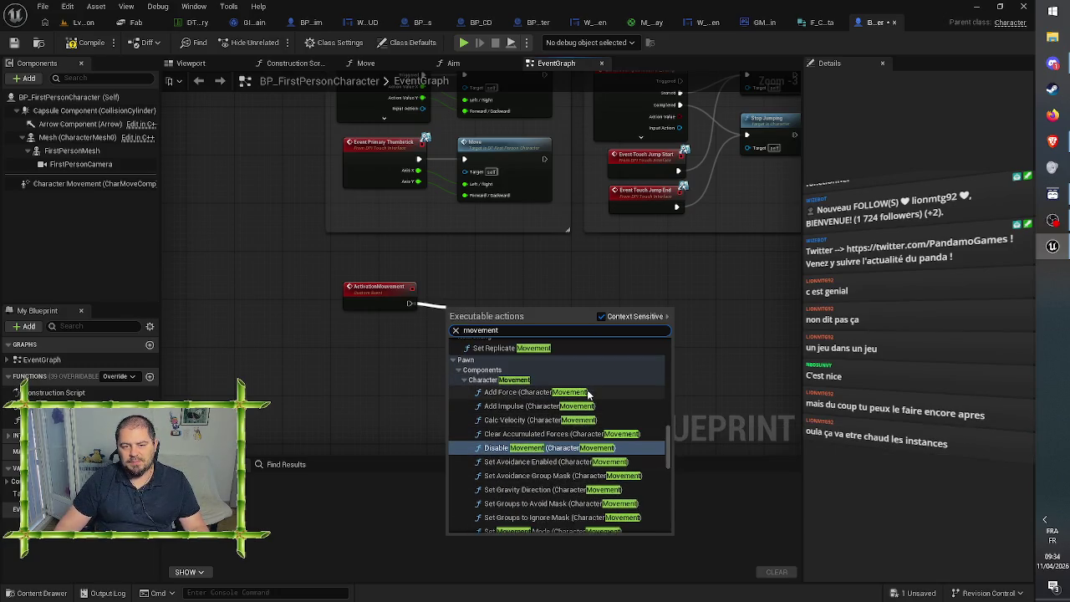
scroll(627, 418, "down", 1)
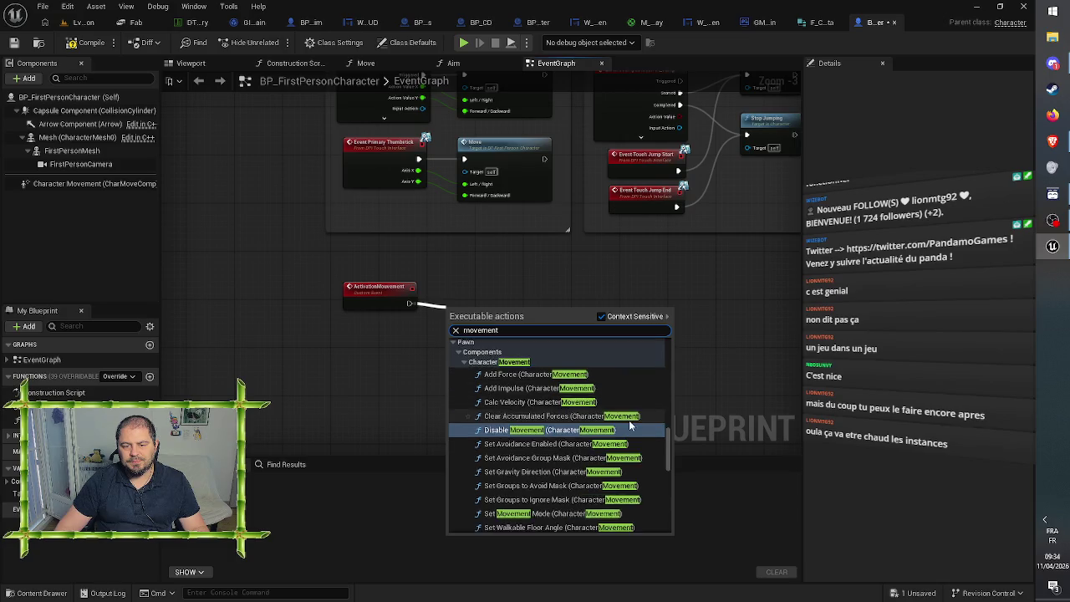
scroll(628, 420, "down", 1)
left_click(534, 412)
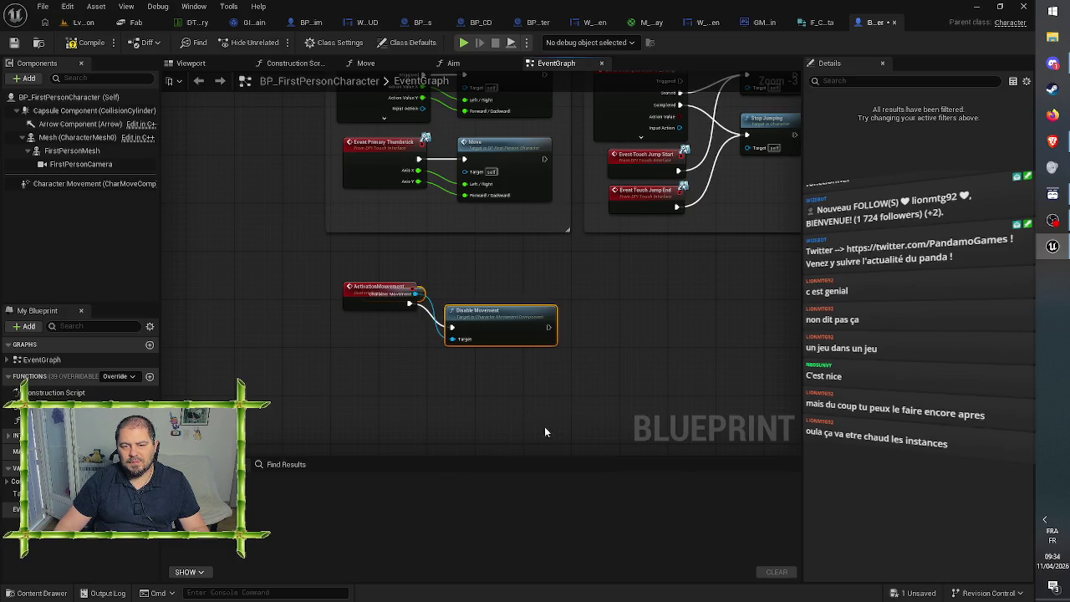
key("Delete")
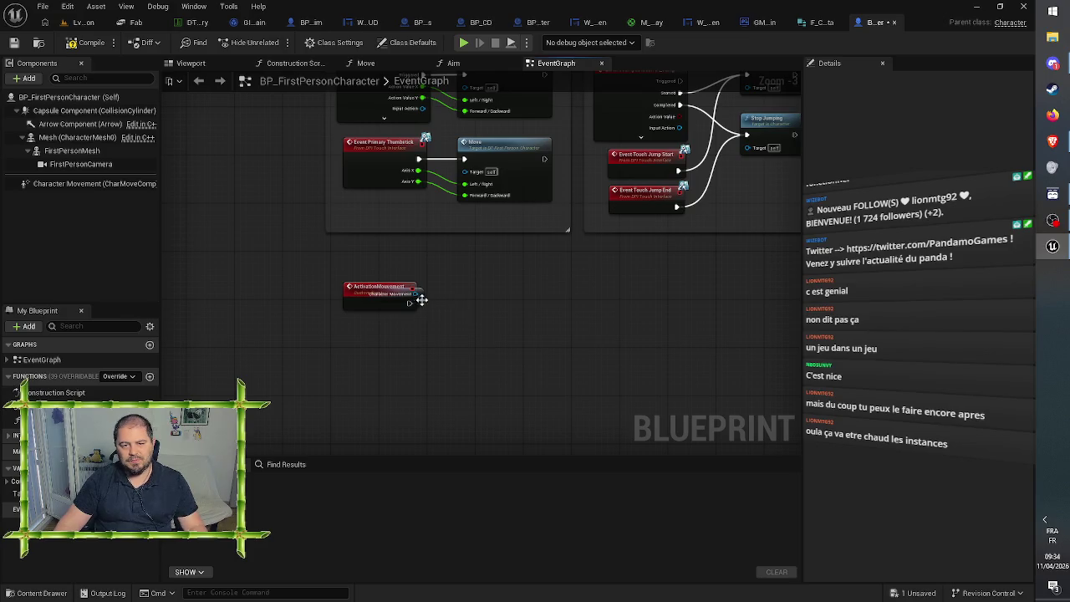
Step: Place a Character Movement reference below the event, browsing its movement actions without adding one
mouse_move(414, 298)
left_mouse_down()
mouse_move(431, 327)
mouse_move(409, 339)
mouse_move(447, 332)
left_mouse_up()
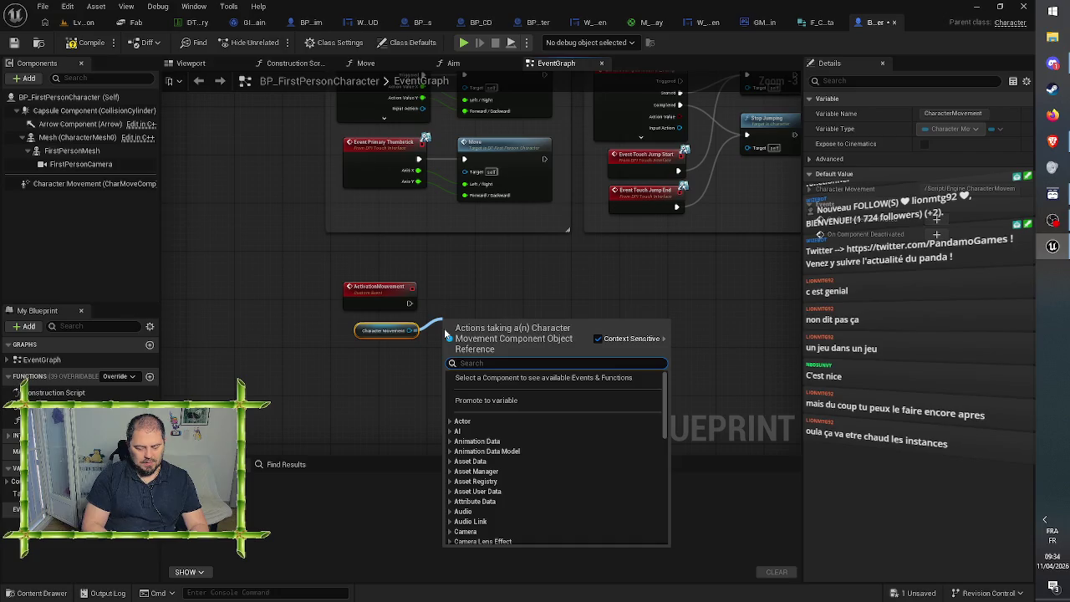
type("movement")
scroll(644, 446, "up", 6)
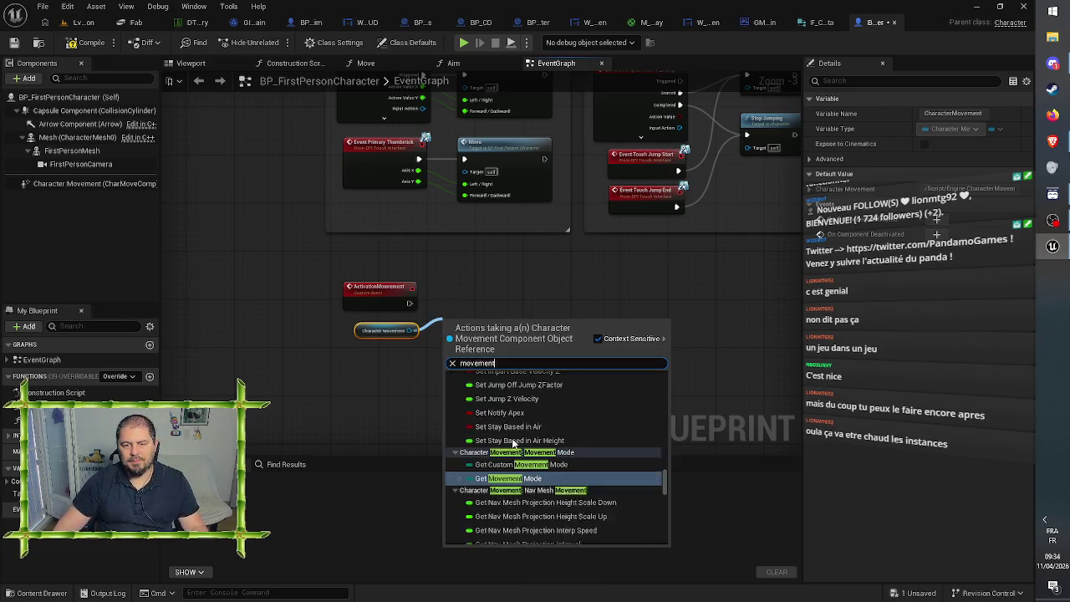
scroll(644, 446, "down", 10)
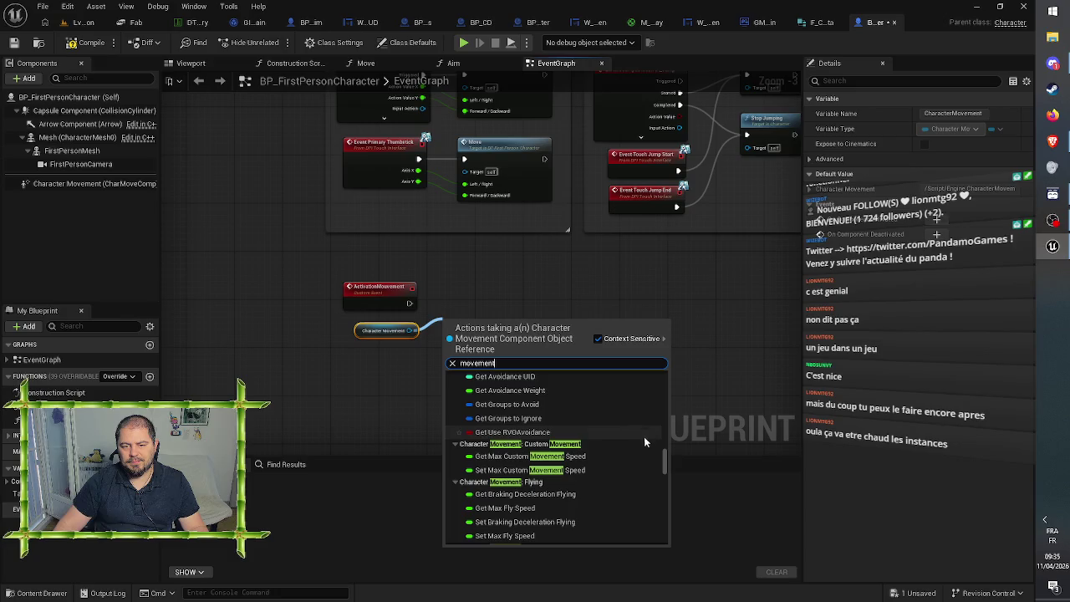
scroll(630, 446, "down", 3)
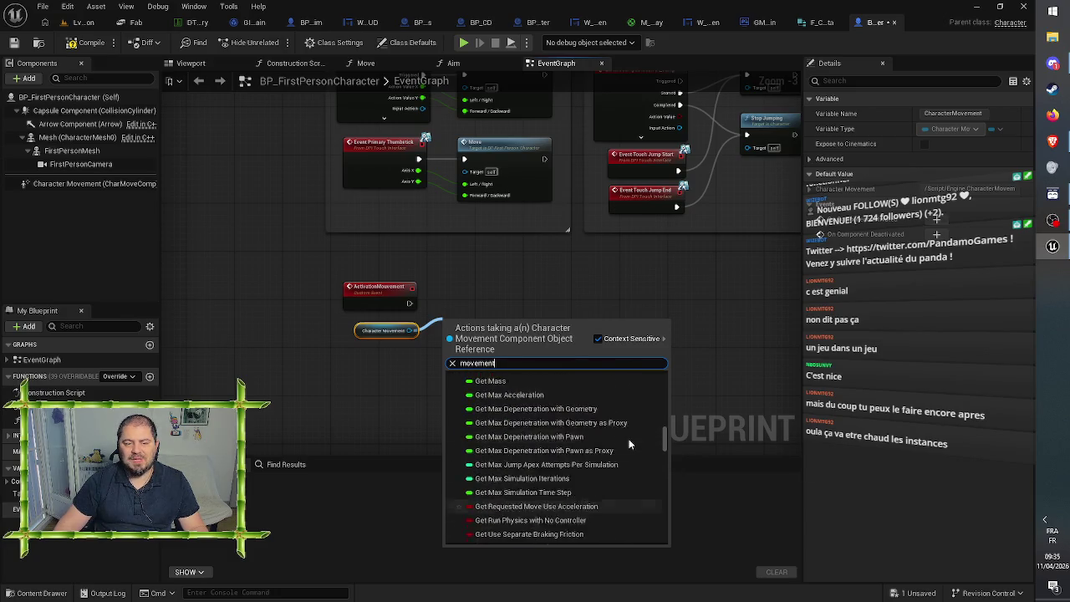
scroll(630, 446, "up", 3)
scroll(630, 446, "down", 8)
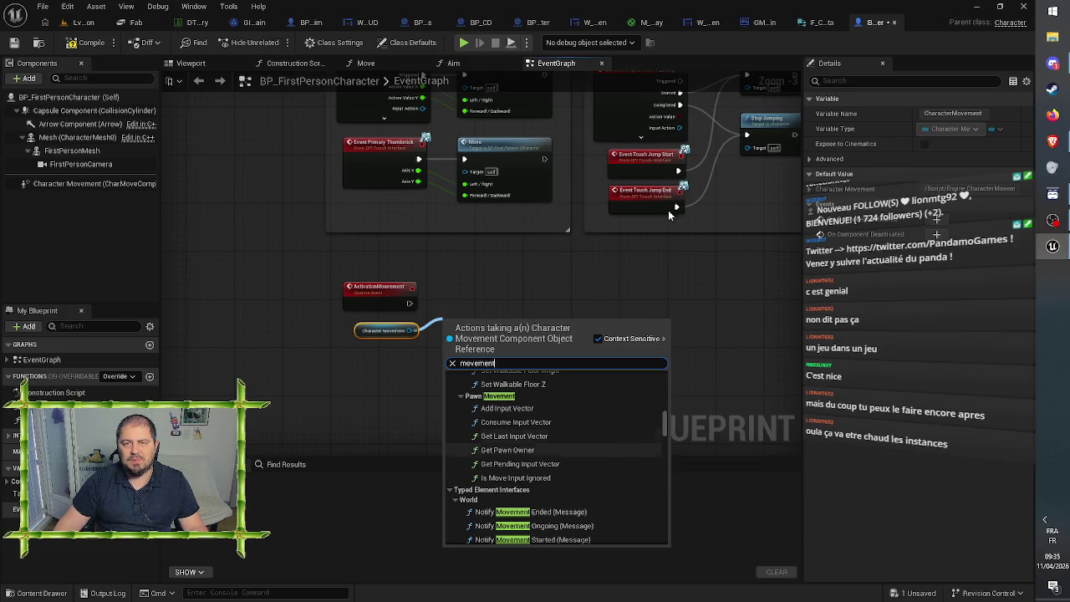
left_click(878, 25)
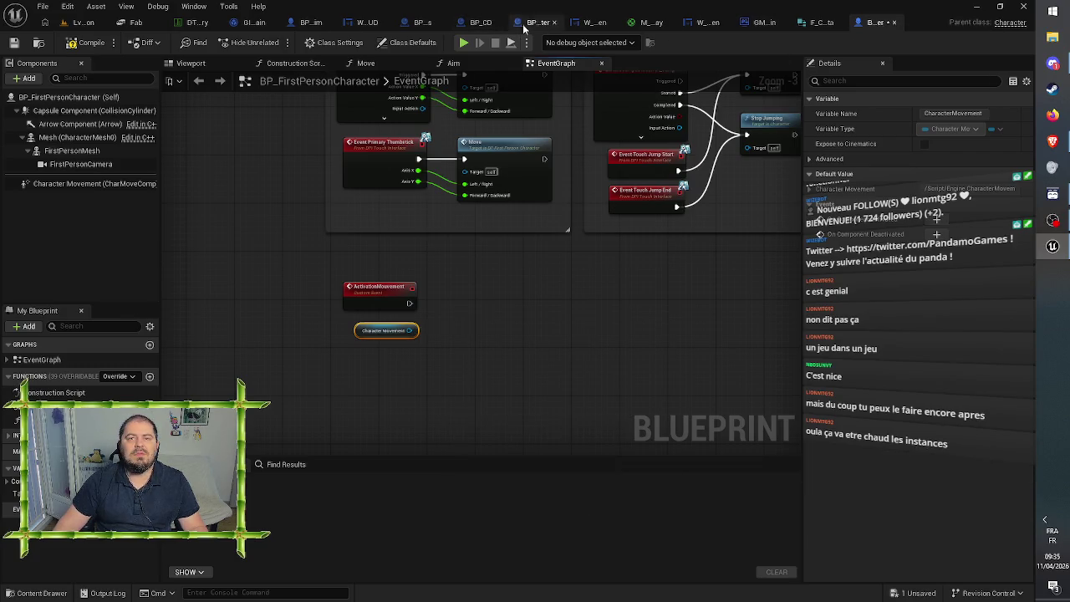
Step: Copy Set Movement Mode (Walking) from BP_Computer and wire it to ActivationMouvement and Character Movement
left_click(535, 25)
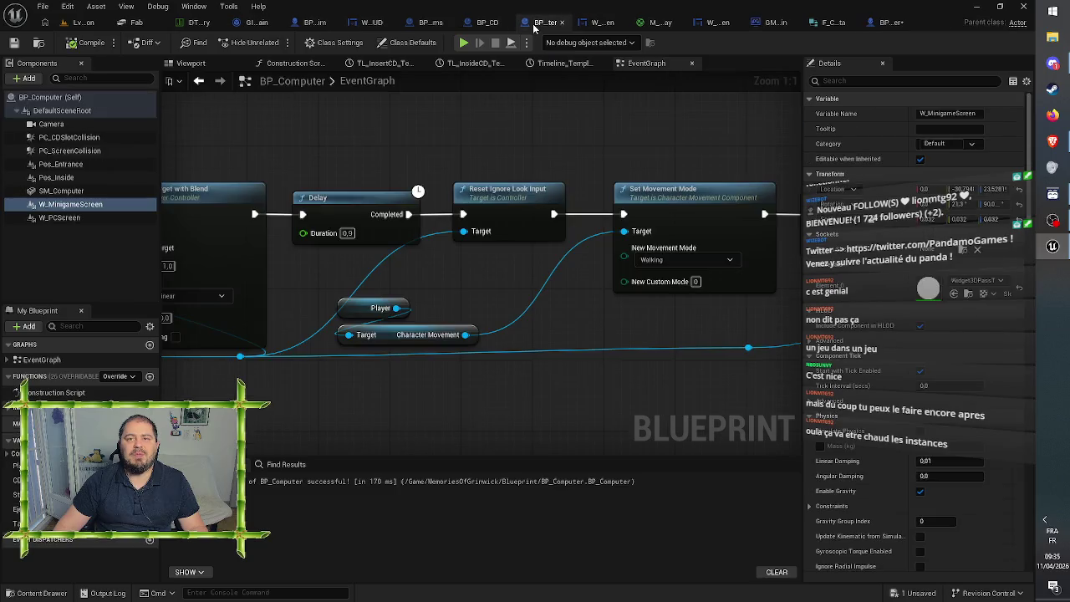
left_click(674, 199)
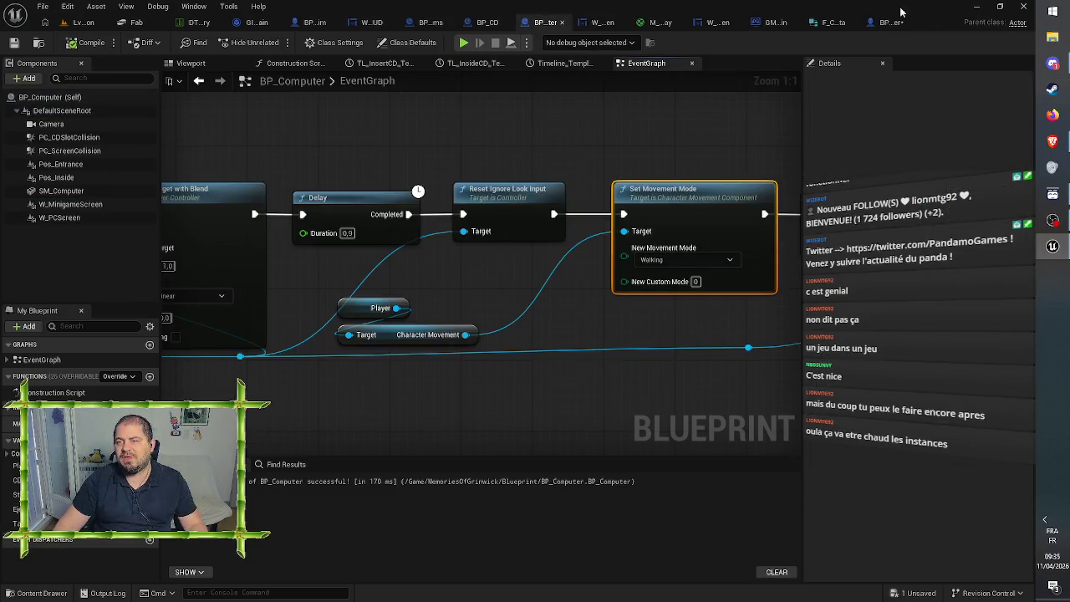
left_click(885, 23)
key("ctrl+v")
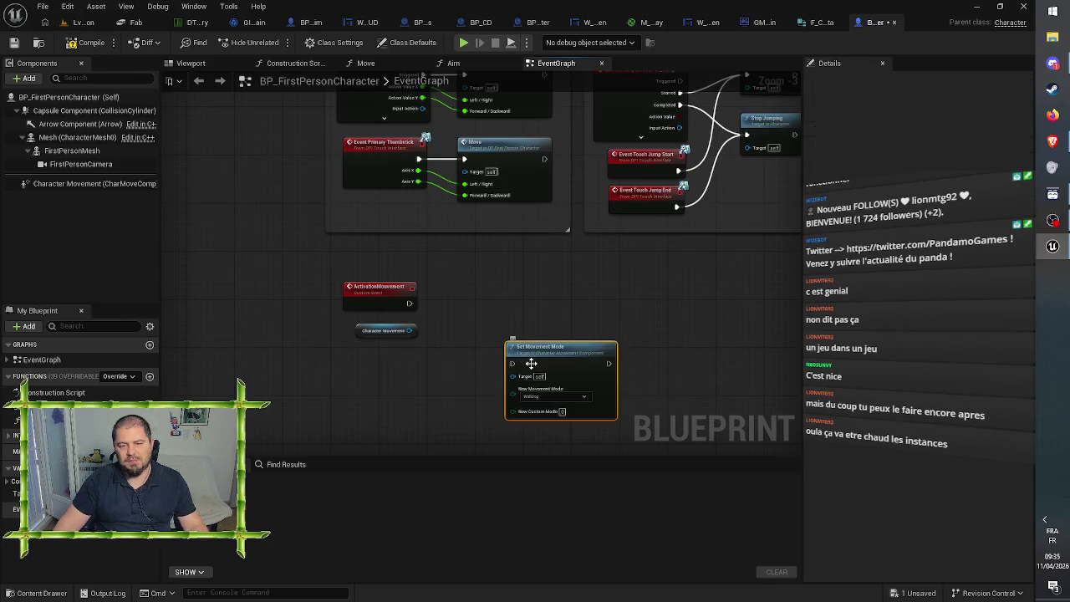
mouse_move(513, 375)
left_mouse_down()
mouse_move(410, 330)
mouse_move(494, 343)
mouse_move(521, 376)
mouse_move(513, 364)
mouse_move(536, 312)
mouse_move(527, 303)
left_mouse_up()
left_click(405, 298)
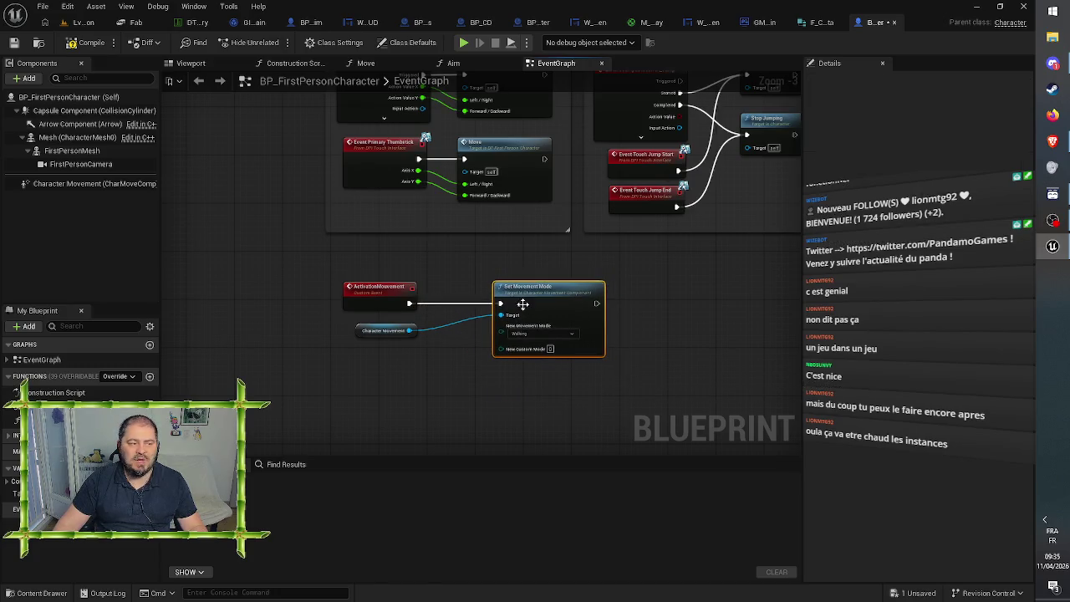
left_click(327, 227)
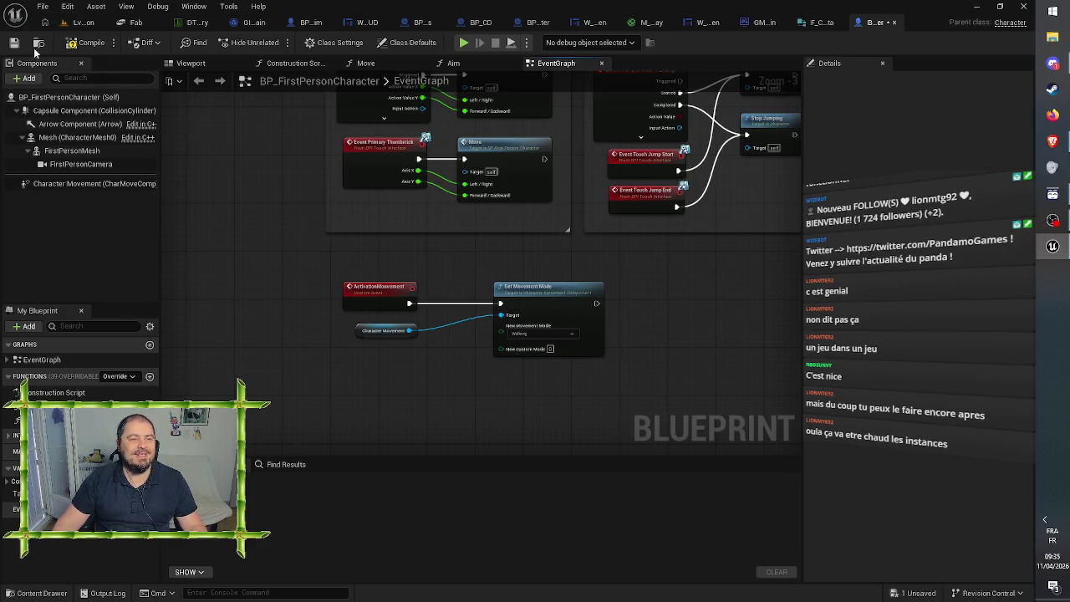
Step: Compile and save BP_FirstPersonCharacter, then return to GM_Main
left_click(91, 41)
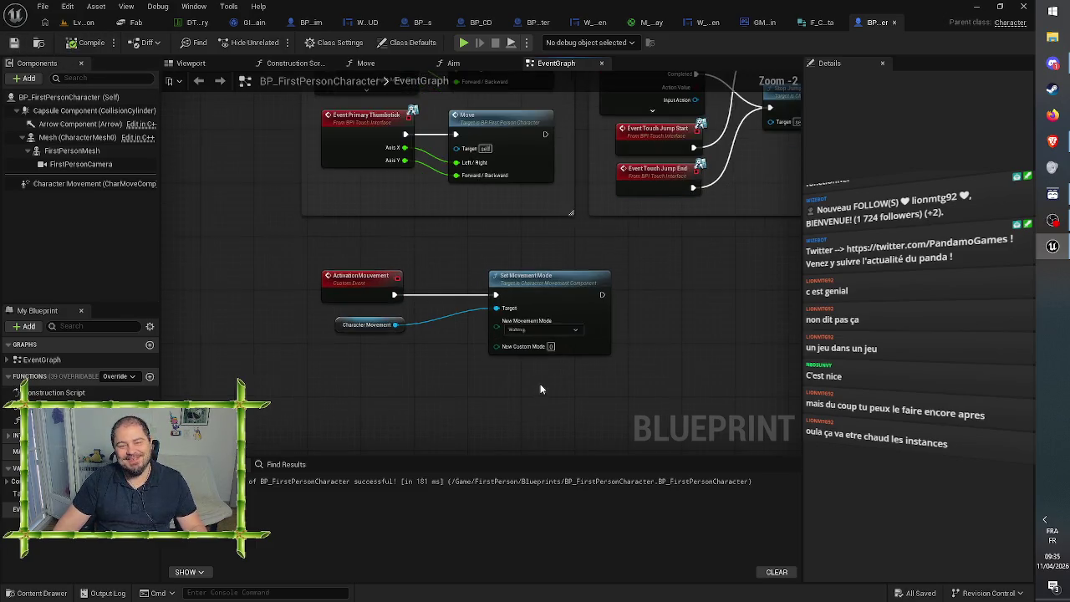
scroll(540, 384, "up", 3)
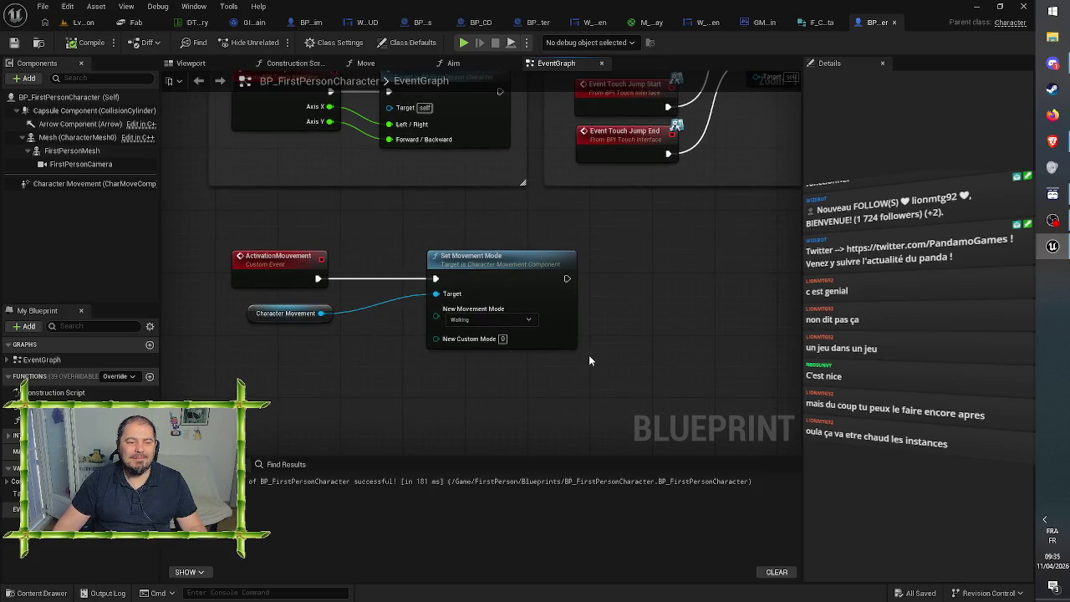
scroll(589, 354, "up", 1)
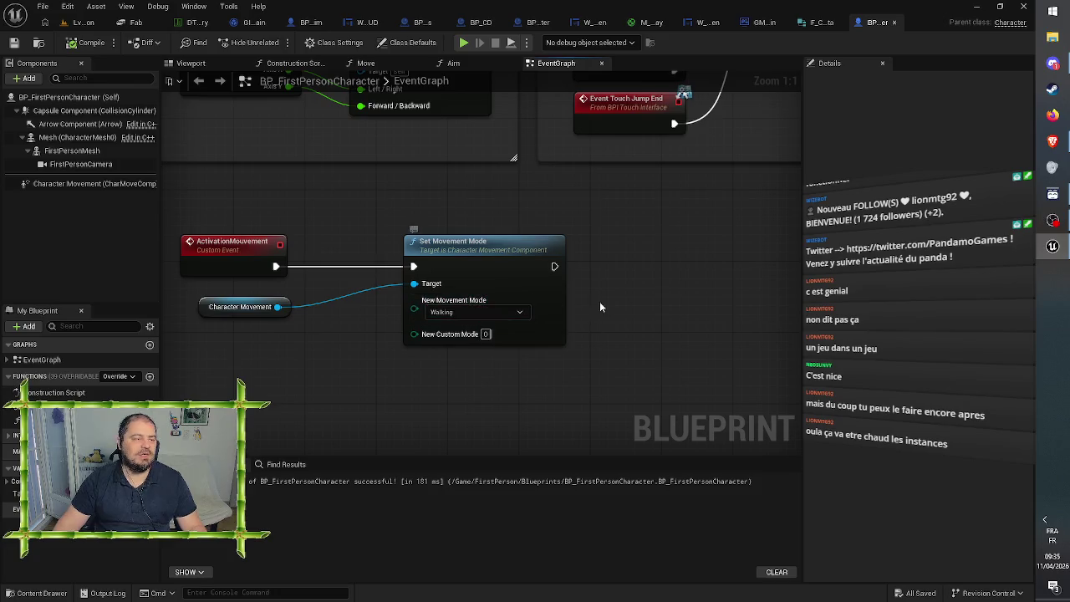
left_click(90, 42)
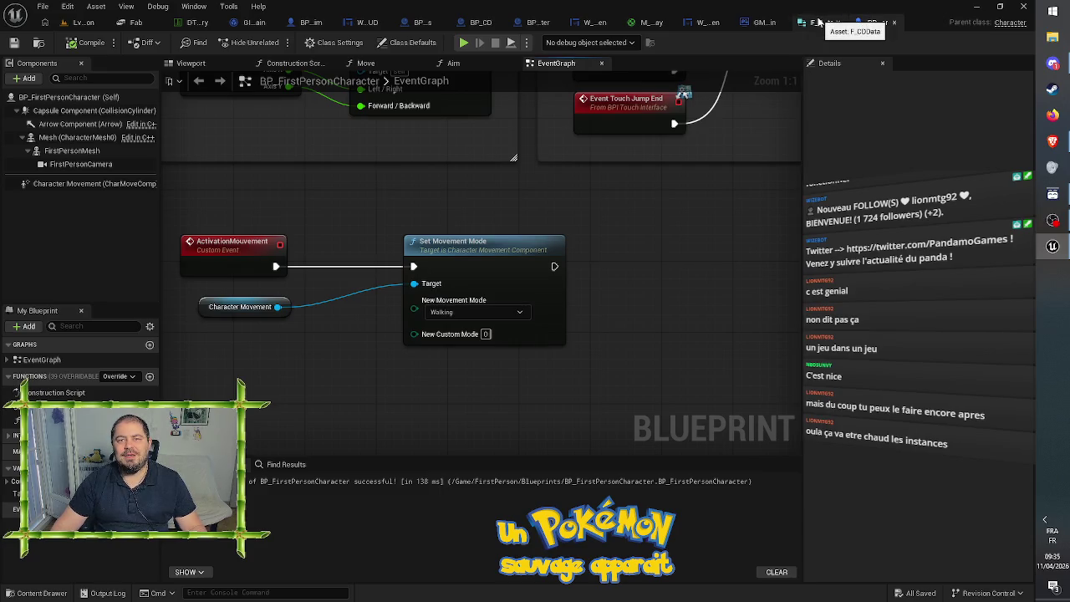
left_click(761, 22)
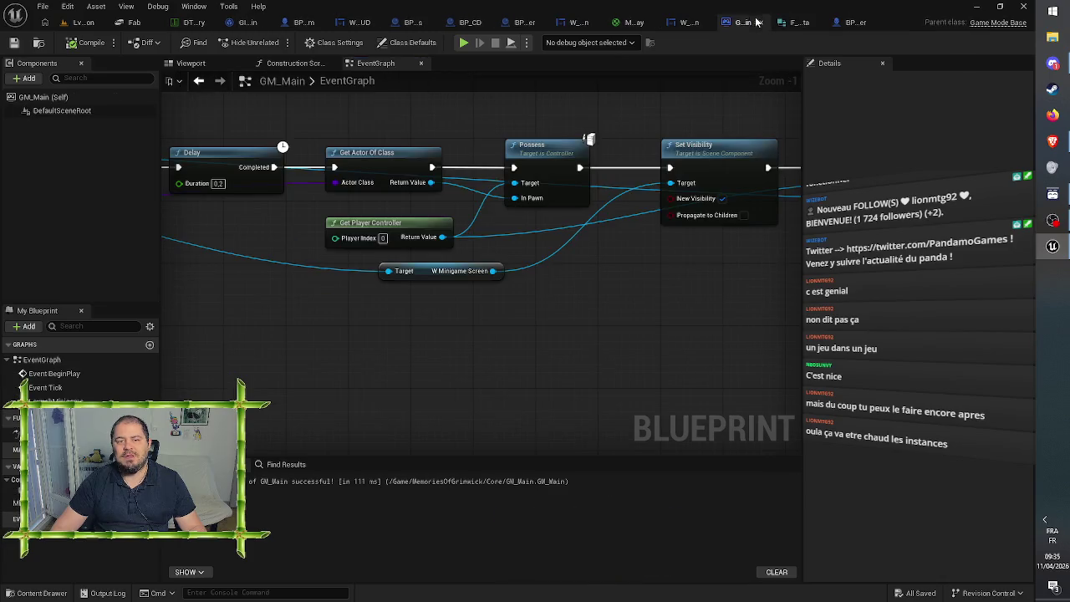
Step: Add a pure Cast To BP_FirstPersonCharacter from the Return Value and delete the leftover Get Player Controller
left_click_drag(578, 306, 550, 306)
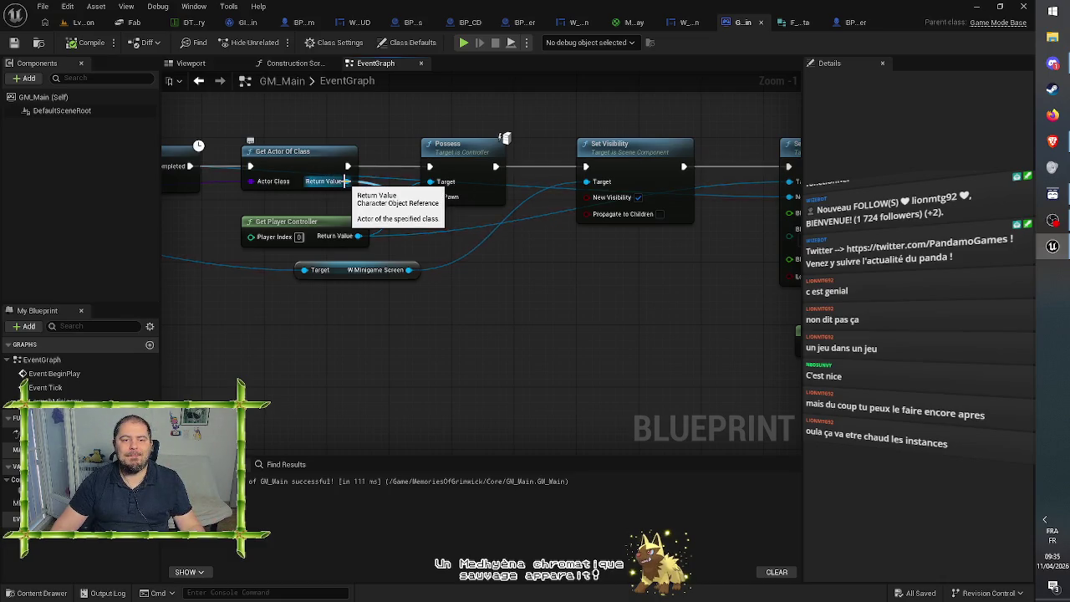
mouse_move(347, 180)
left_mouse_down()
mouse_move(719, 317)
mouse_move(793, 324)
mouse_move(569, 313)
mouse_move(590, 310)
left_mouse_up()
type("cast")
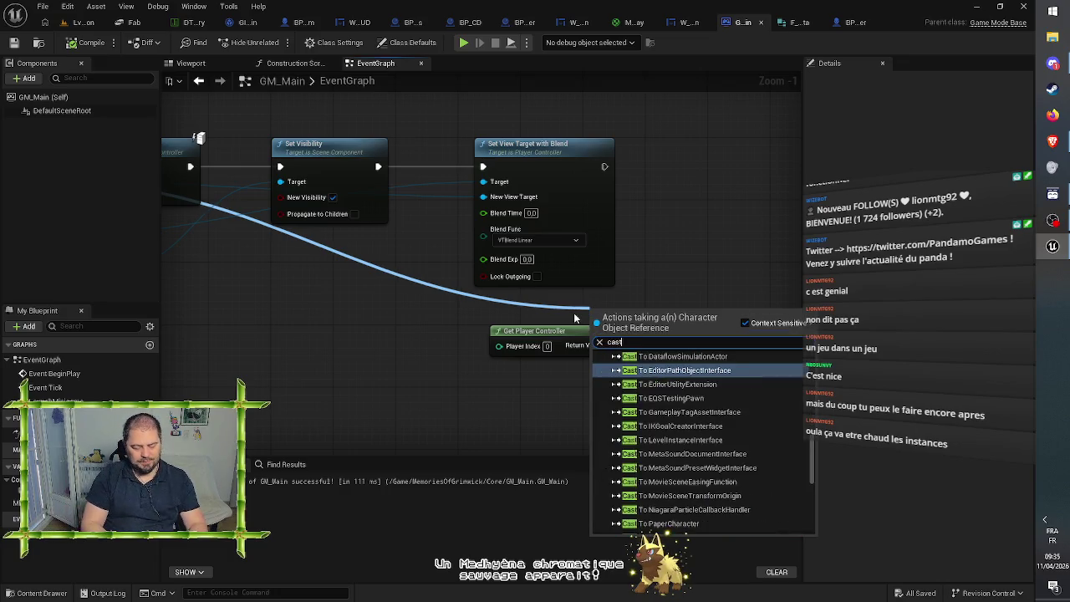
type(" to bp_")
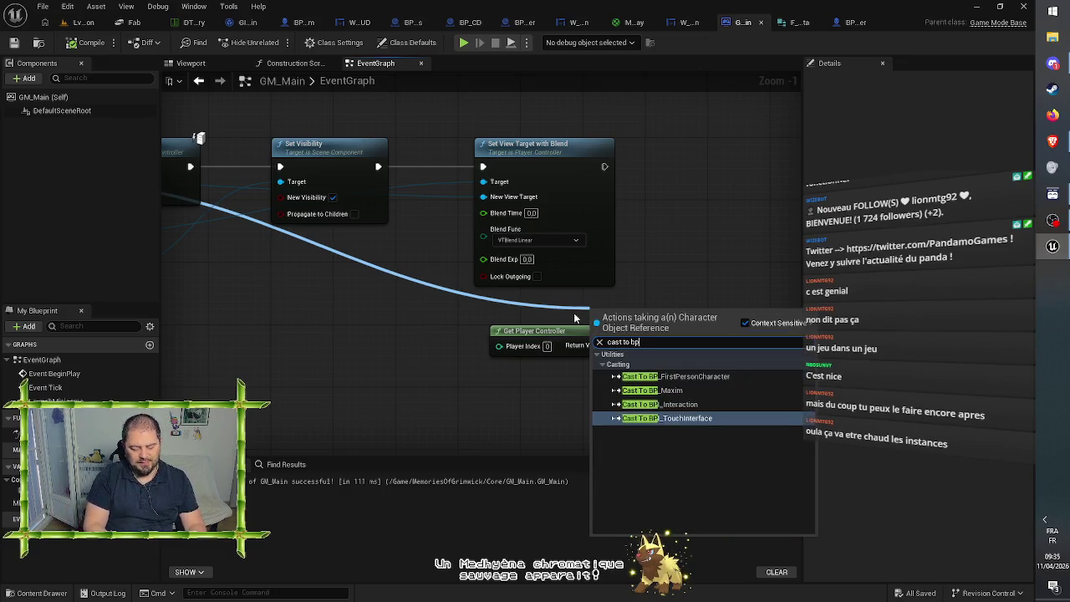
key("Up")
key("Return")
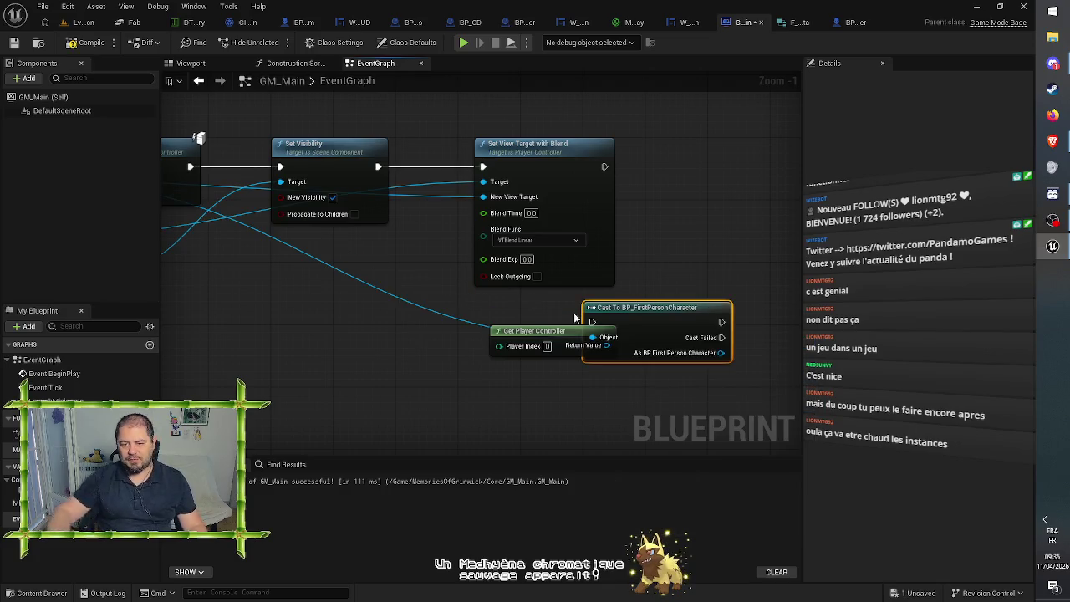
right_click(653, 322)
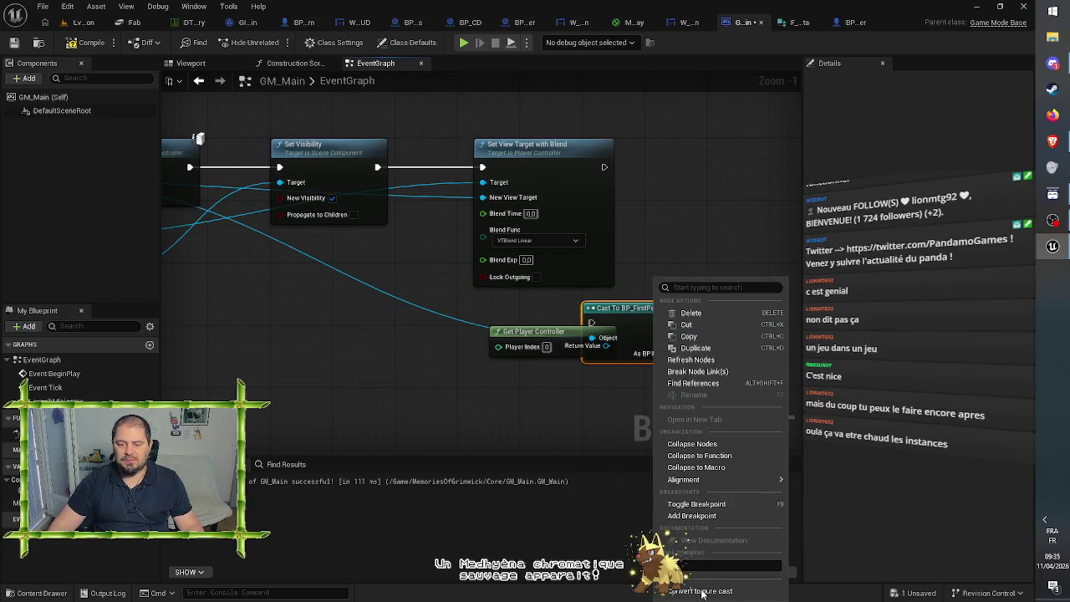
left_click(660, 323)
left_click_drag(639, 324, 608, 316)
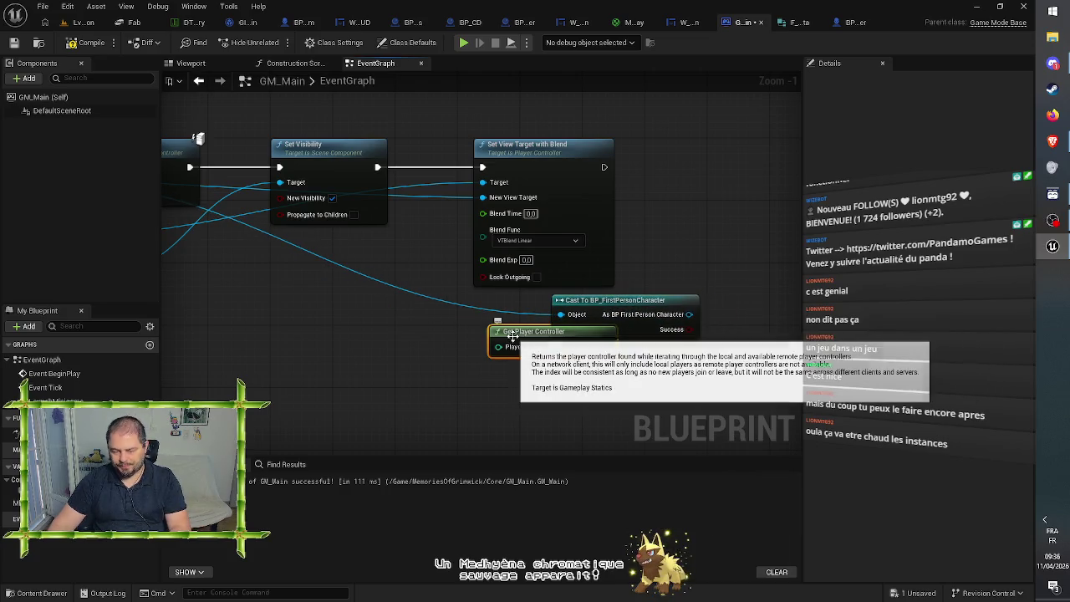
left_click(579, 332)
key("Delete")
Step: Call Activation Mouvement on the cast character, executed after Set View Target with Blend
left_click_drag(694, 310, 732, 260)
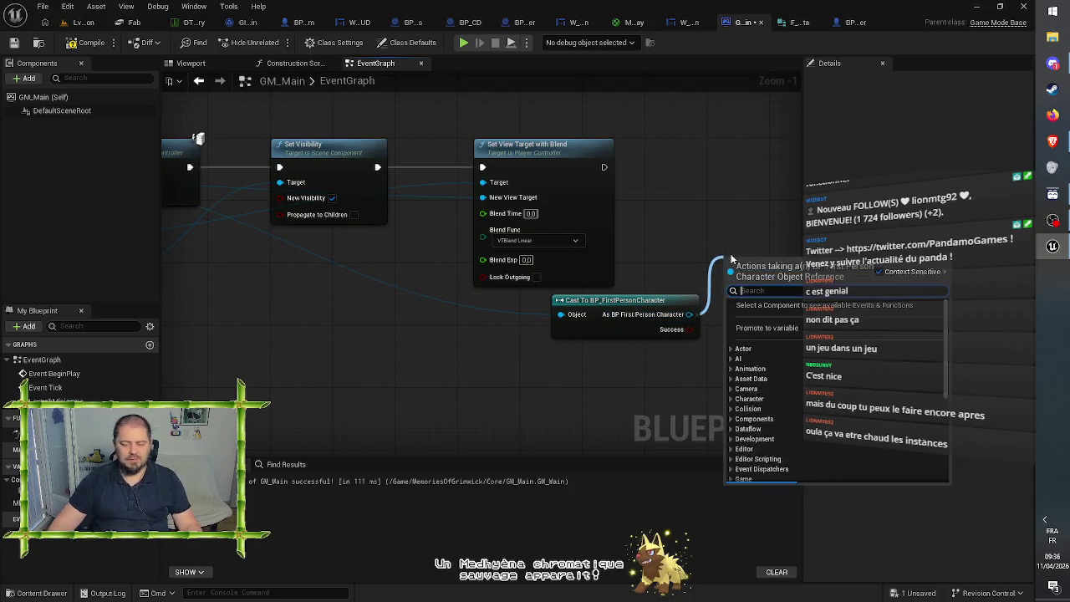
type("activ")
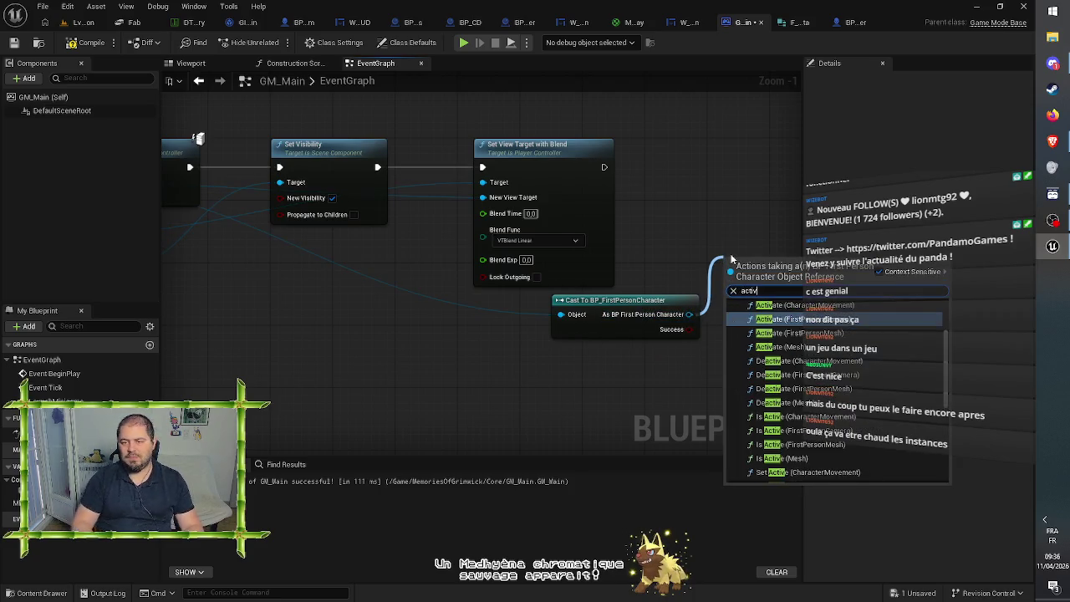
type("ation")
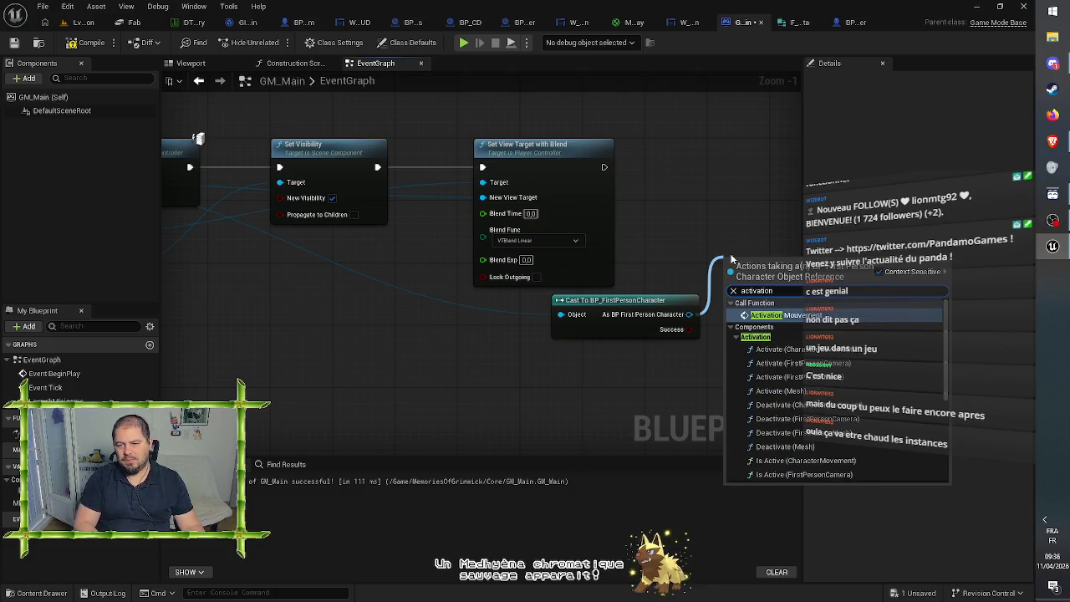
key("Return")
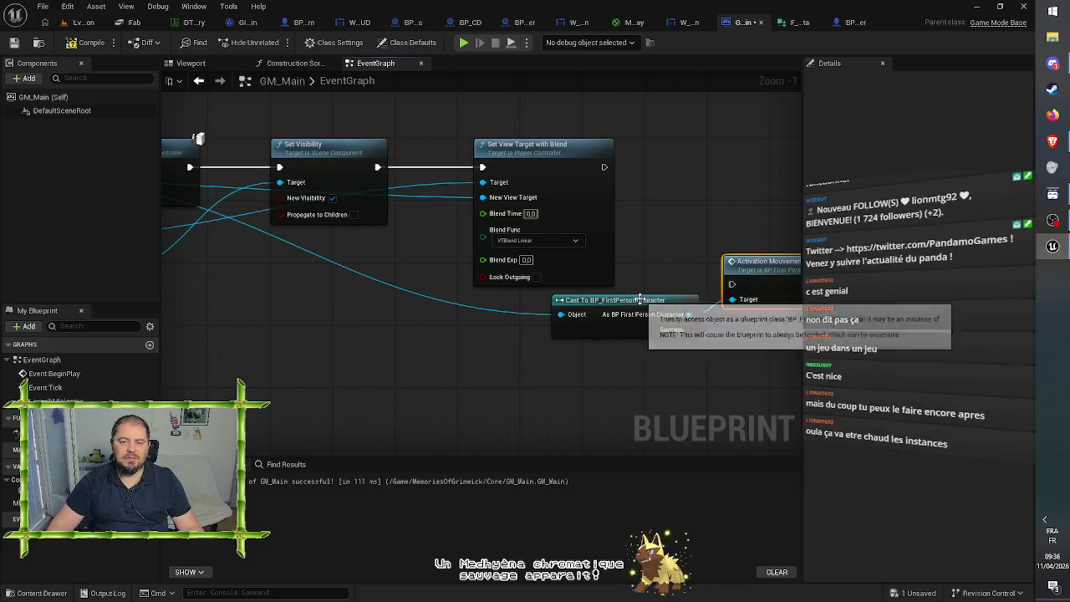
left_click_drag(640, 299, 562, 299)
left_click(685, 240)
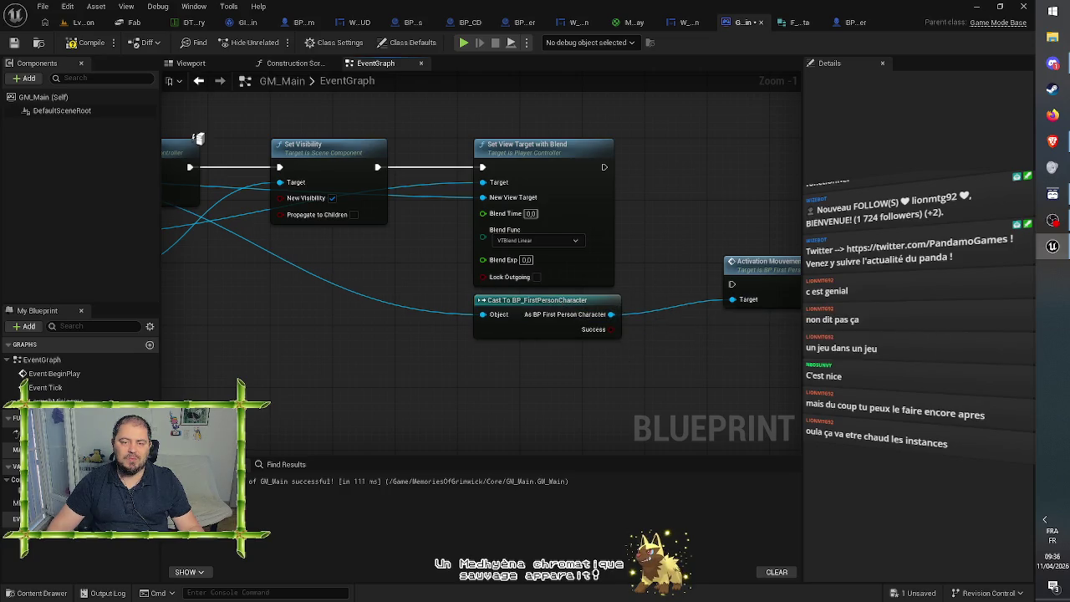
left_click_drag(198, 138, 76, 111)
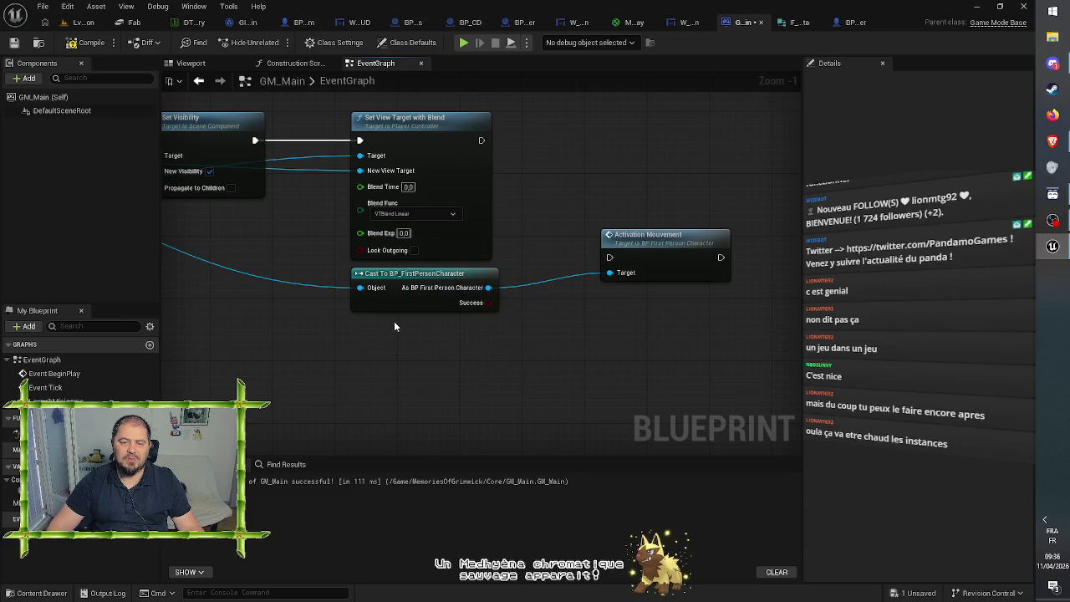
left_click_drag(609, 255, 481, 141)
left_click_drag(650, 241, 611, 132)
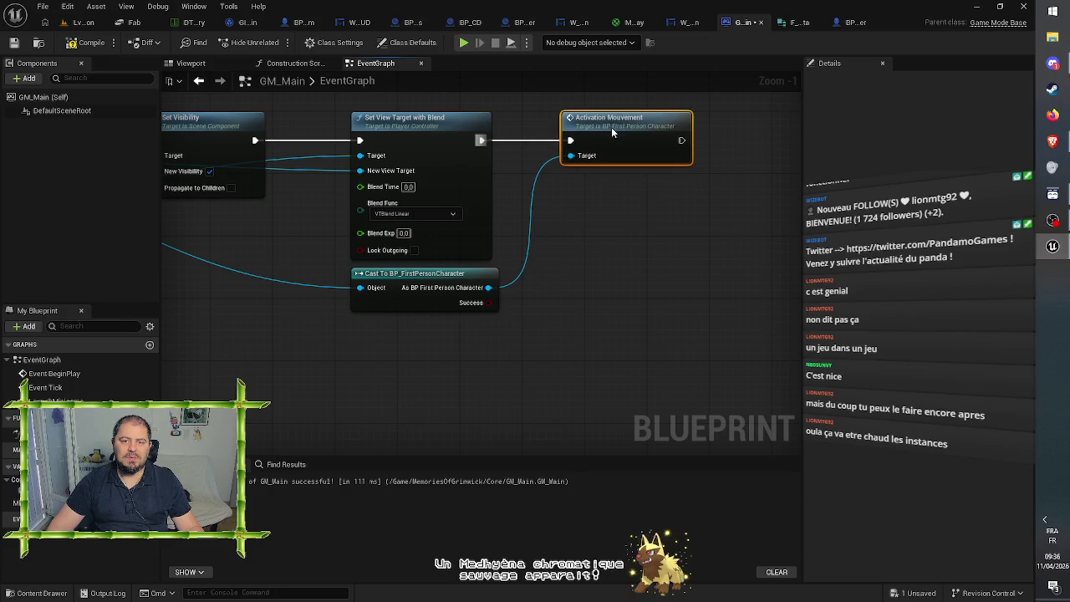
Step: Compile and save GM_Main, then start a play test from the level editor
left_click(87, 42)
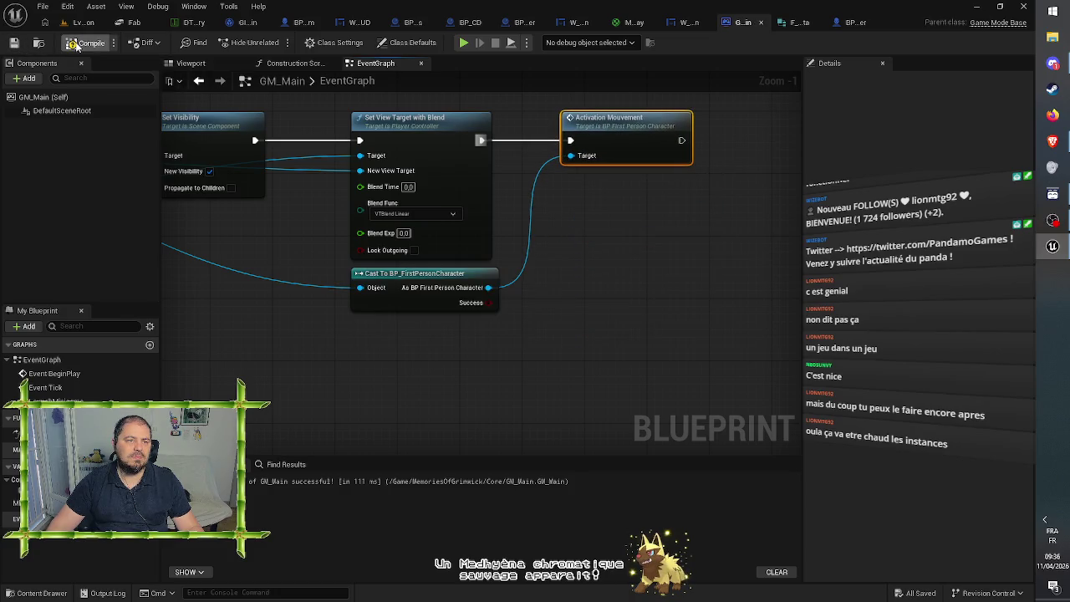
left_click(81, 23)
left_click(276, 42)
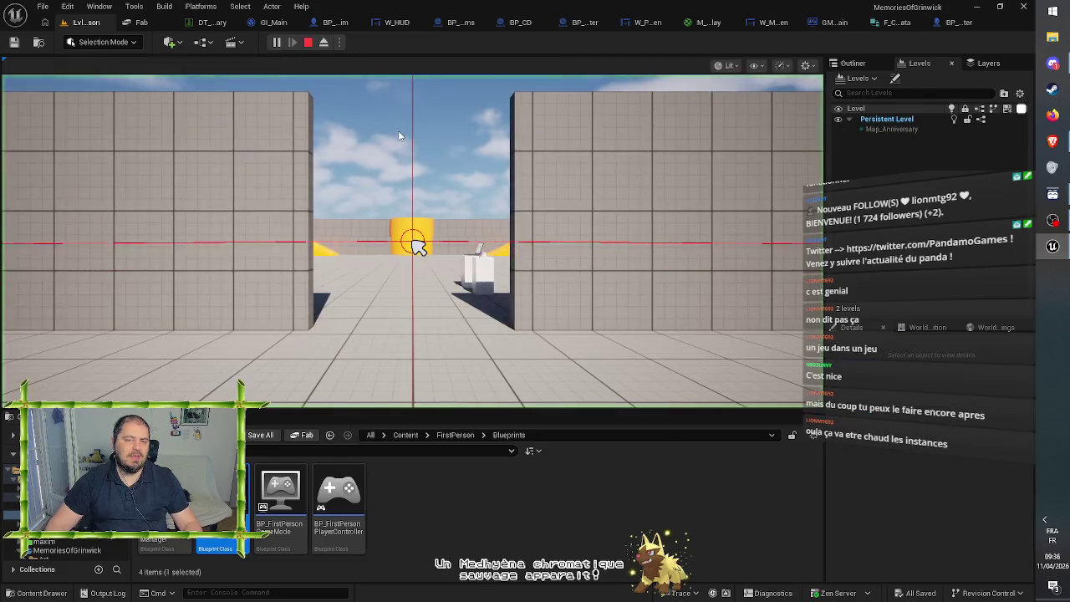
Step: Walk the player past the pedestals and pick up the pink disc
key("w")
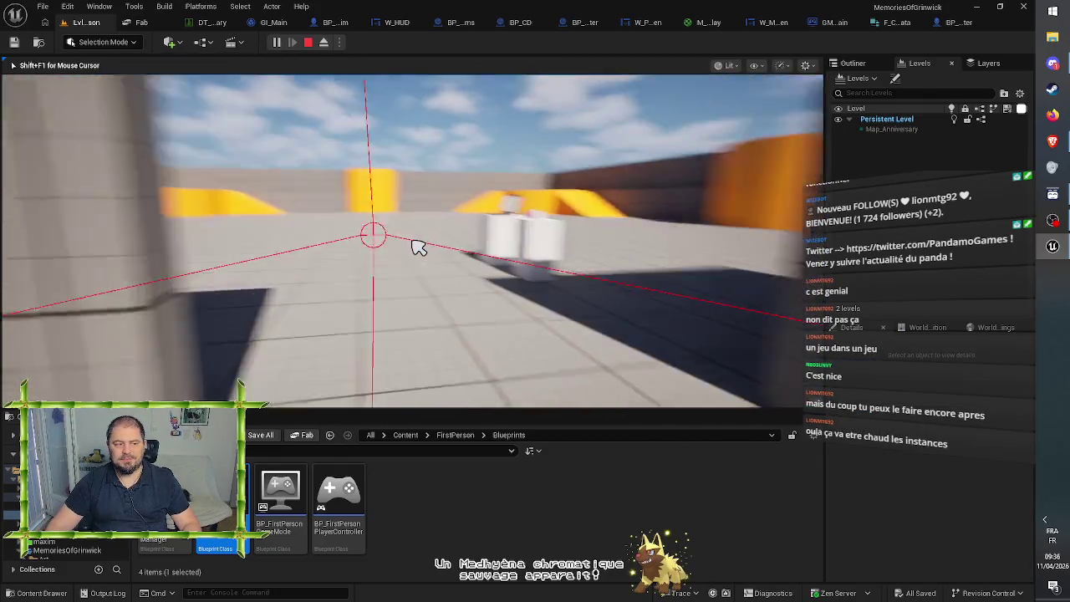
key("w")
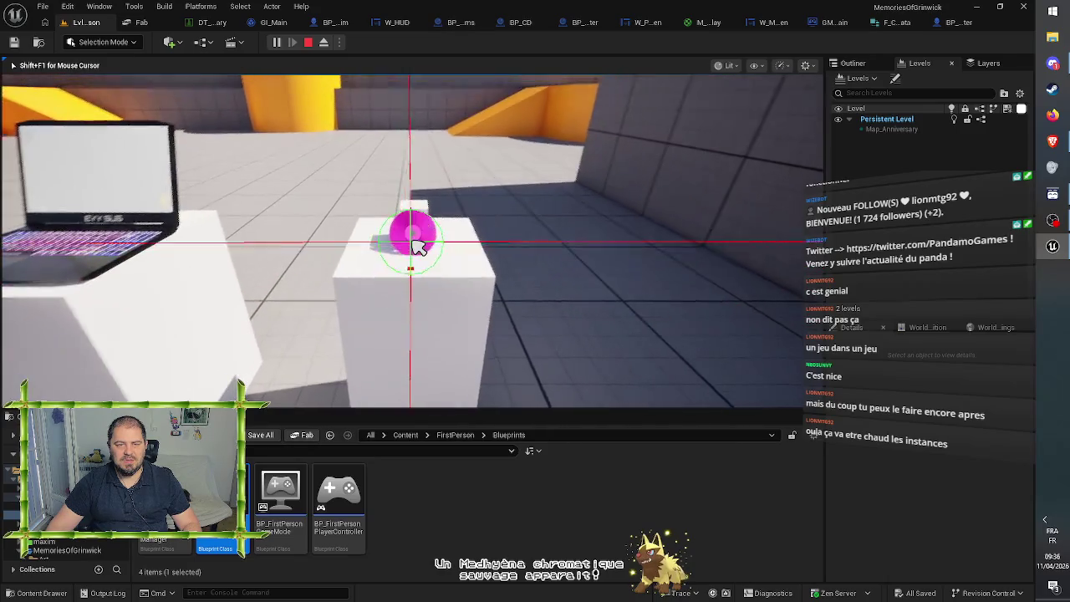
key("w")
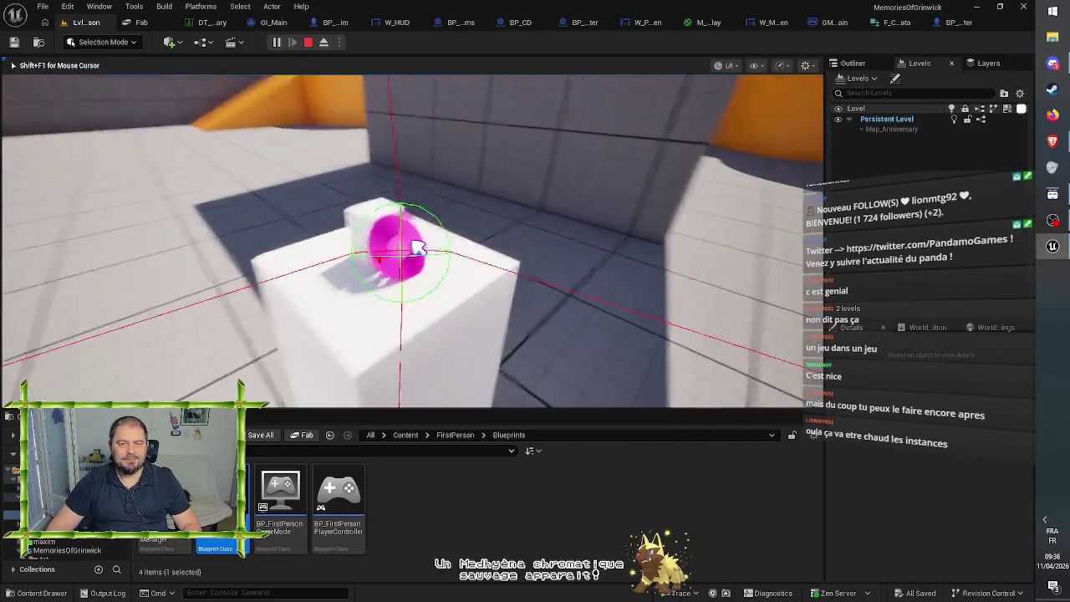
left_click(418, 247)
key("s")
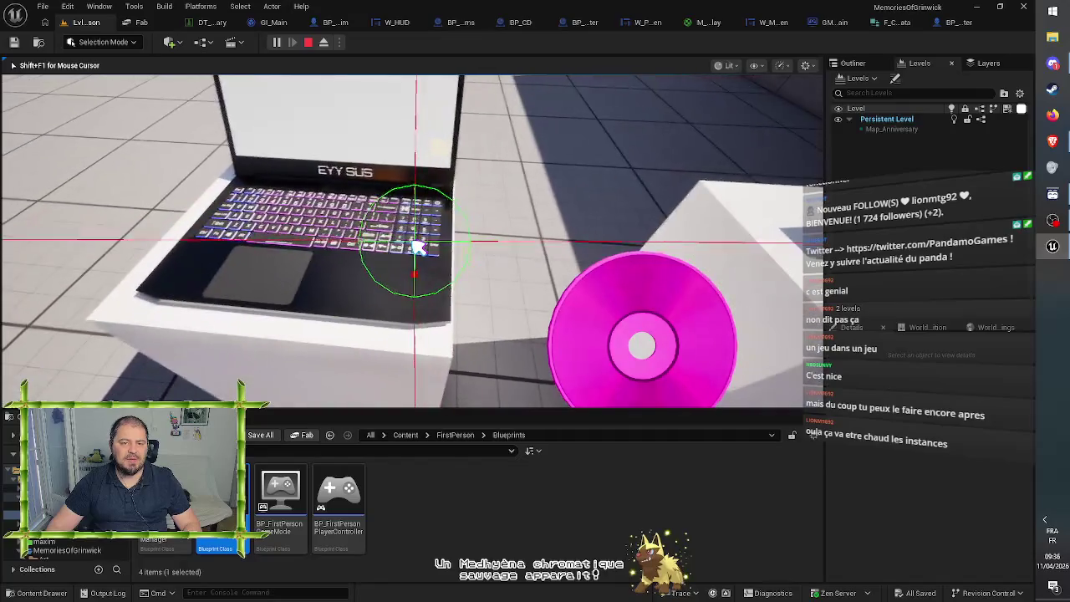
Step: Use the laptop to launch the Anniversary level, then stop the play test and return to GM_Main
key("w")
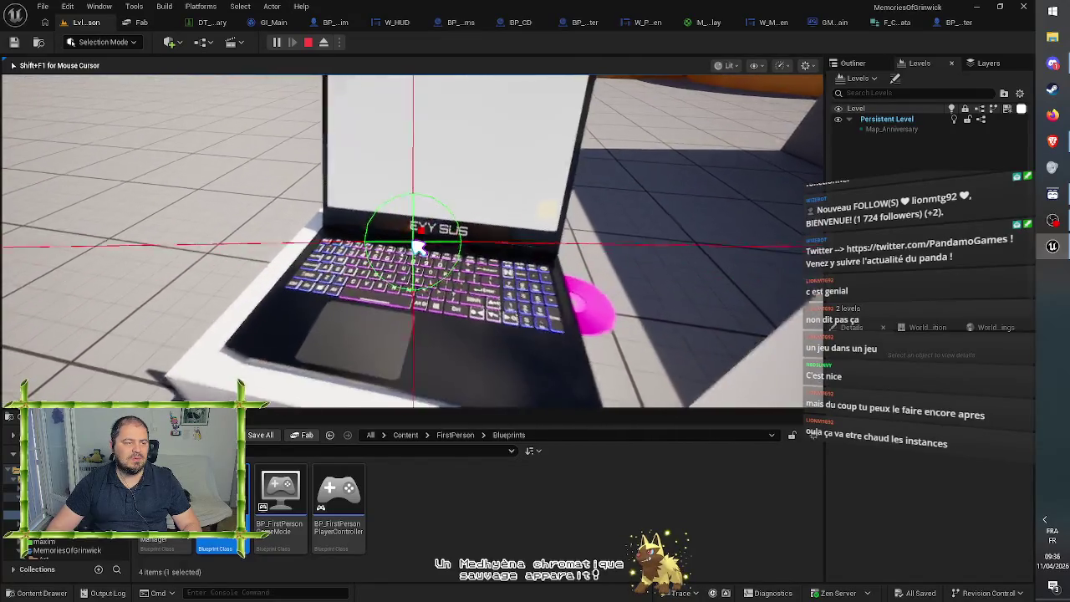
left_click(418, 247)
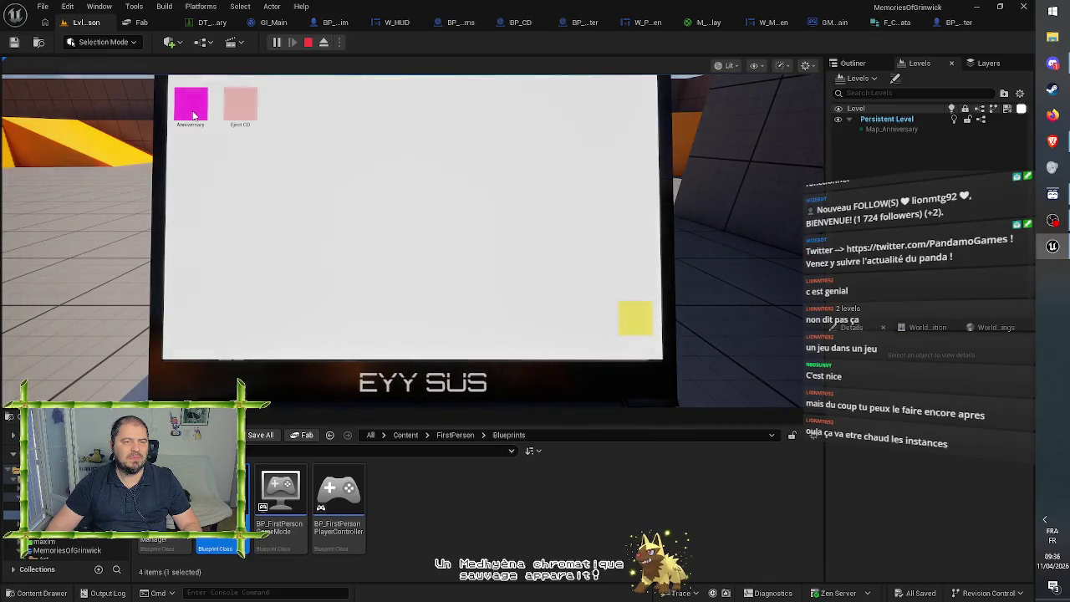
double_click(193, 115)
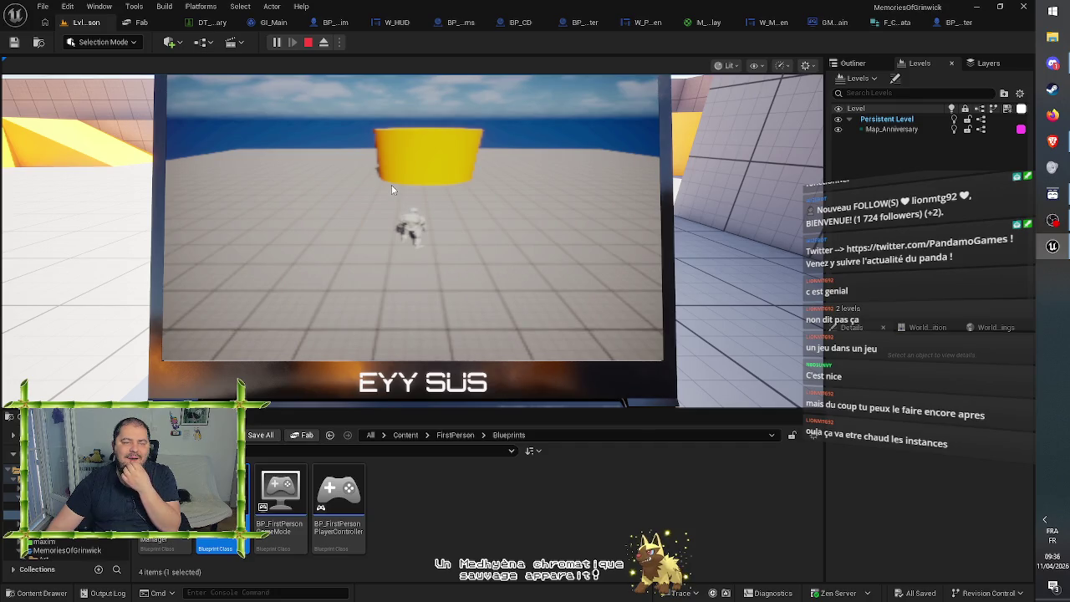
left_click(309, 44)
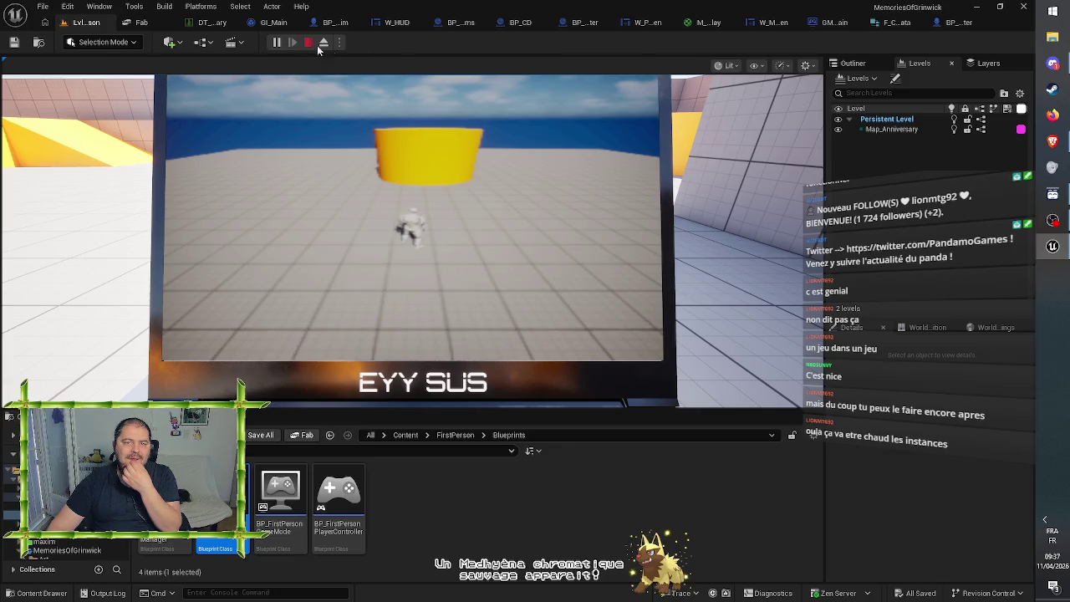
left_click(841, 24)
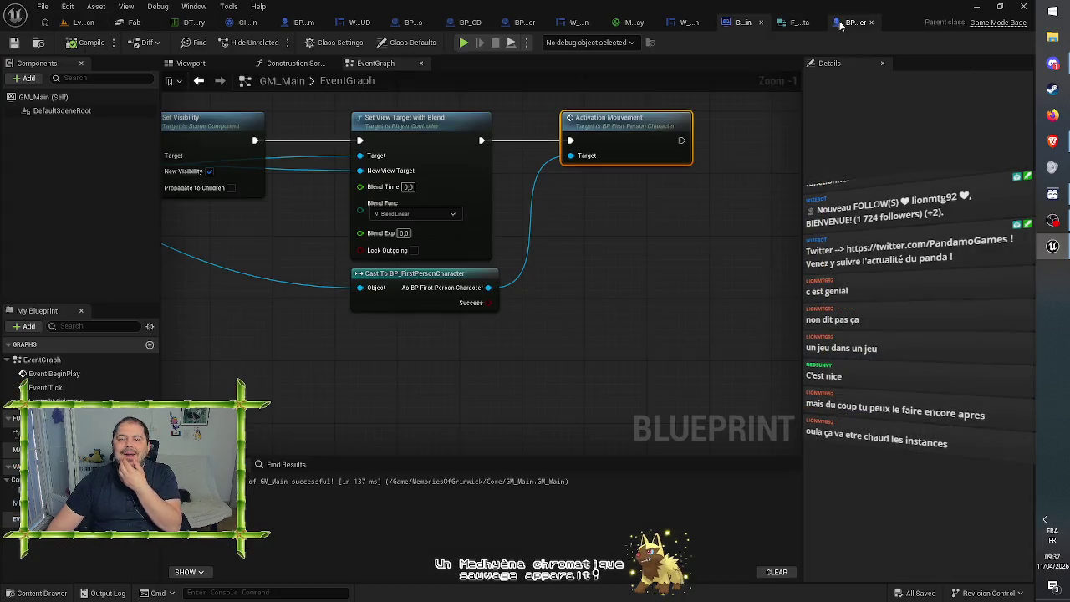
left_click(605, 217)
left_click_drag(605, 218, 478, 157)
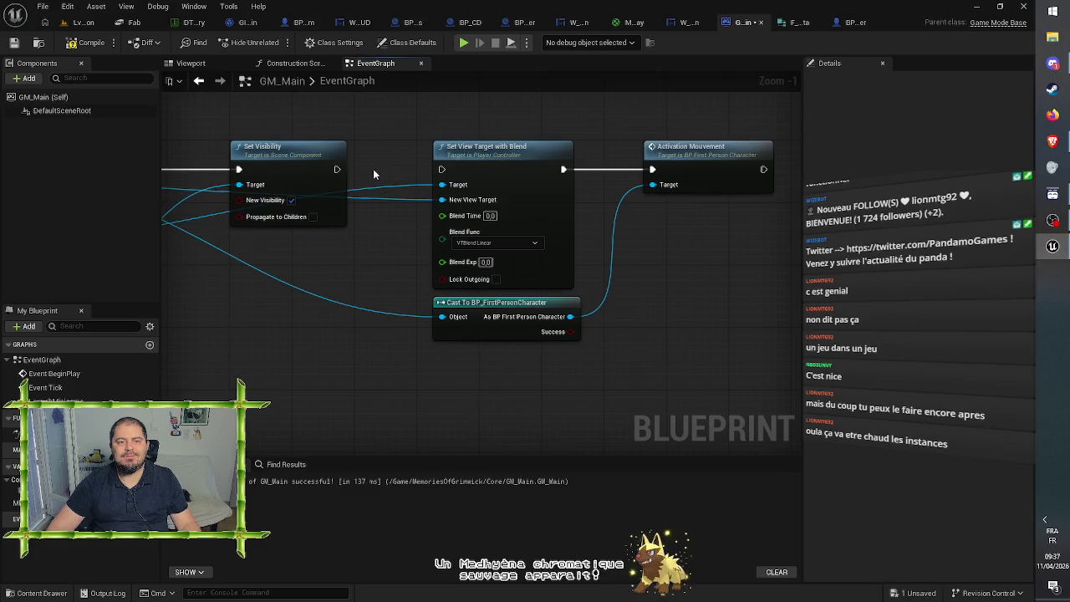
left_click_drag(401, 125, 418, 122)
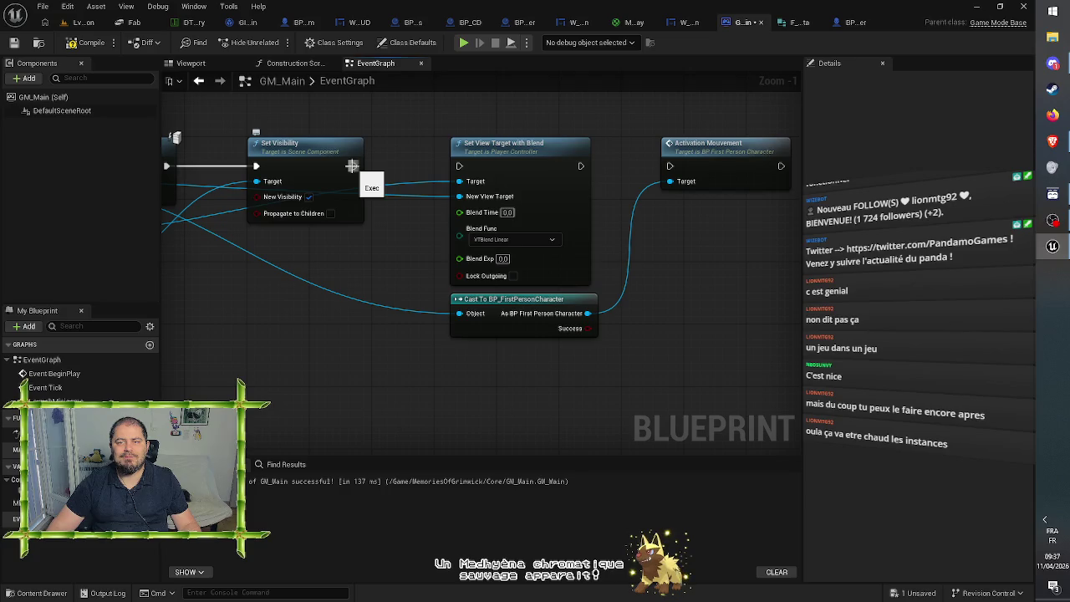
Step: Switch to BP_FirstPersonCharacter's event graph and select Character Movement to show its Details
left_click(853, 24)
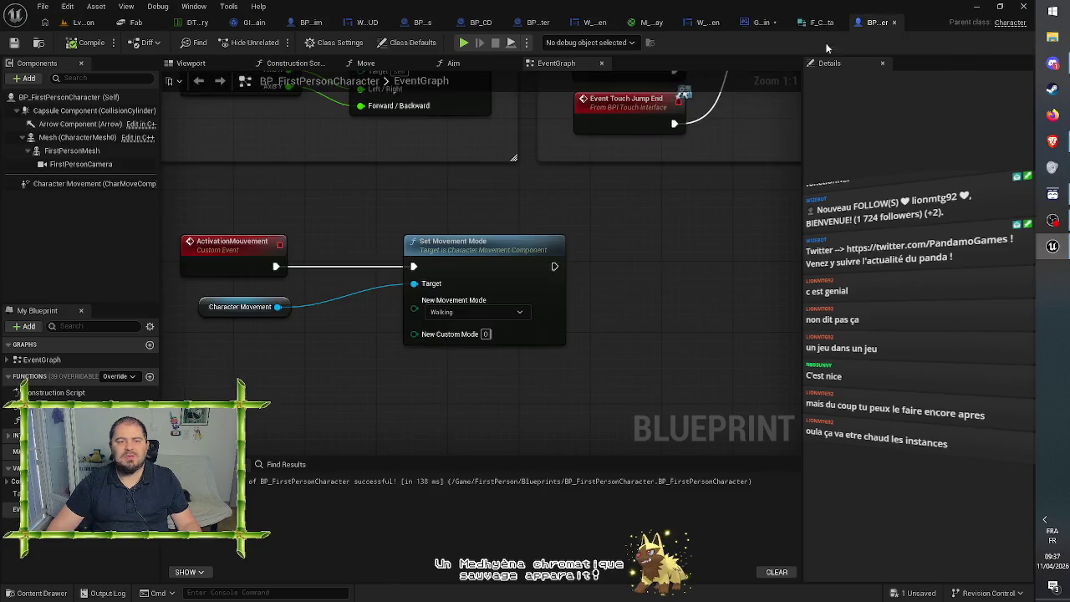
left_click(82, 184)
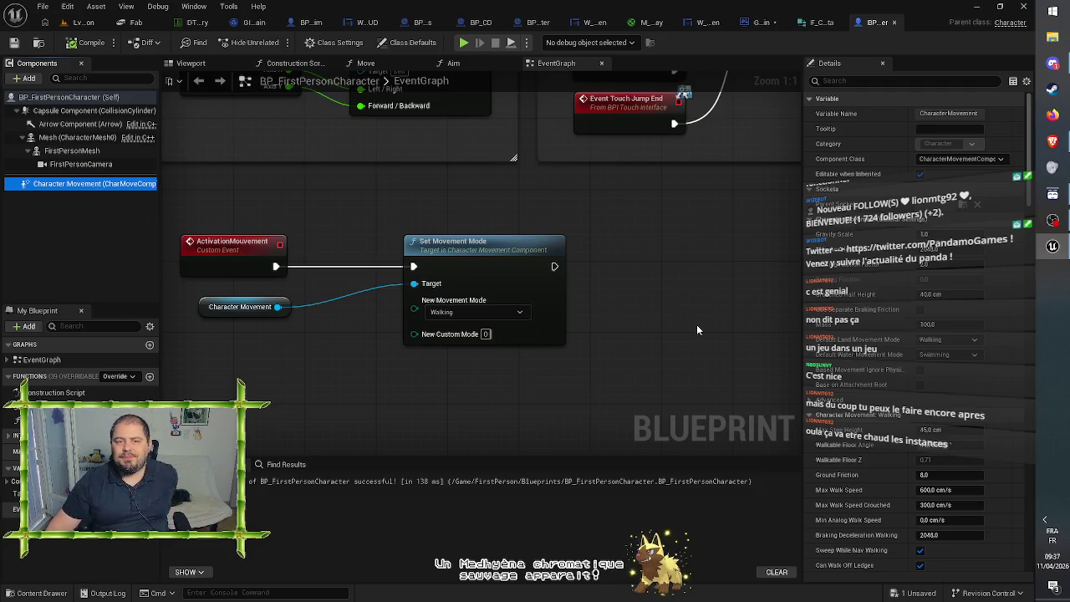
Step: Browse the 'movement' actions for the Character Movement node without choosing one
left_click(245, 307)
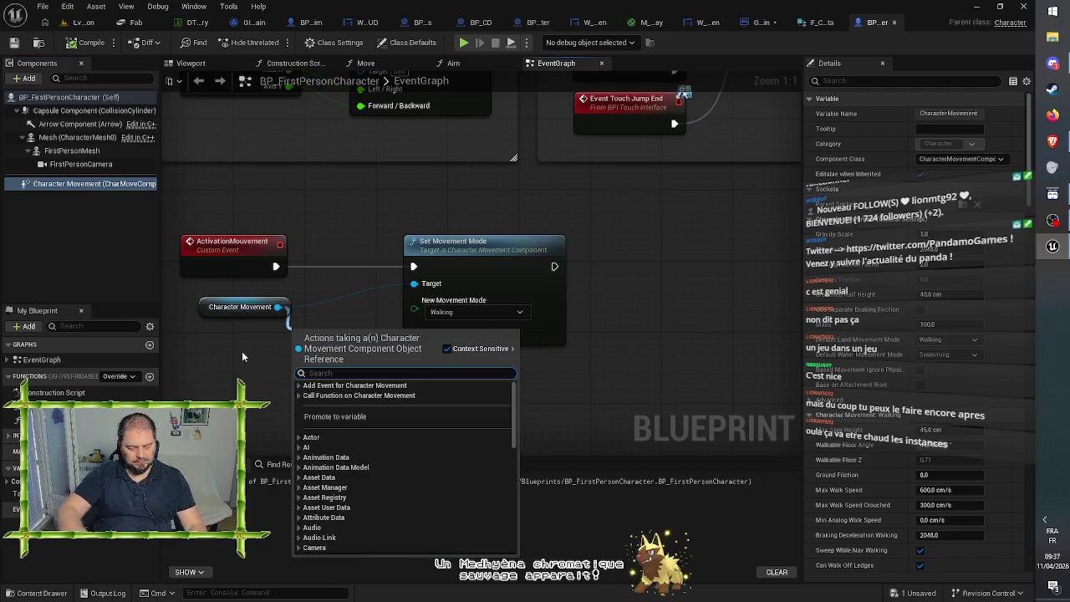
type("movement")
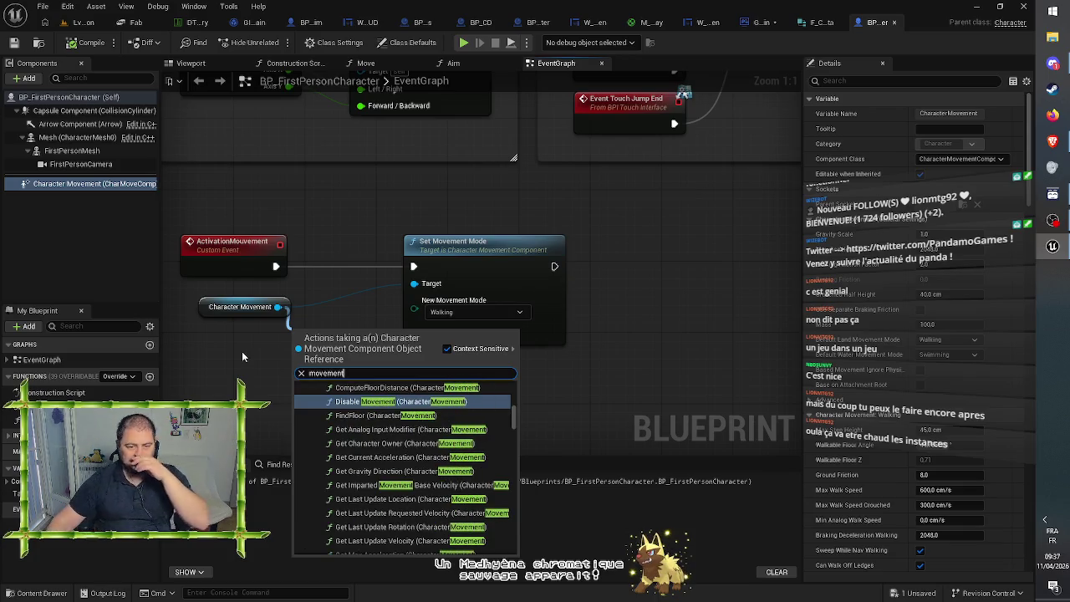
scroll(473, 473, "up", 1)
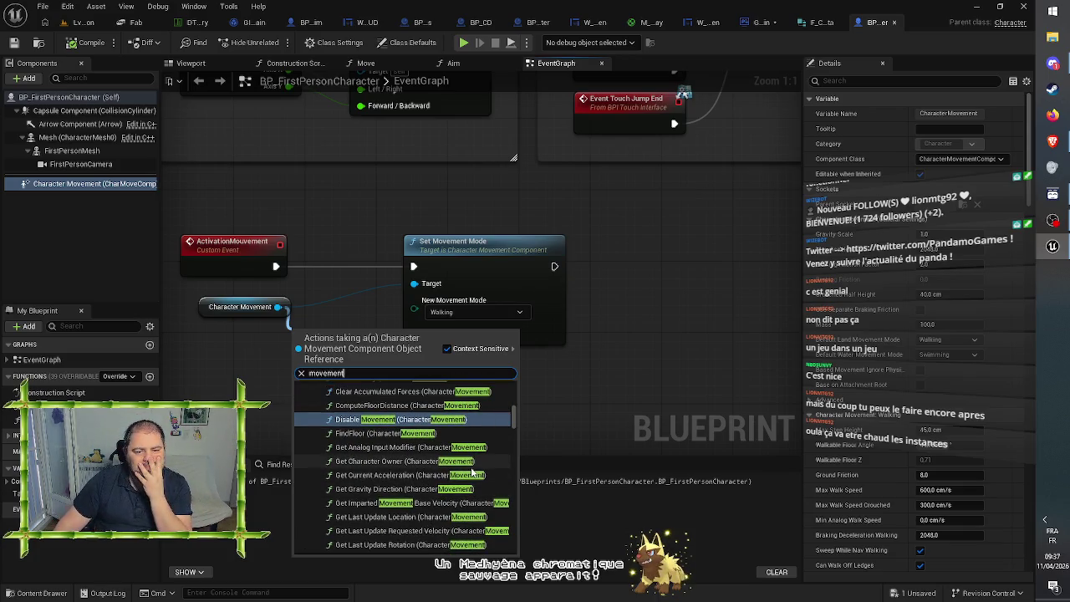
scroll(472, 473, "up", 1)
scroll(472, 473, "up", 1)
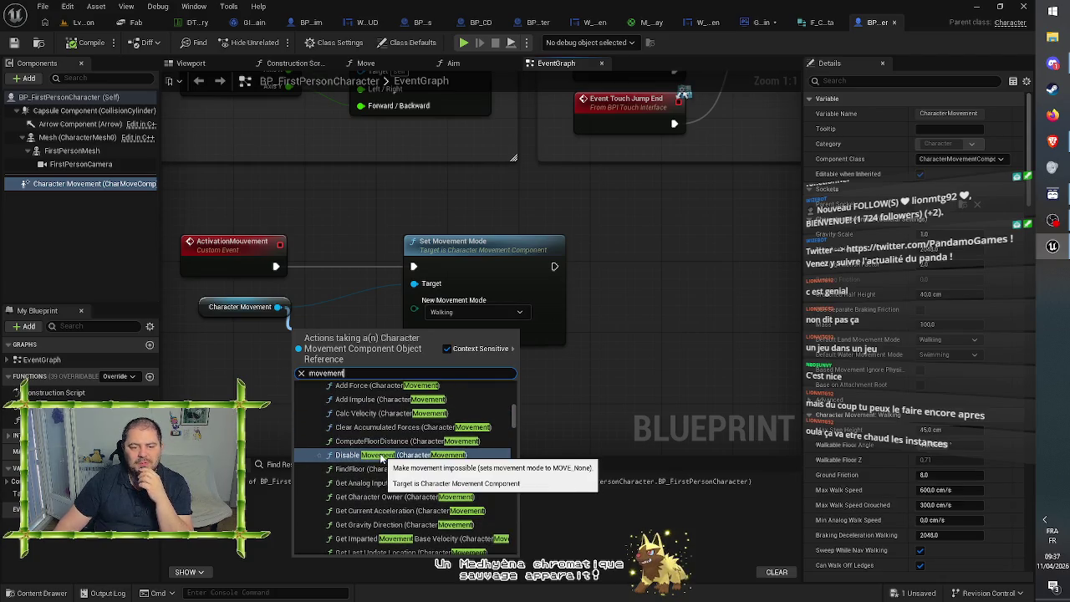
scroll(380, 458, "up", 1)
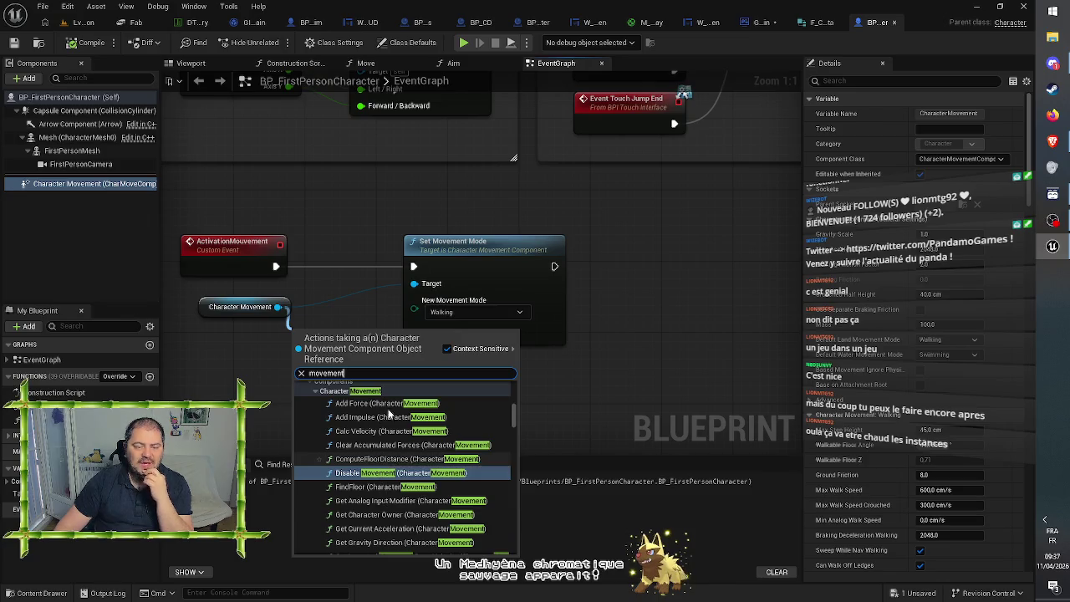
scroll(415, 469, "down", 2)
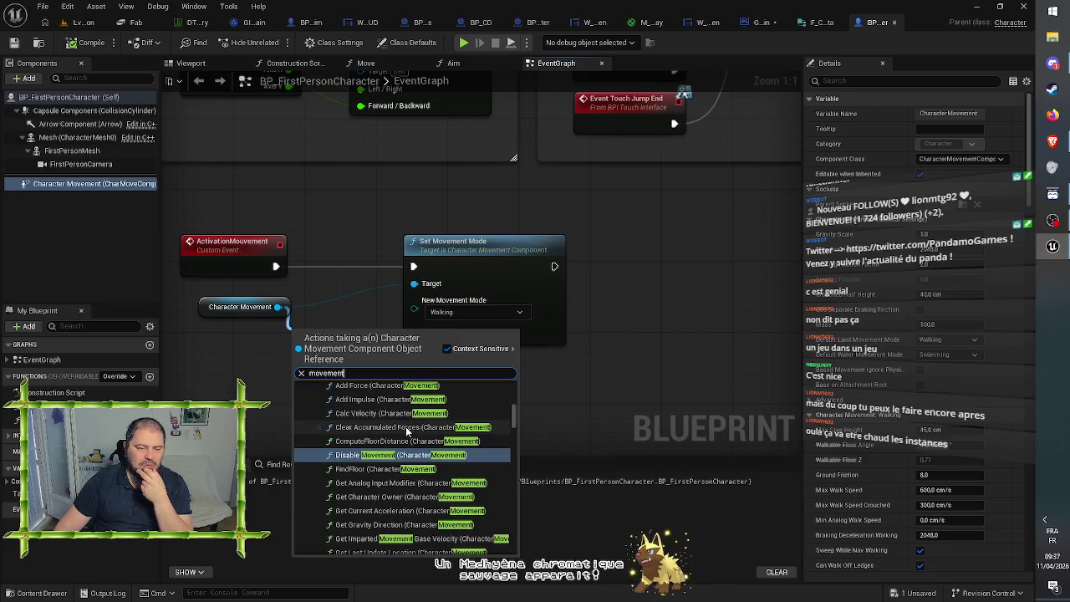
scroll(414, 471, "down", 4)
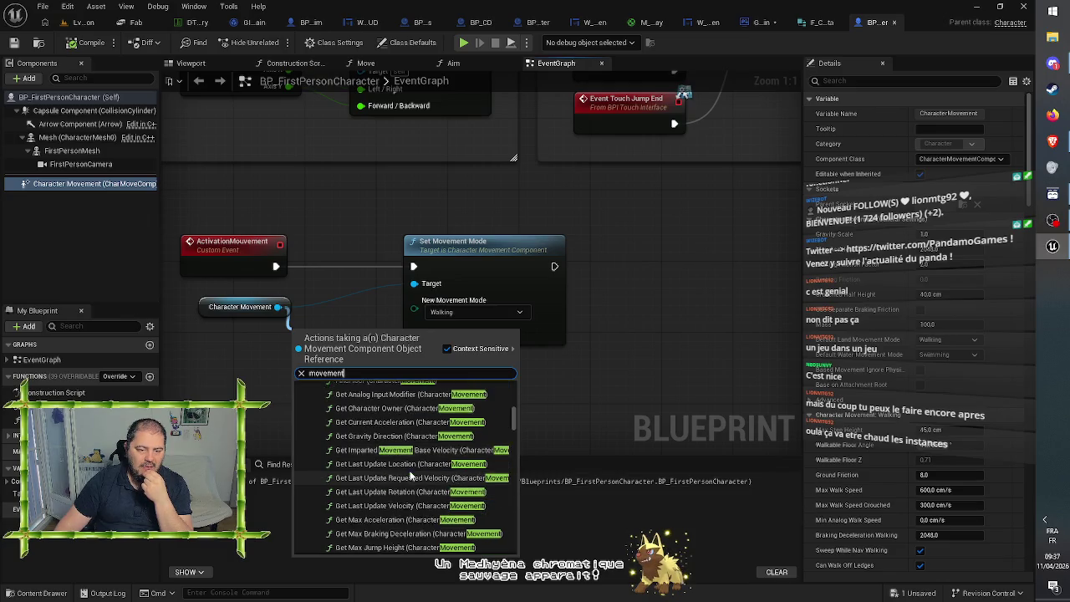
scroll(411, 475, "down", 5)
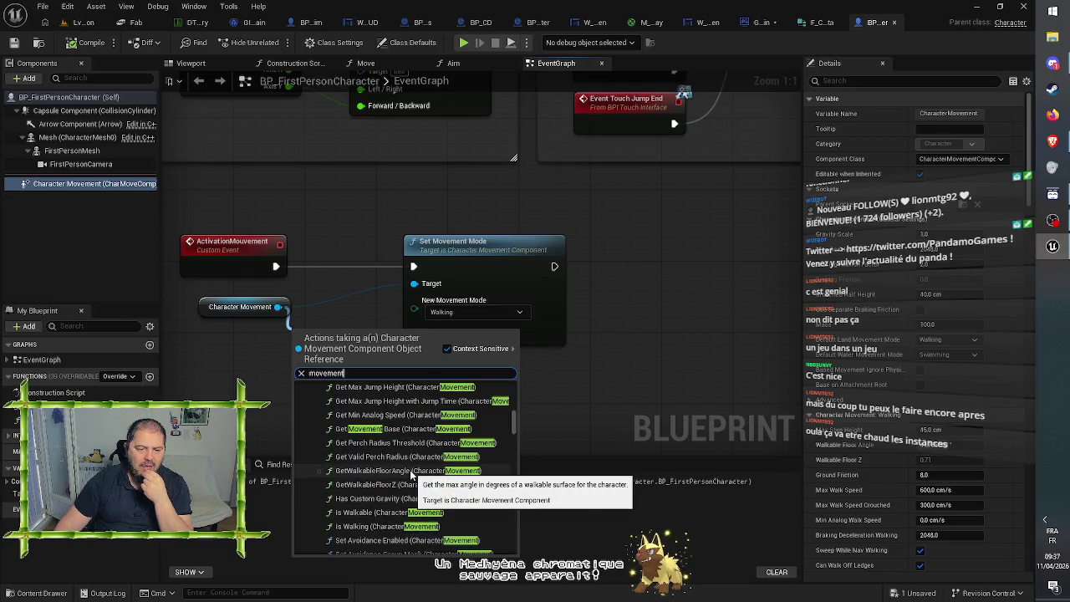
scroll(412, 475, "down", 5)
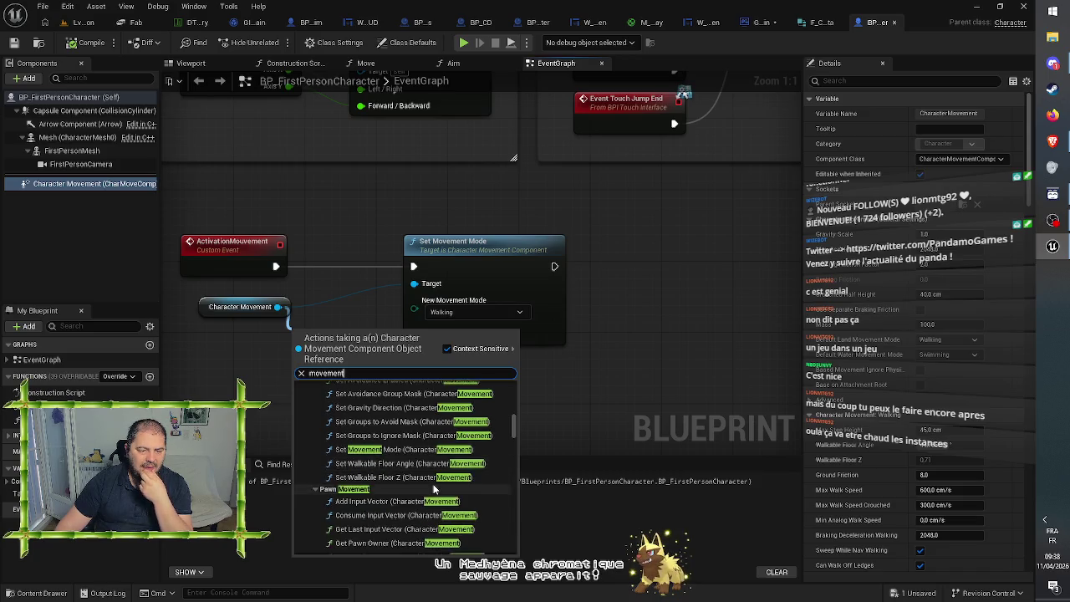
scroll(434, 490, "down", 3)
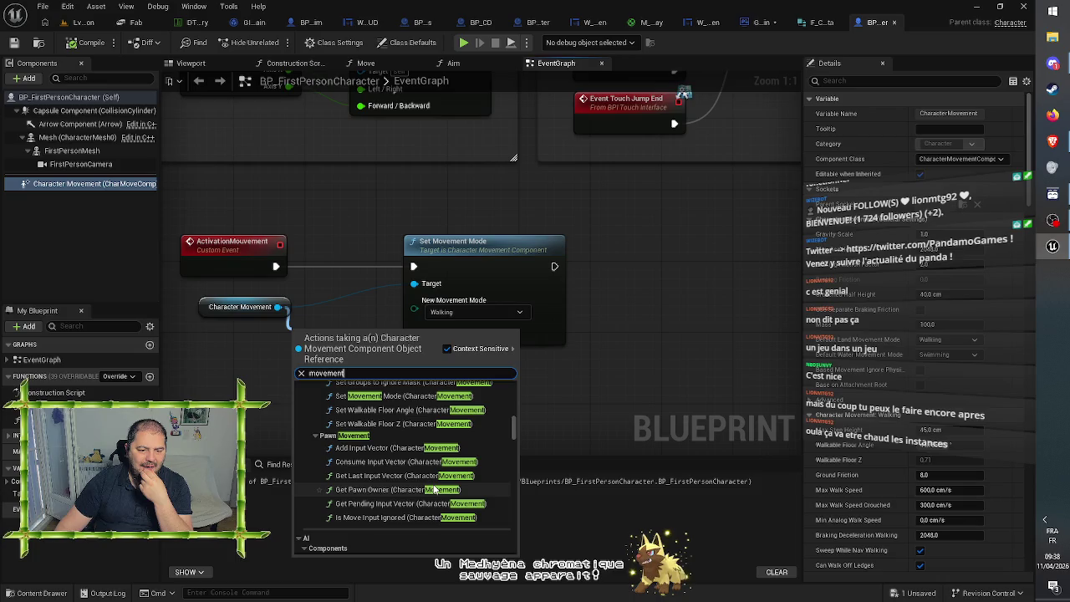
scroll(434, 490, "down", 2)
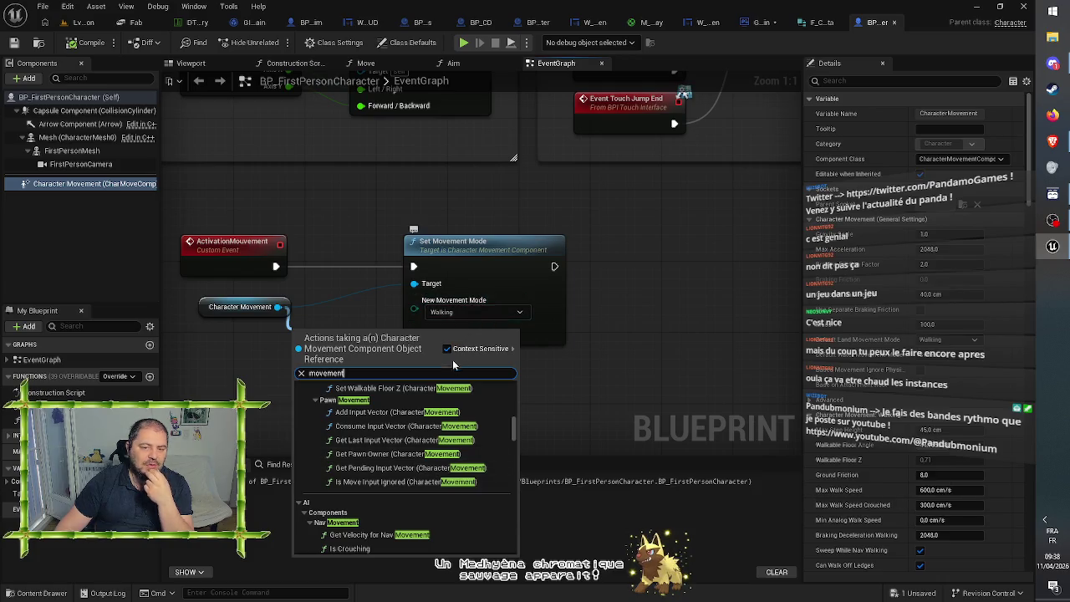
scroll(389, 472, "up", 10)
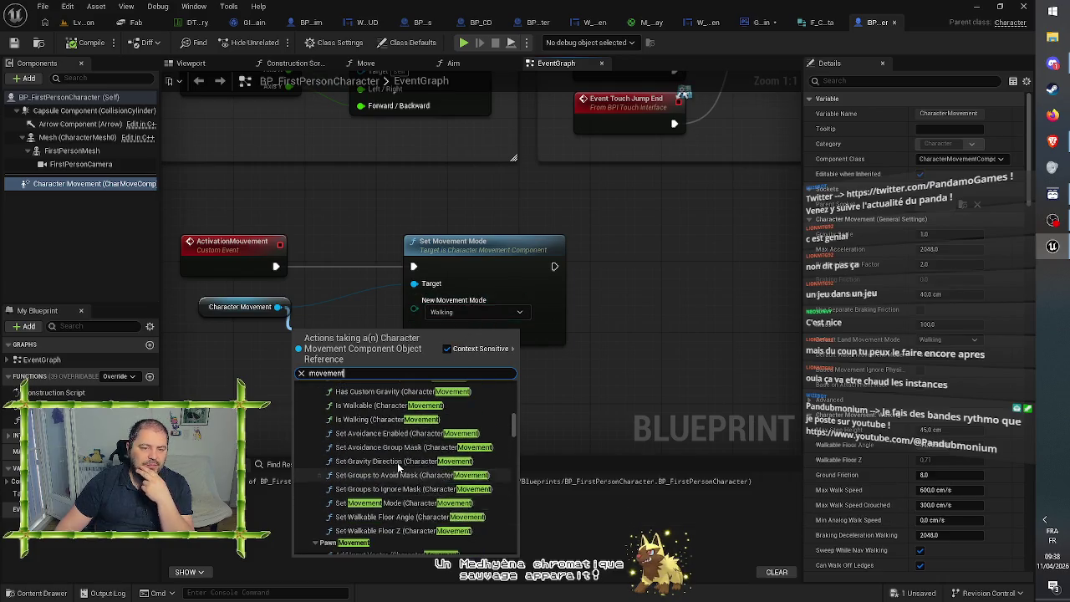
scroll(399, 468, "up", 1)
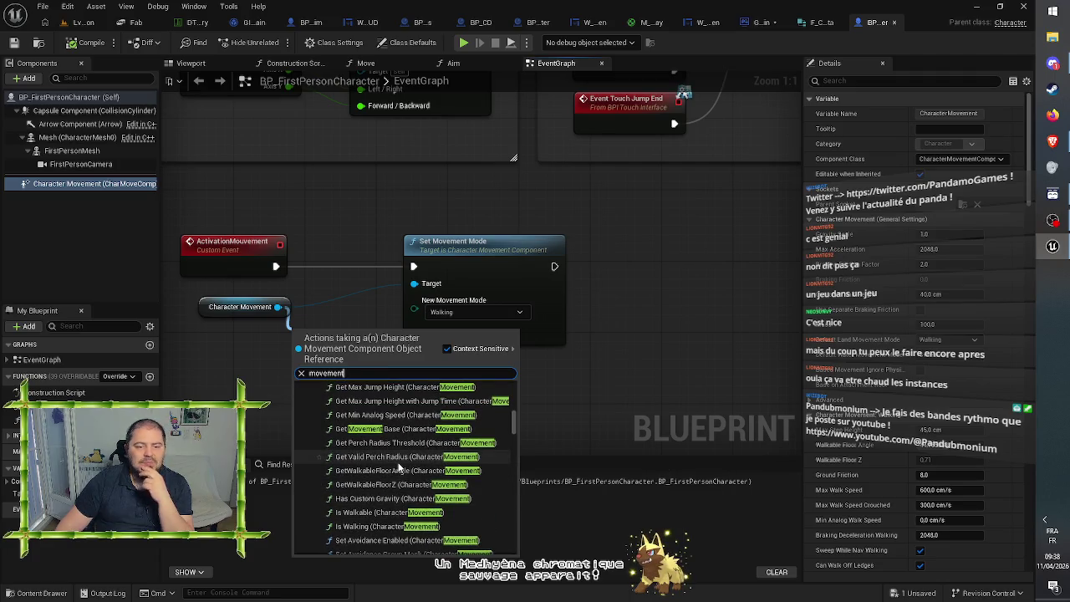
Step: Close the action list and nudge Set Movement Mode slightly left
left_click(683, 271)
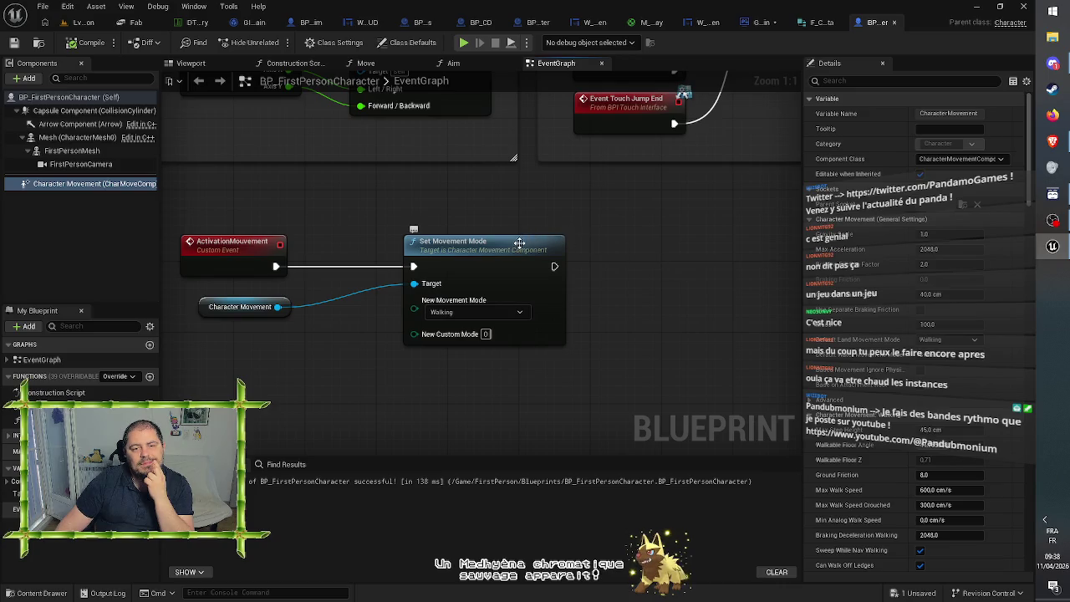
left_click_drag(520, 243, 469, 248)
left_click(480, 219)
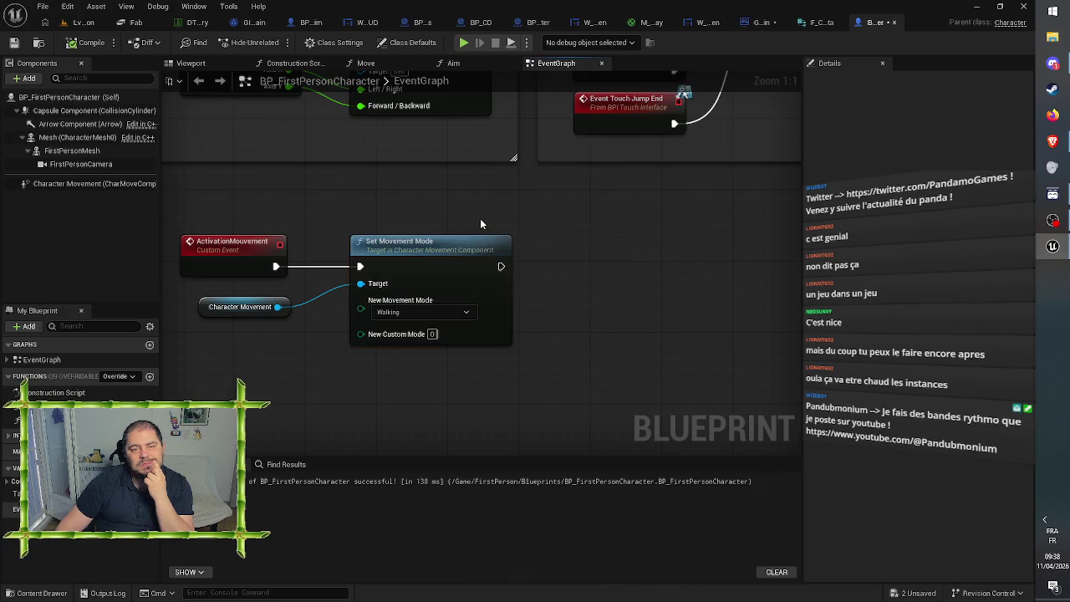
Step: Follow BP_Computer's Disable Movement chain through Set Input Mode Game And UI to its later nodes
left_click(538, 25)
left_click(500, 138)
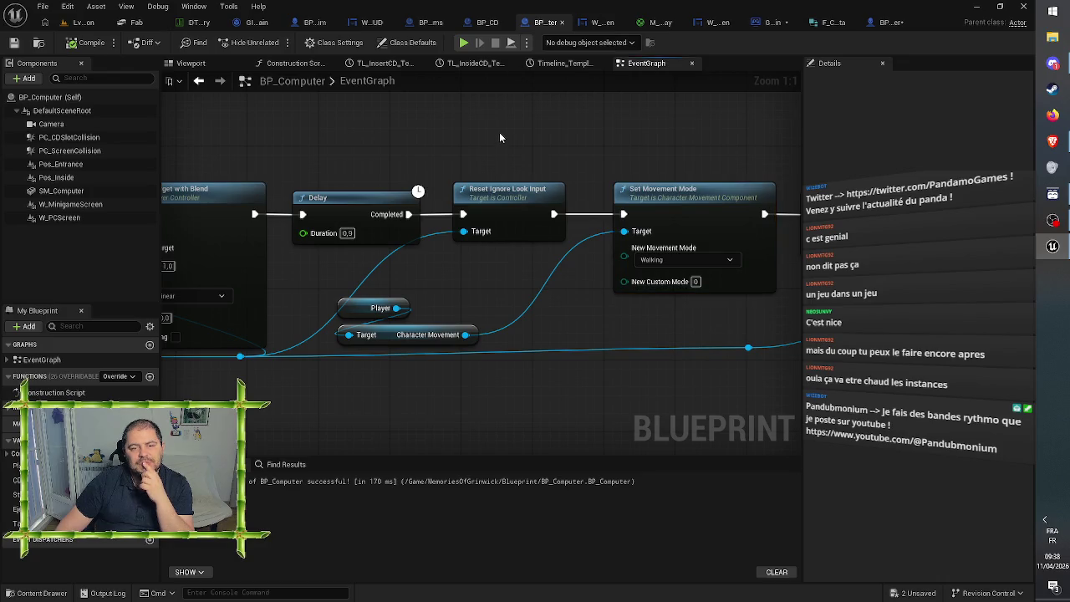
left_click_drag(500, 138, 539, 106)
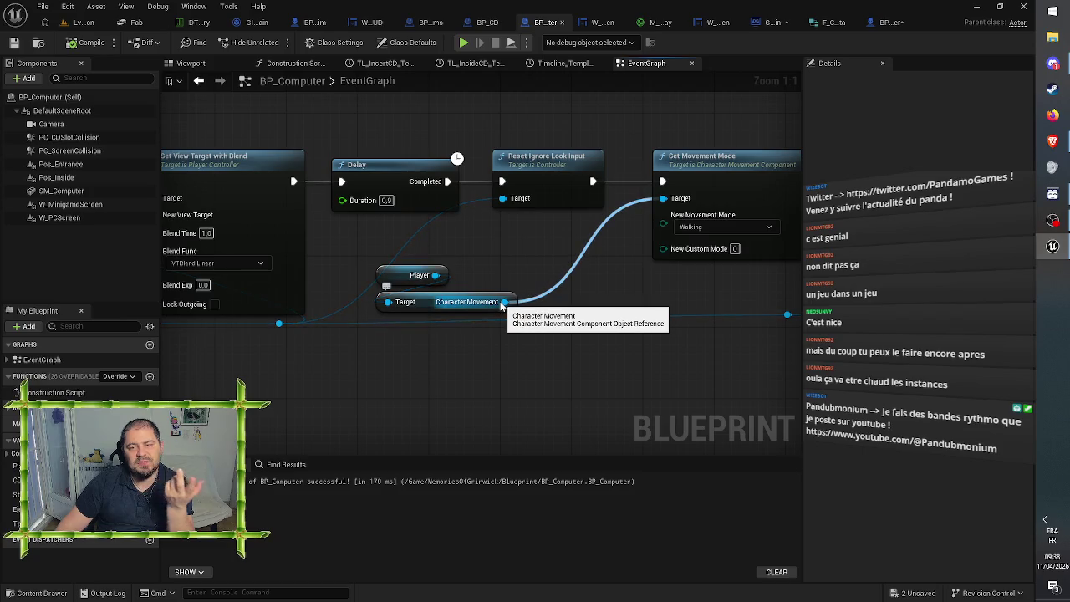
mouse_move(576, 127)
left_mouse_down()
mouse_move(547, 344)
mouse_move(530, 390)
left_mouse_up()
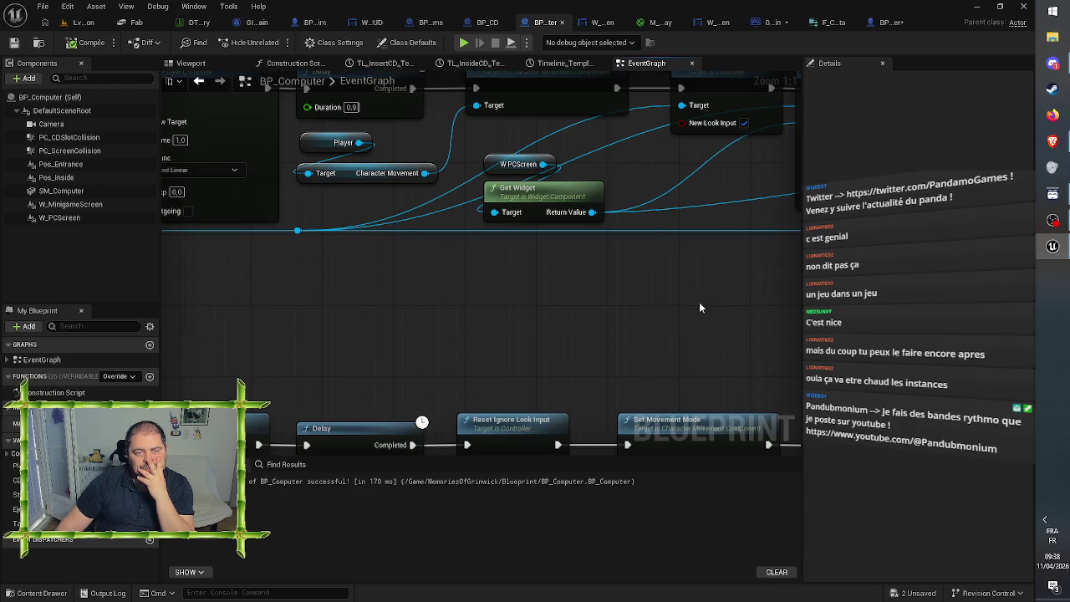
left_click_drag(699, 302, 718, 380)
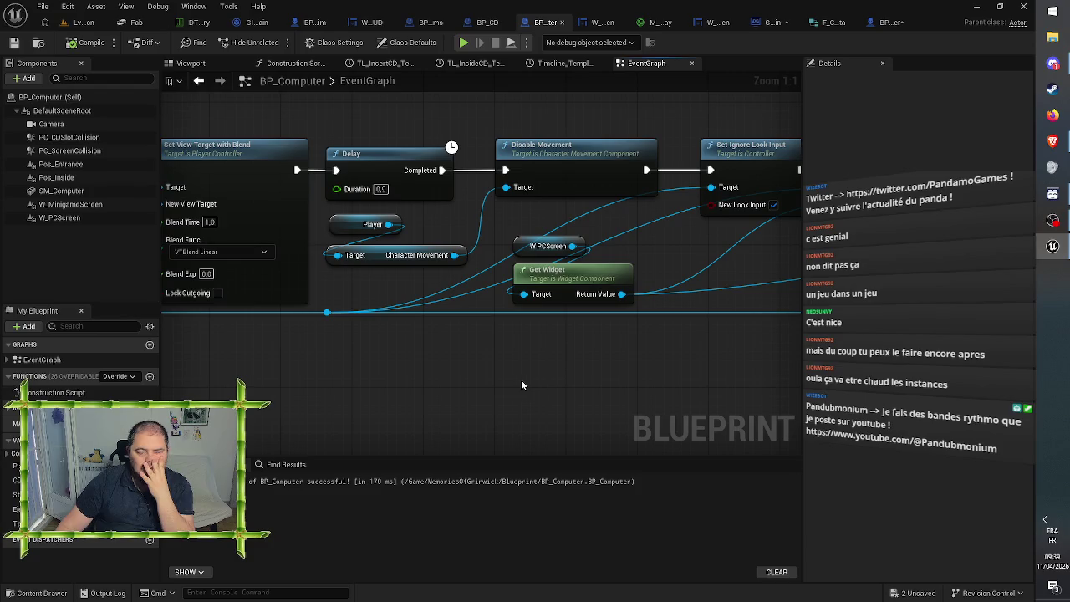
left_click_drag(682, 375, 322, 330)
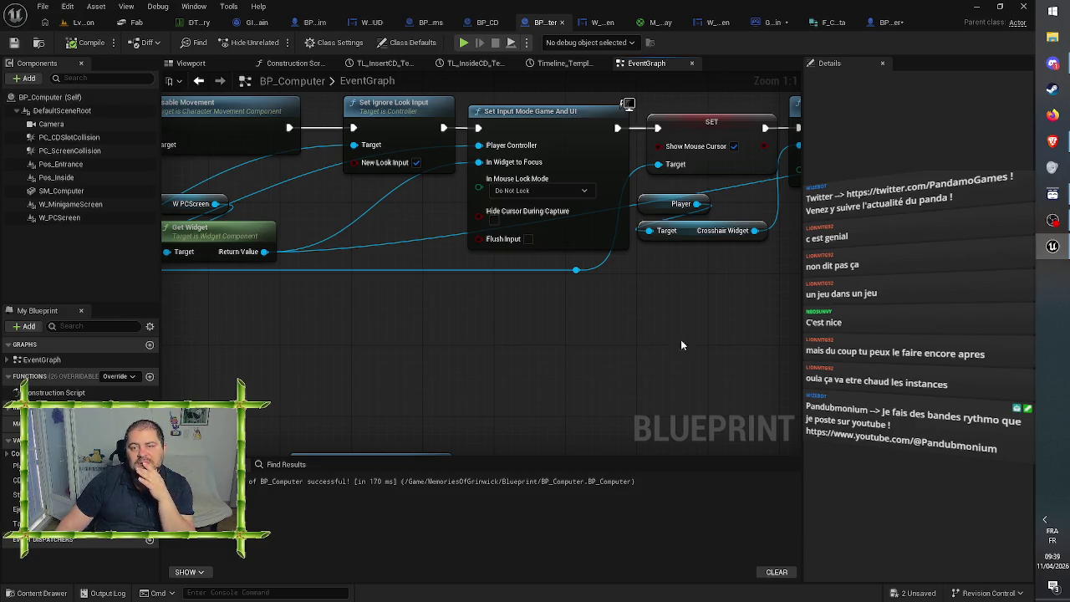
mouse_move(681, 339)
left_mouse_down()
mouse_move(435, 337)
mouse_move(370, 311)
mouse_move(502, 126)
mouse_move(644, 137)
mouse_move(663, 120)
mouse_move(341, 121)
left_mouse_up()
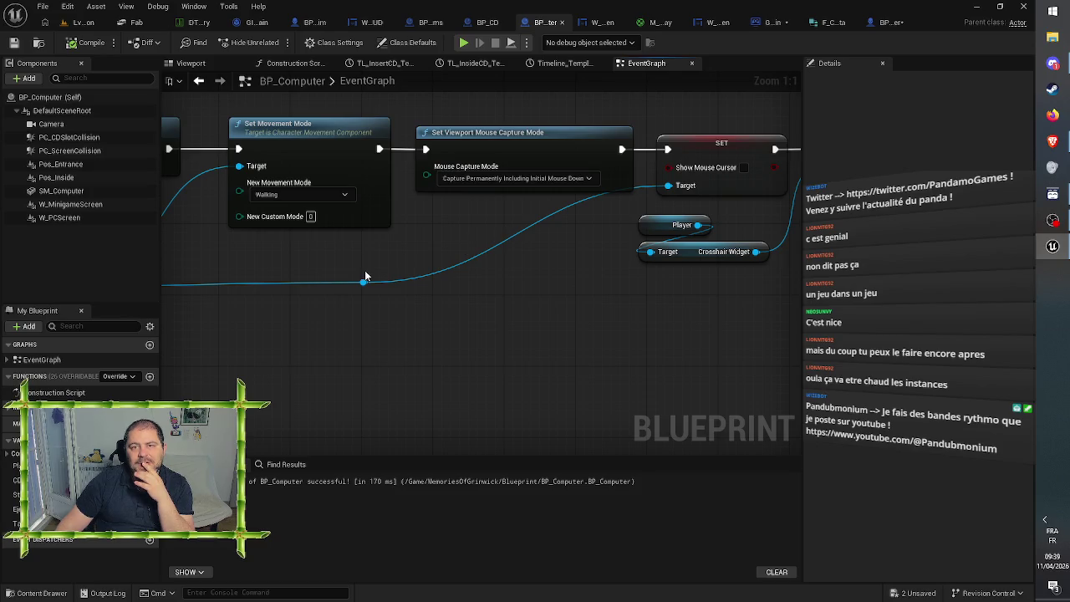
Step: Open BP_Maxim's event graph at the IA_Move Movement Input group
left_click(311, 22)
left_click_drag(400, 191, 470, 559)
mouse_move(718, 437)
left_mouse_down()
mouse_move(482, 297)
mouse_move(485, 167)
mouse_move(406, 149)
left_mouse_up()
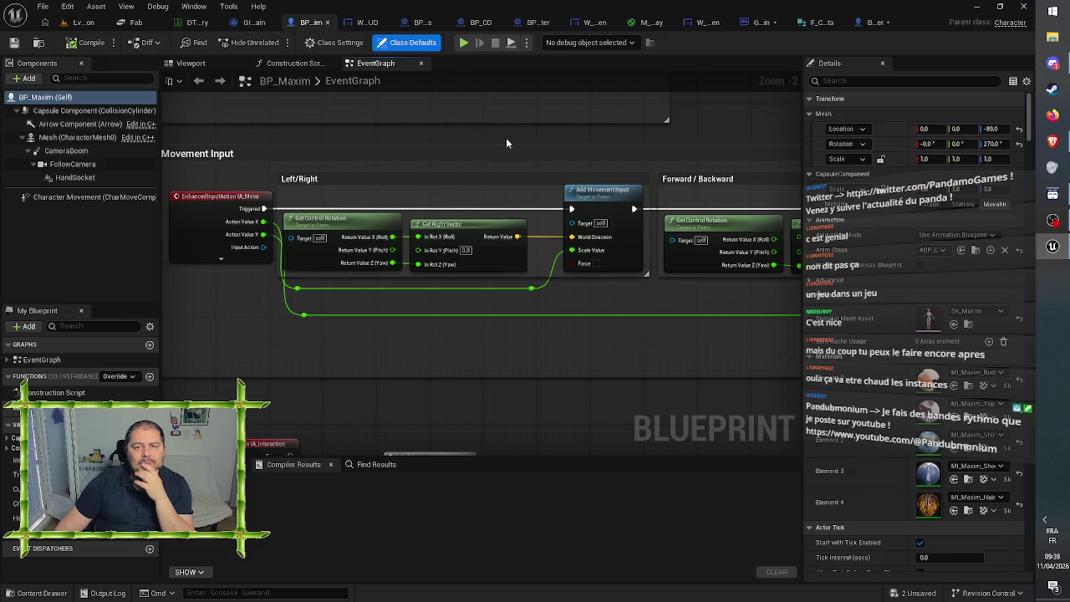
Step: Pan BP_Maxim from the Forward/Backward movement nodes to Add Input Mapping, then return to BP_FirstPersonCharacter
left_click_drag(506, 137, 423, 133)
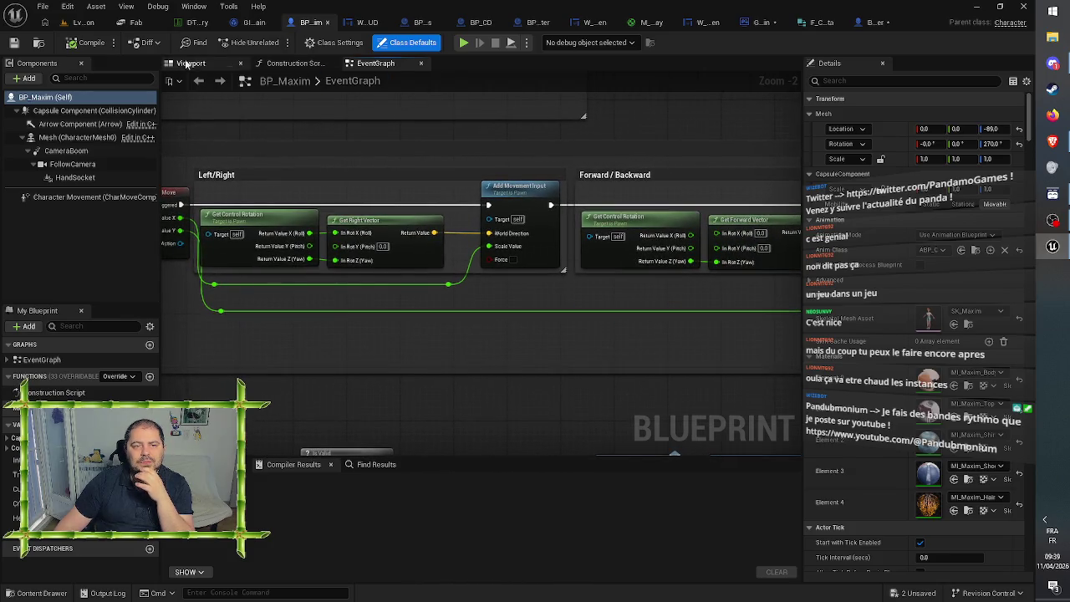
mouse_move(741, 155)
left_mouse_down()
mouse_move(607, 160)
mouse_move(365, 195)
mouse_move(633, 368)
mouse_move(786, 434)
mouse_move(694, 375)
left_mouse_up()
left_click_drag(723, 323, 685, 320)
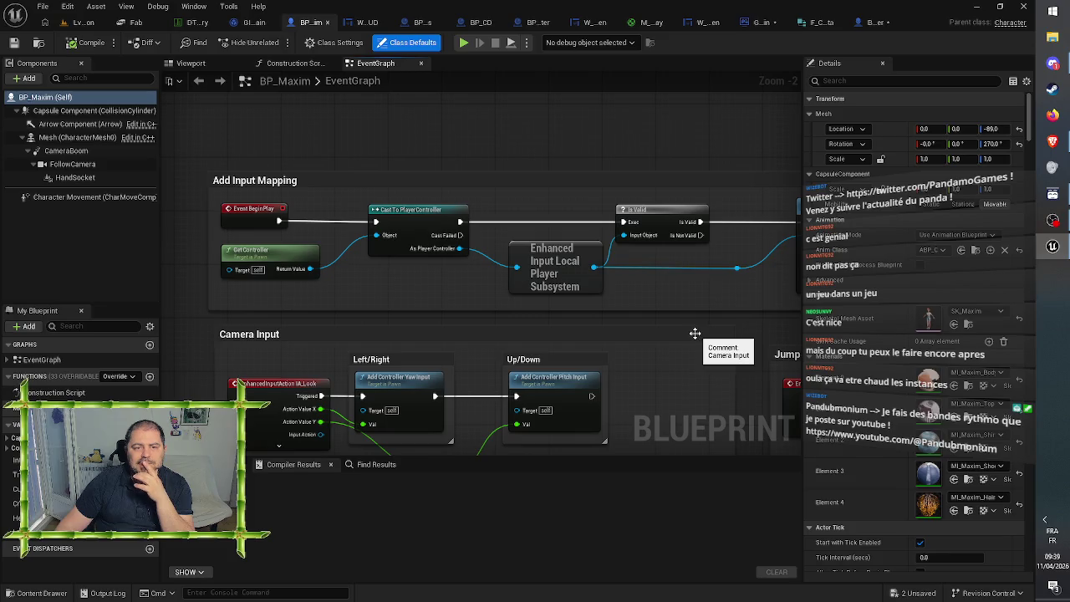
mouse_move(691, 301)
left_mouse_down()
mouse_move(484, 286)
mouse_move(510, 283)
left_mouse_up()
left_click(878, 22)
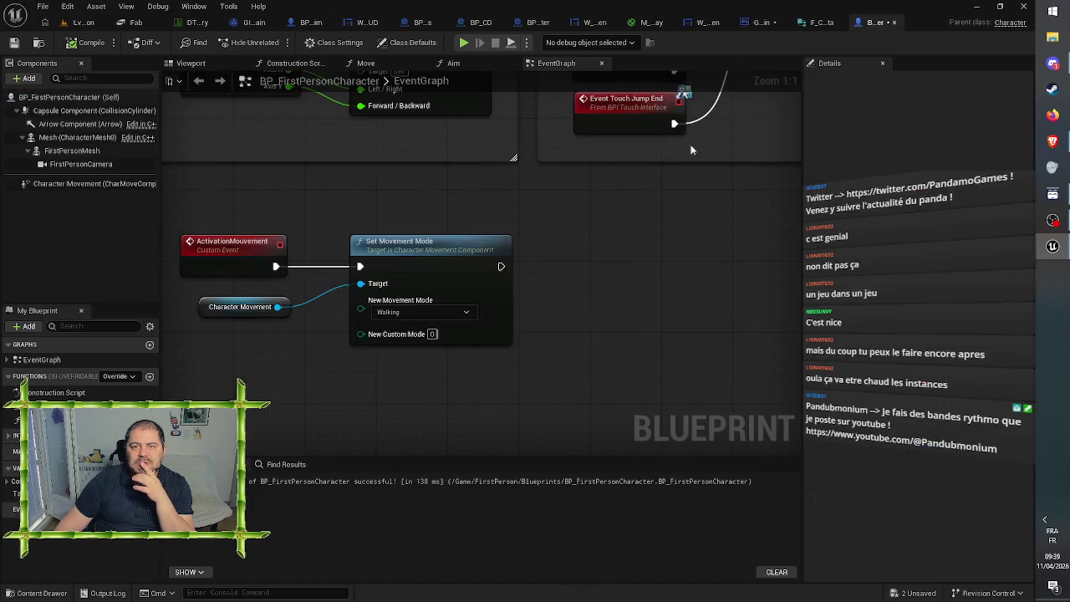
Step: Place an Event BeginPlay node in the empty space above the Camera Input group
scroll(516, 146, "up", 3)
mouse_move(516, 147)
left_mouse_down()
mouse_move(404, 485)
mouse_move(397, 569)
left_mouse_up()
key("Home")
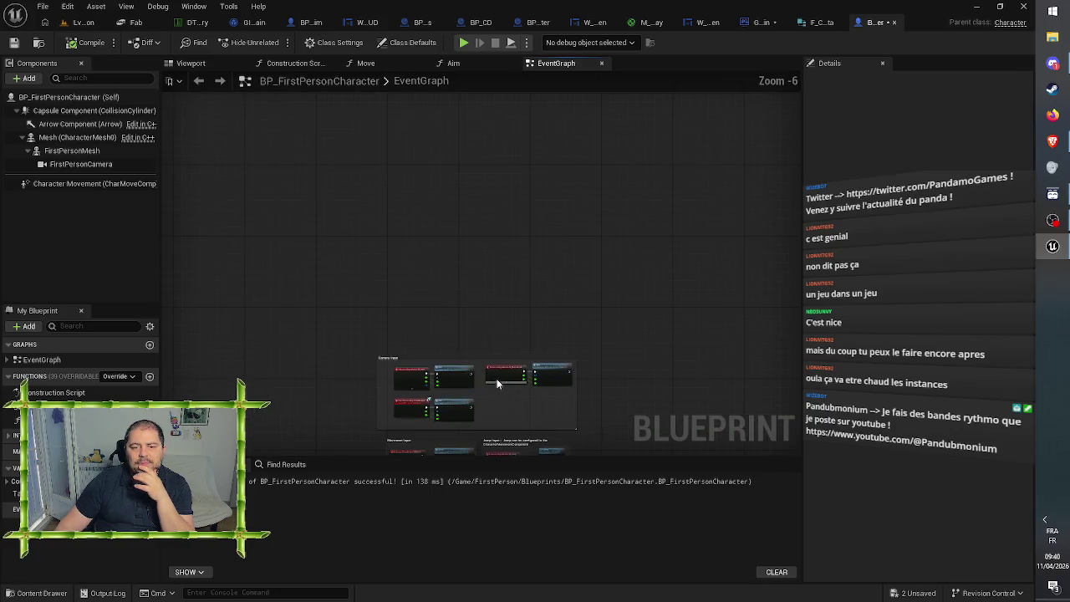
scroll(489, 217, "up", 3)
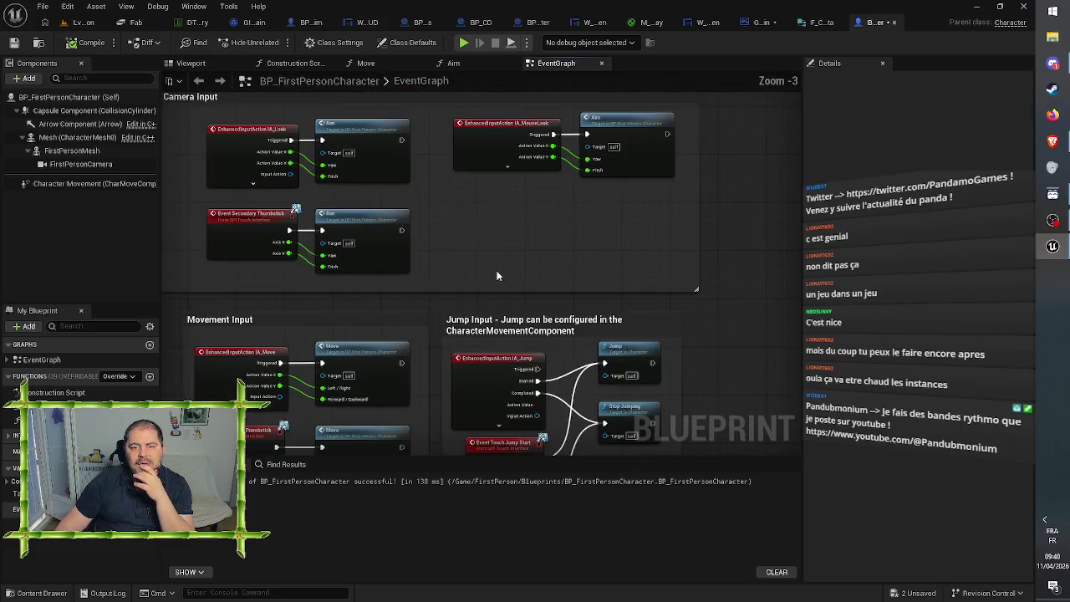
mouse_move(495, 258)
left_mouse_down()
mouse_move(564, 192)
mouse_move(608, 258)
mouse_move(600, 315)
mouse_move(579, 320)
left_mouse_up()
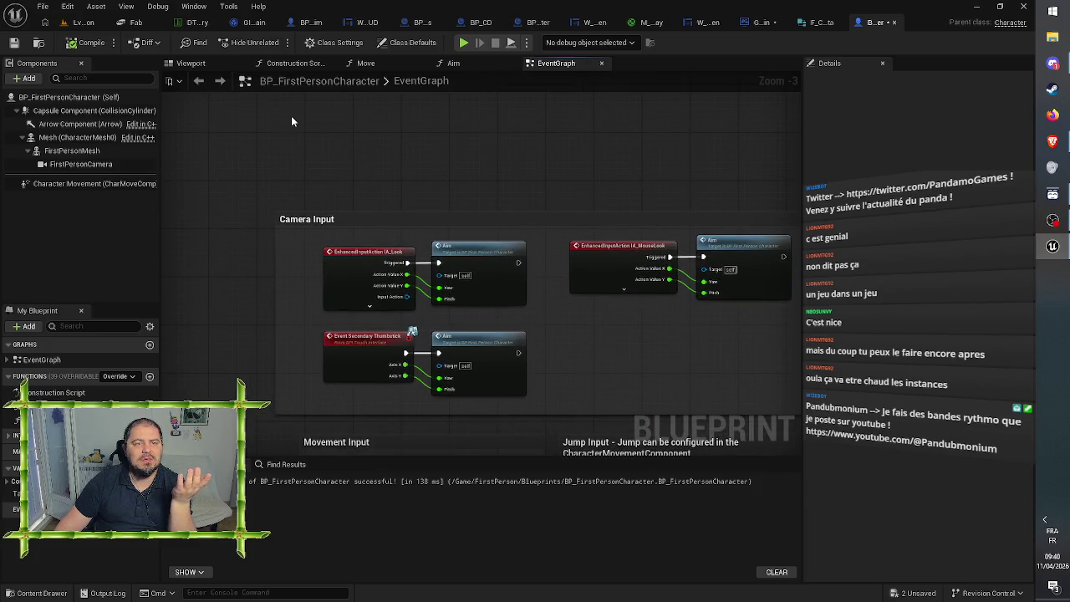
mouse_move(356, 149)
left_mouse_down()
mouse_move(370, 208)
mouse_move(361, 198)
left_mouse_up()
right_click(361, 194)
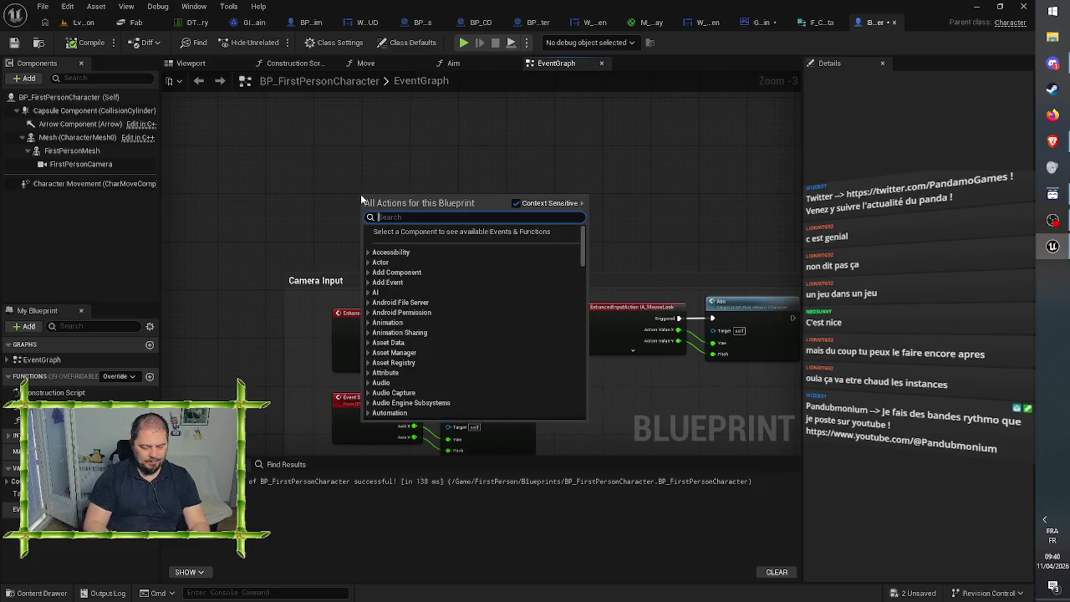
type("begin")
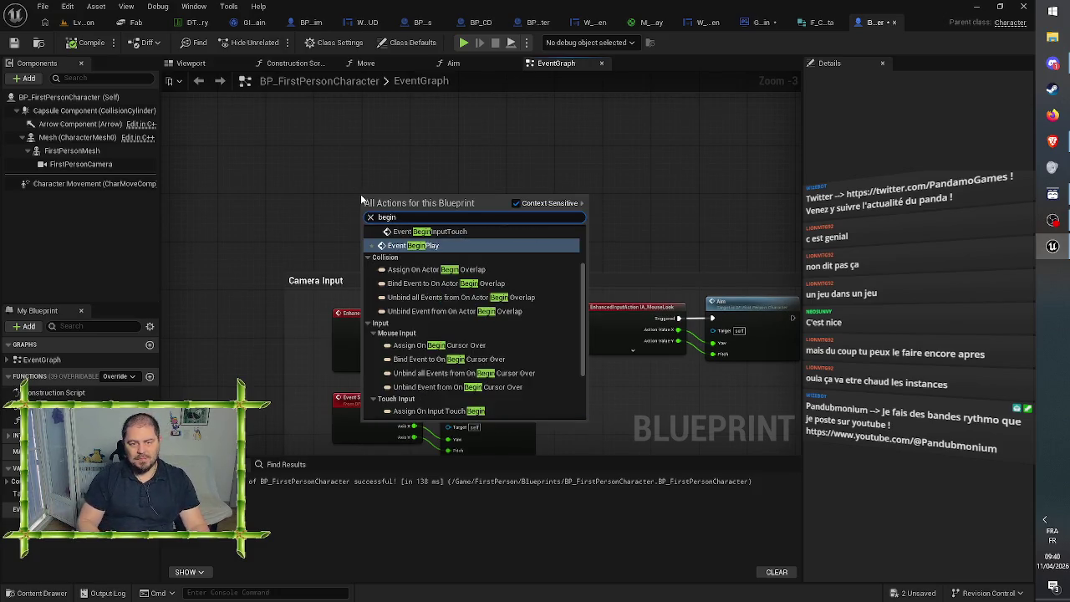
key("Return")
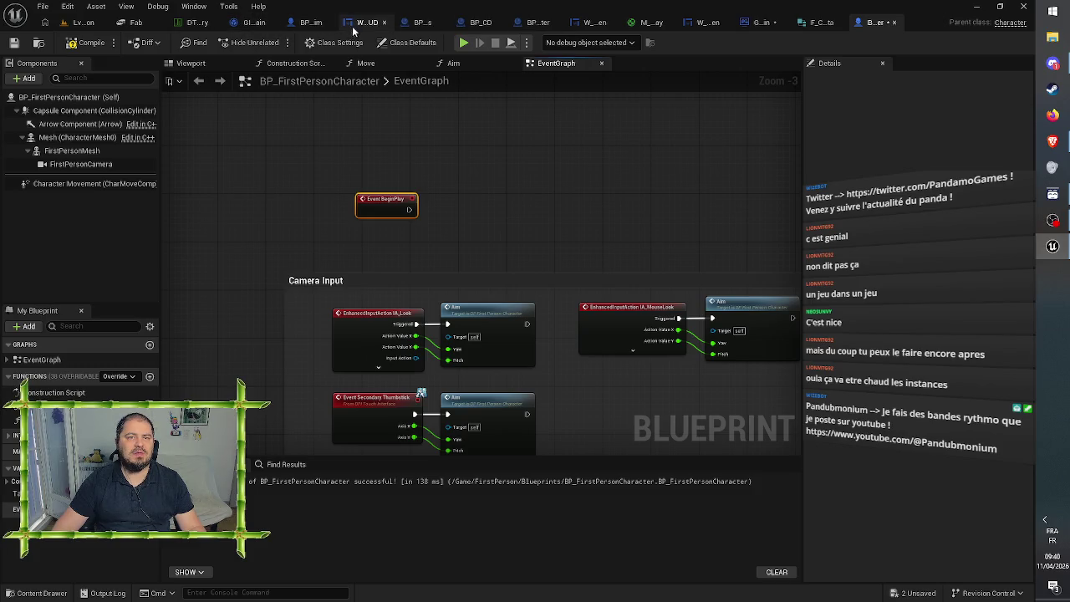
Step: In BP_Maxim, select the Cast, Enhanced Input and Is Valid setup nodes to reuse in BP_FirstPersonCharacter
left_click(311, 23)
mouse_move(382, 141)
left_mouse_down()
mouse_move(597, 125)
mouse_move(539, 269)
mouse_move(283, 239)
left_mouse_up()
mouse_move(408, 212)
left_mouse_down()
mouse_move(585, 163)
mouse_move(721, 154)
left_mouse_up()
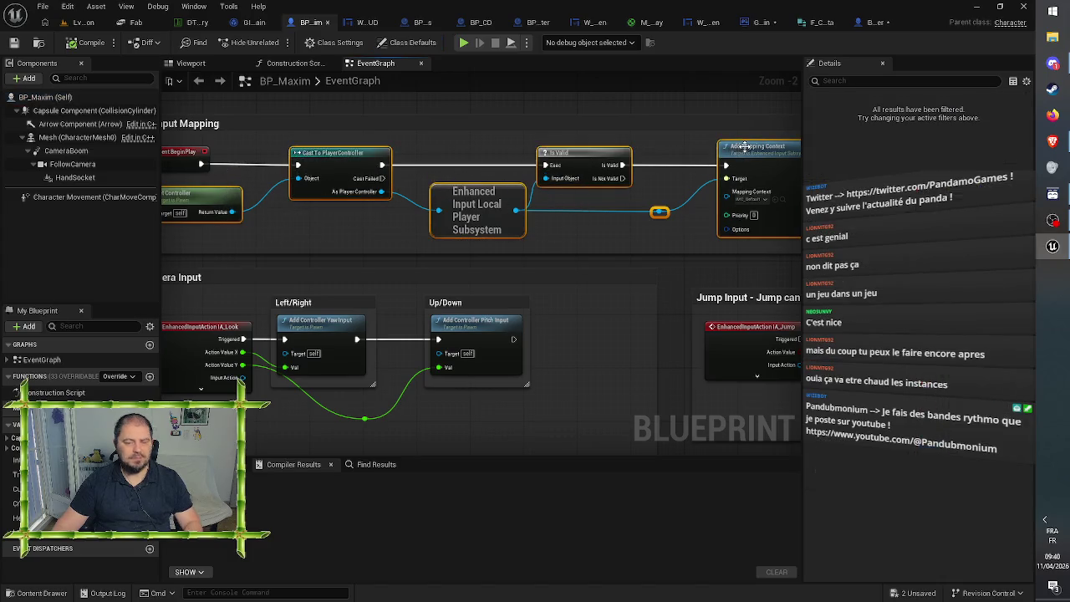
left_click(747, 146)
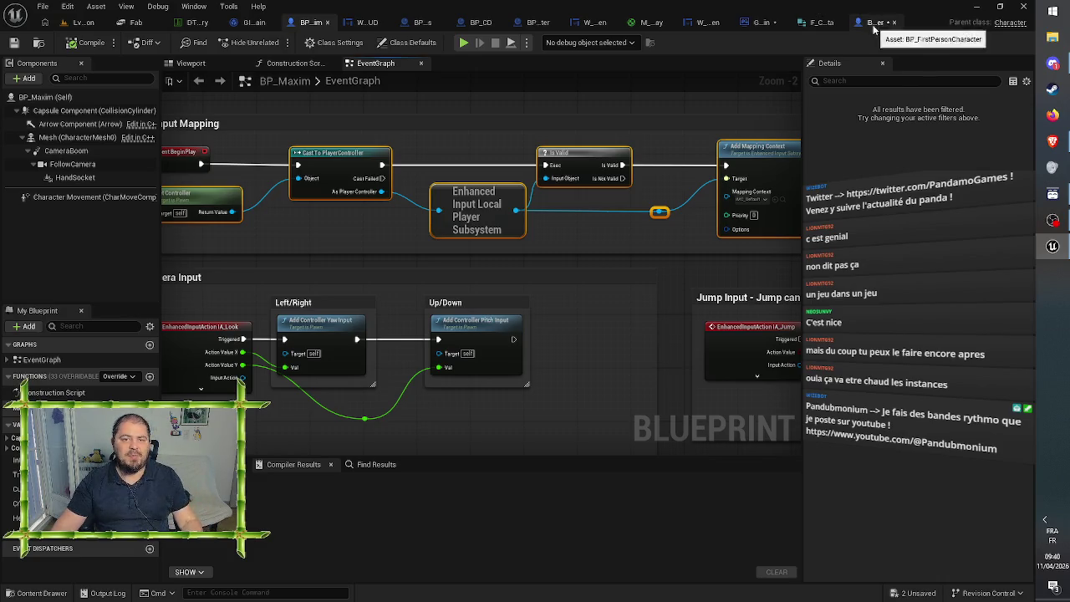
left_click(874, 21)
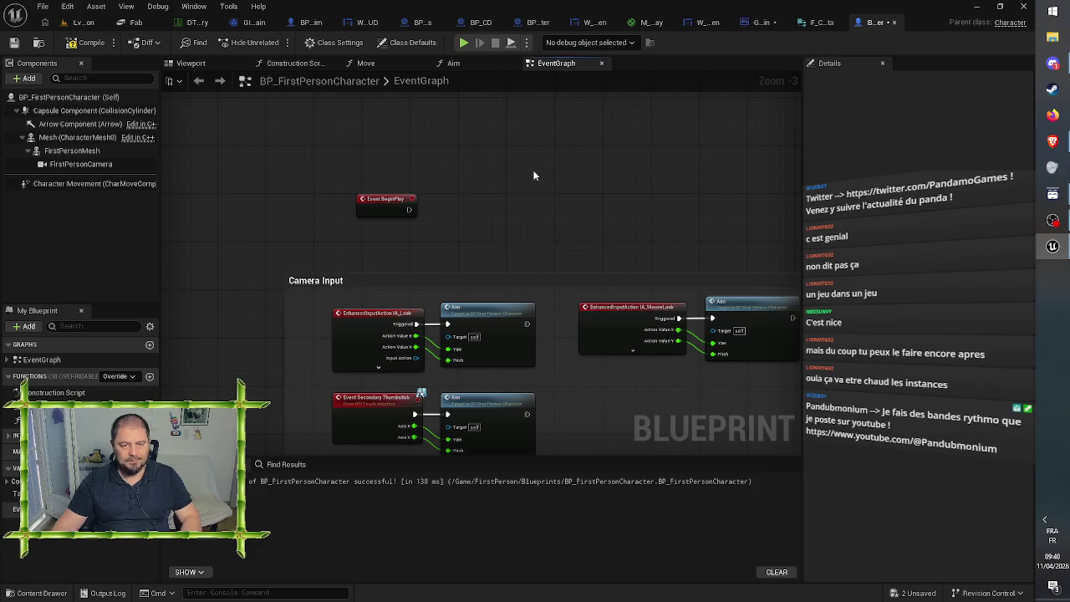
Step: Paste the input mapping nodes beside Event BeginPlay and connect BeginPlay to Cast To PlayerController
key("ctrl+v")
left_click_drag(443, 158, 546, 195)
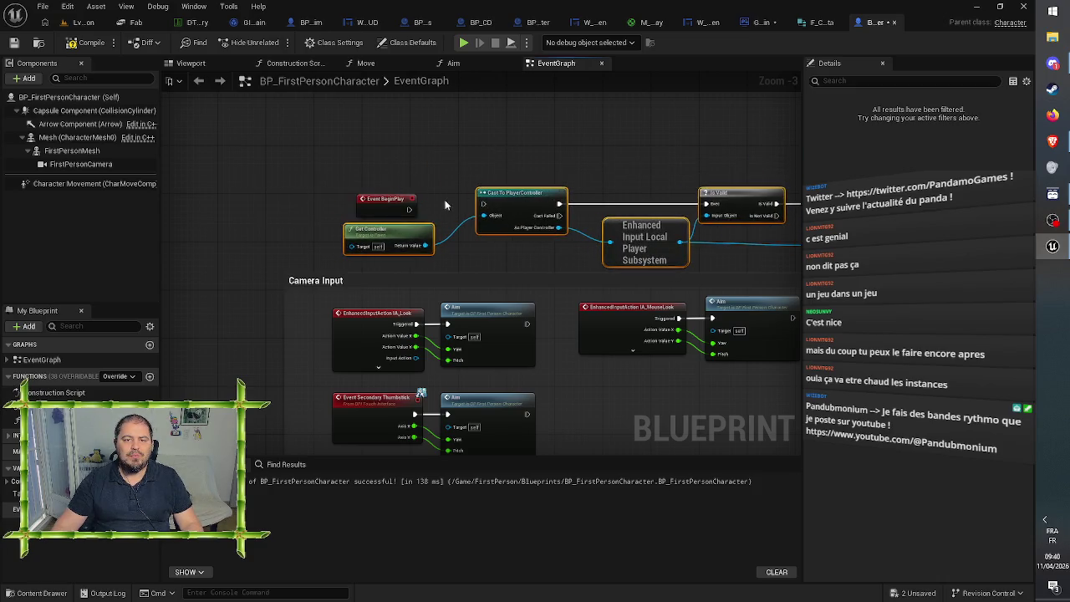
left_click_drag(408, 210, 483, 204)
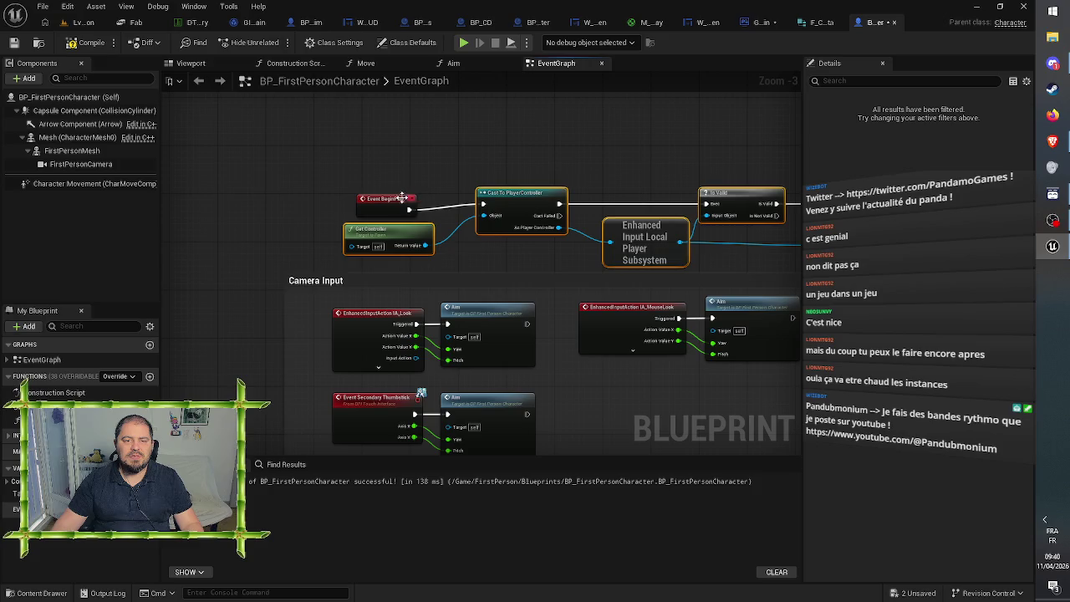
left_click(389, 194)
left_click(471, 157)
left_click_drag(525, 159, 384, 135)
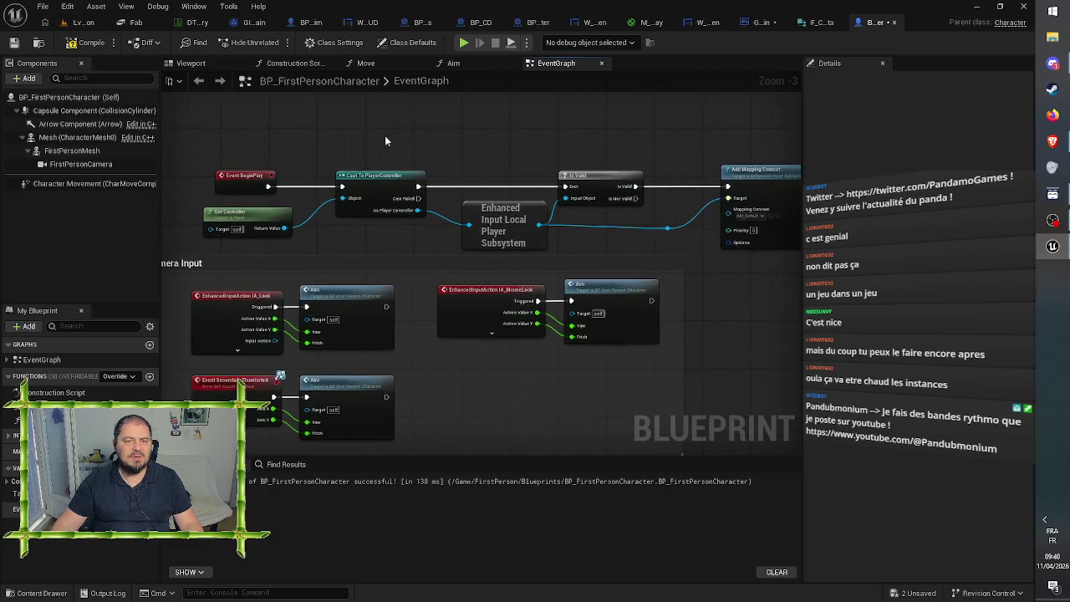
left_click_drag(428, 185, 297, 153)
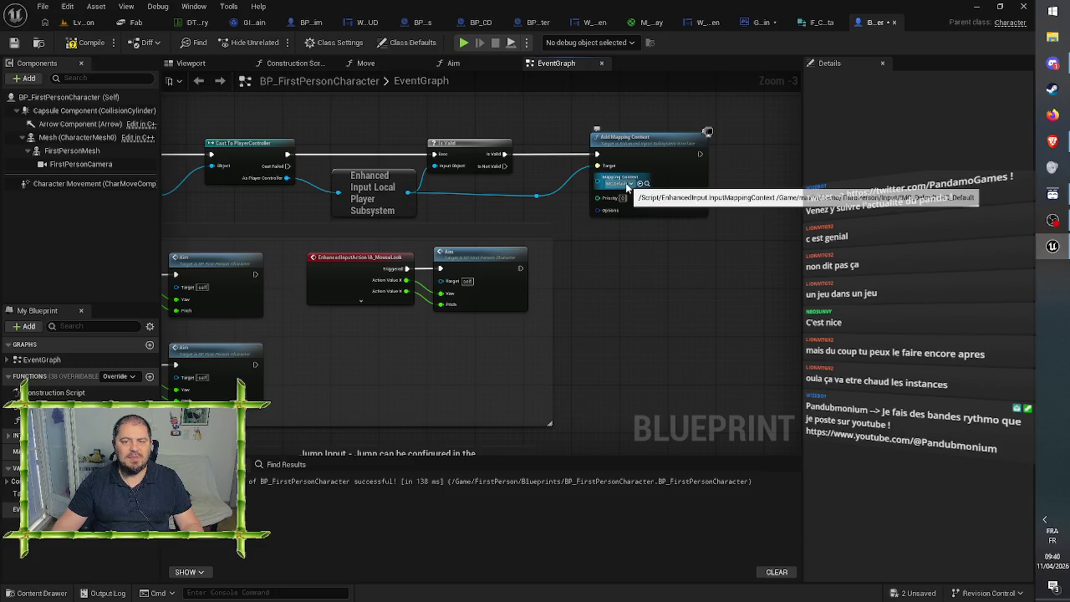
Step: Set Add Mapping Context's Mapping Context to IMC_Default and save the character blueprint
left_click(627, 186)
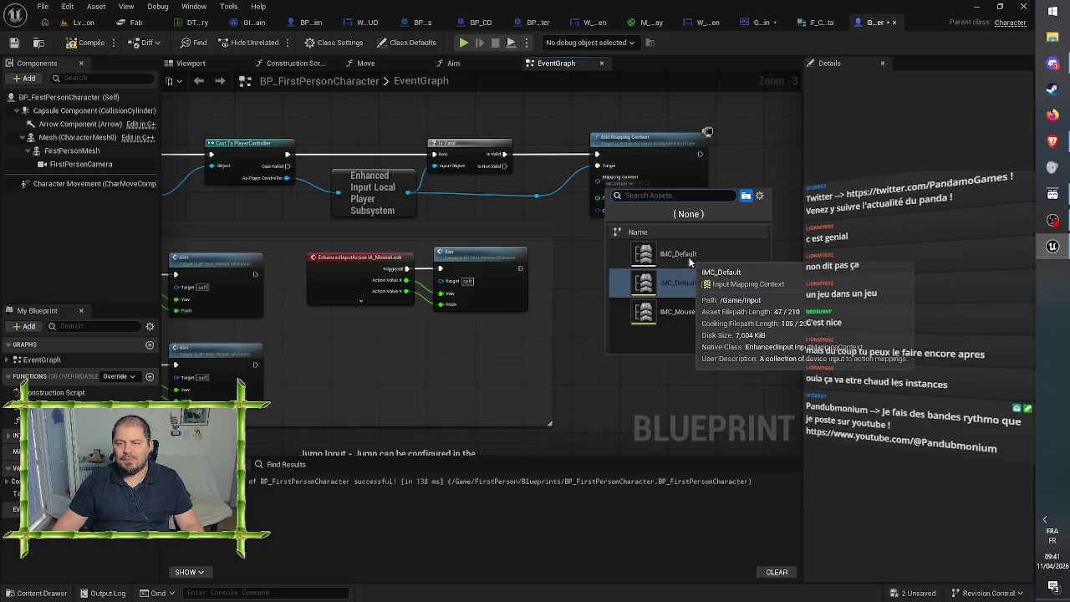
left_click(690, 261)
left_click(14, 42)
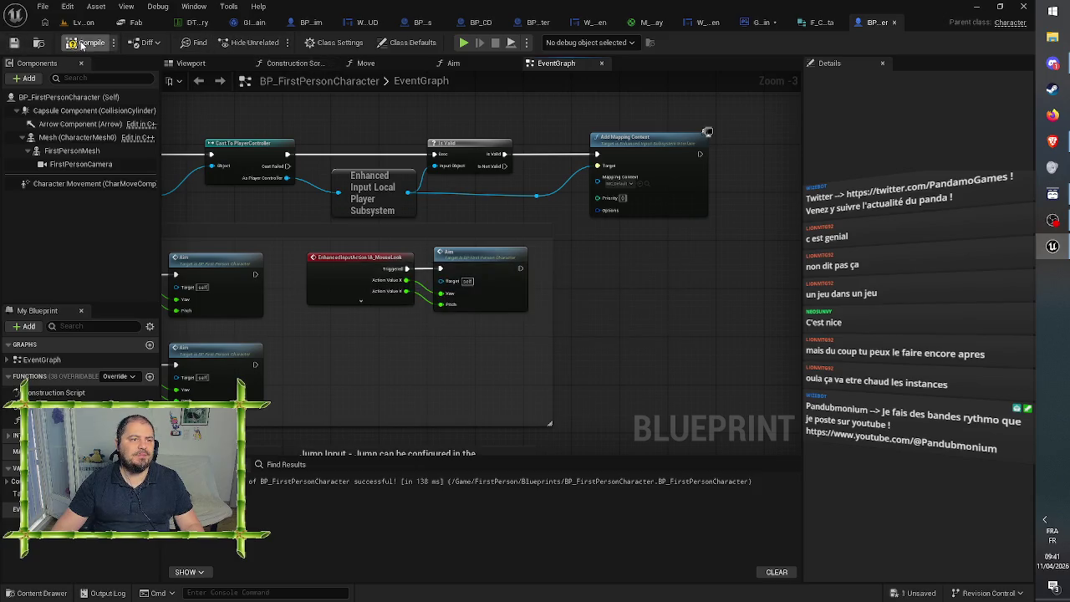
Step: Play-test the level by walking the player toward the white box, then stop and open GM_Main
left_click(84, 24)
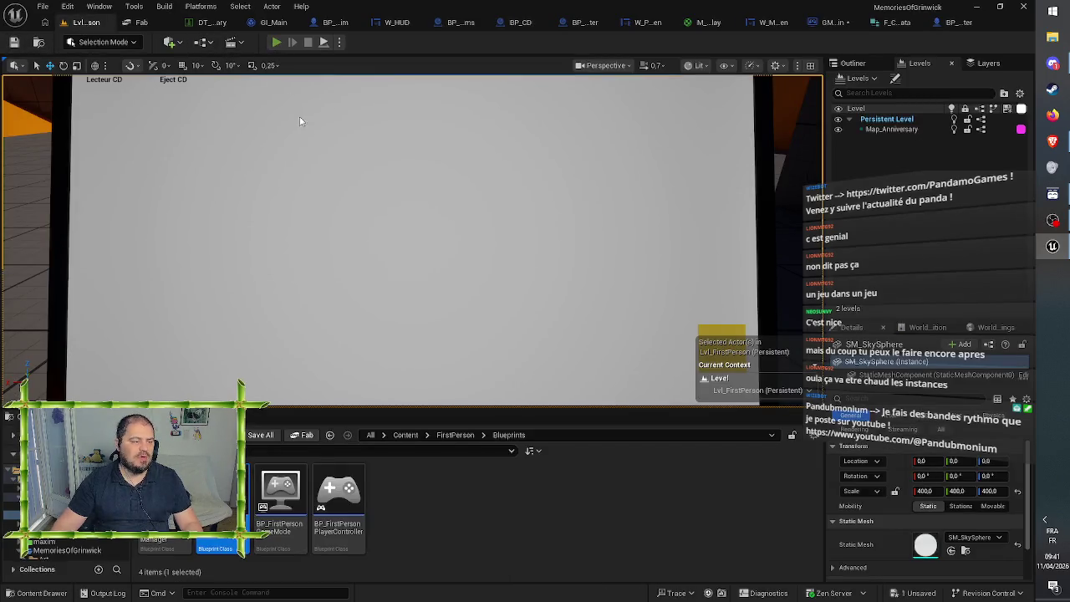
key("alt+p")
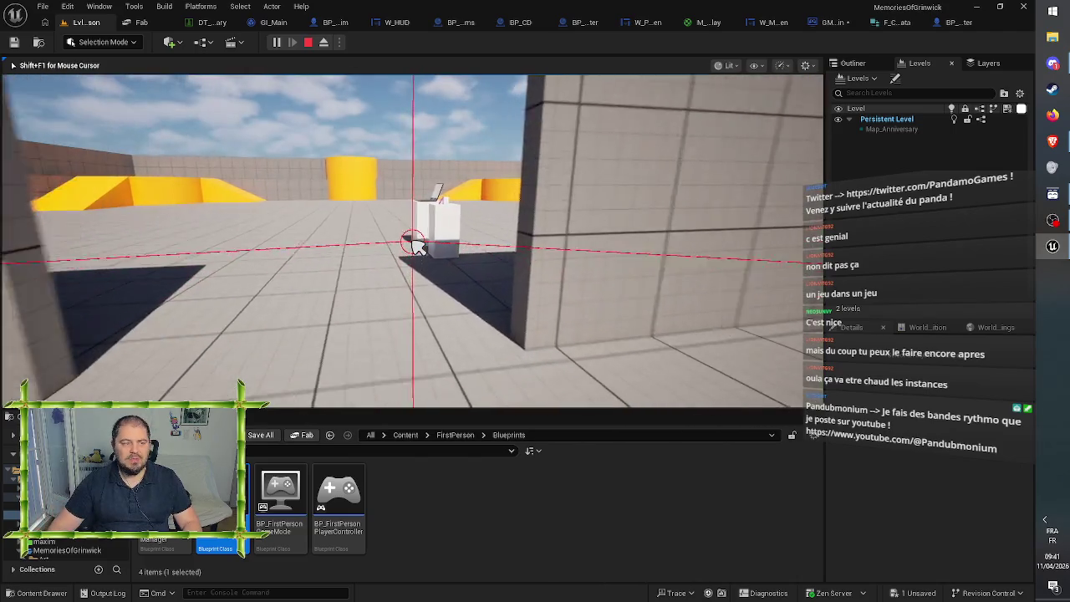
key("w")
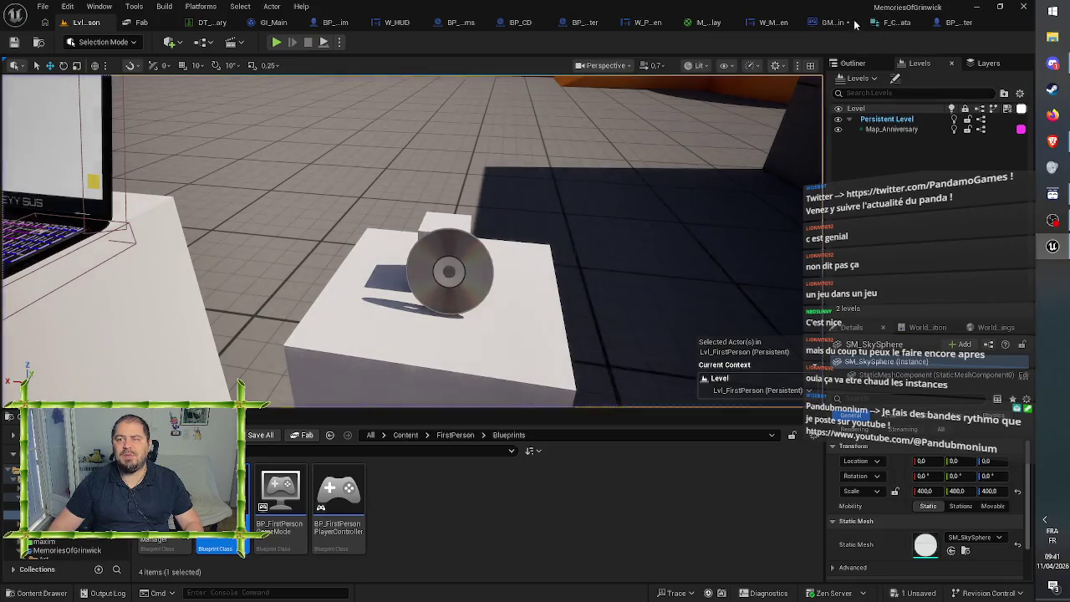
key("Escape")
left_click(742, 22)
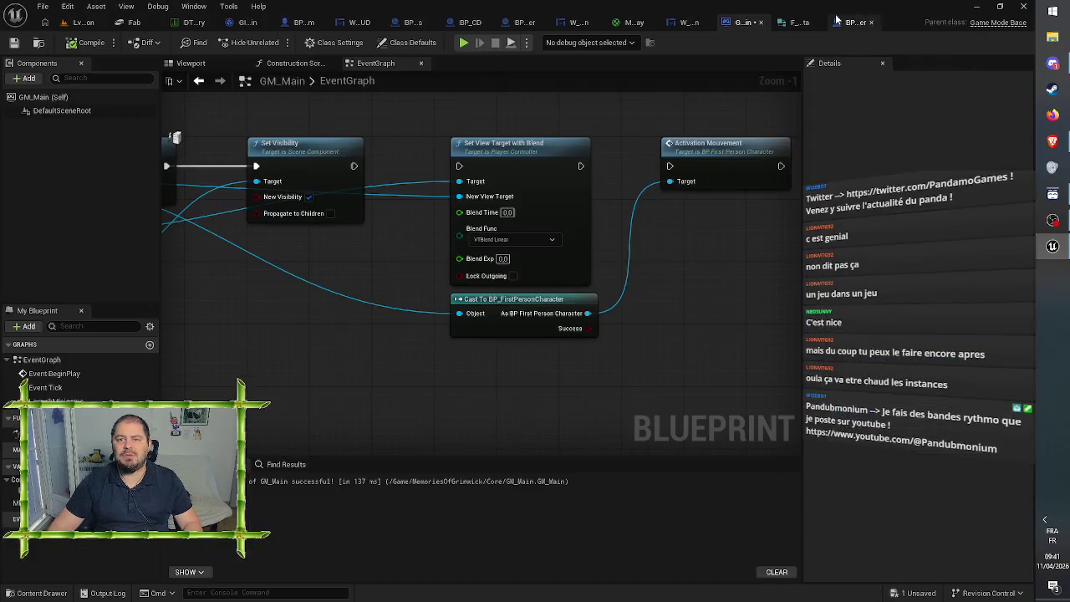
Step: Chain Set Visibility through Set View Target with Blend into Activation Mouvement, then compile and save
mouse_move(354, 166)
left_mouse_down()
mouse_move(370, 178)
mouse_move(459, 165)
left_mouse_up()
mouse_move(582, 166)
left_mouse_down()
mouse_move(609, 191)
mouse_move(672, 167)
left_mouse_up()
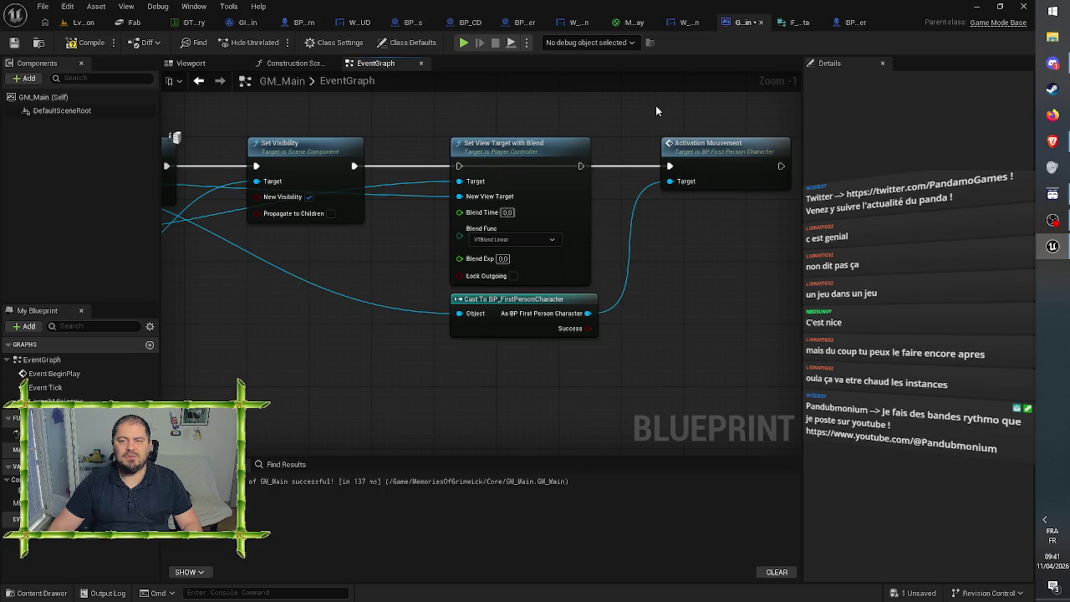
left_click(14, 42)
left_click(86, 42)
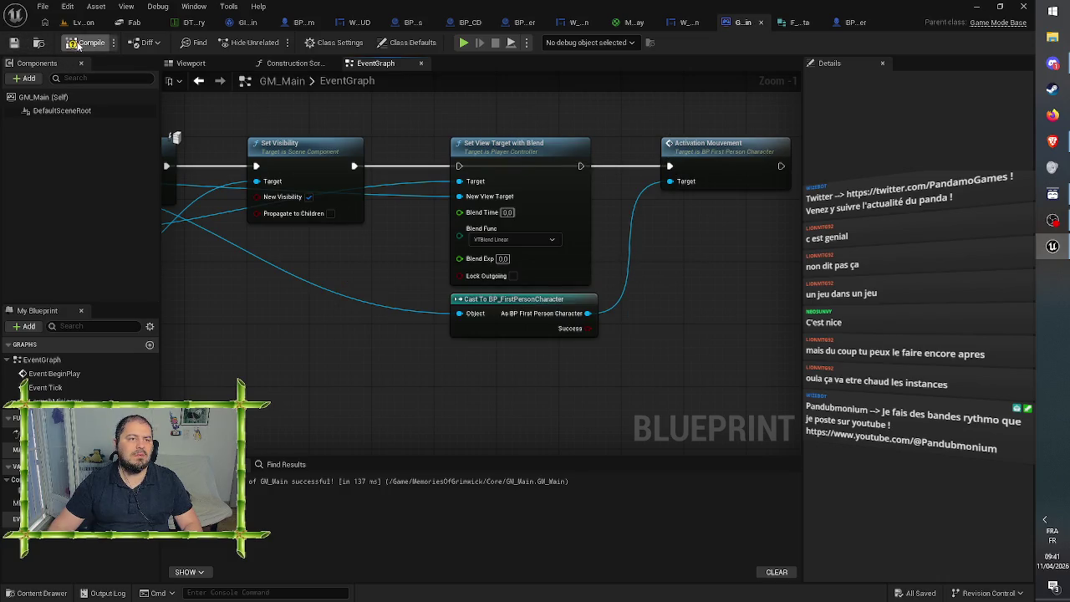
Step: Remove both wires around Set View Target with Blend, save GM_Main, and start a play test
left_click(621, 165, "alt")
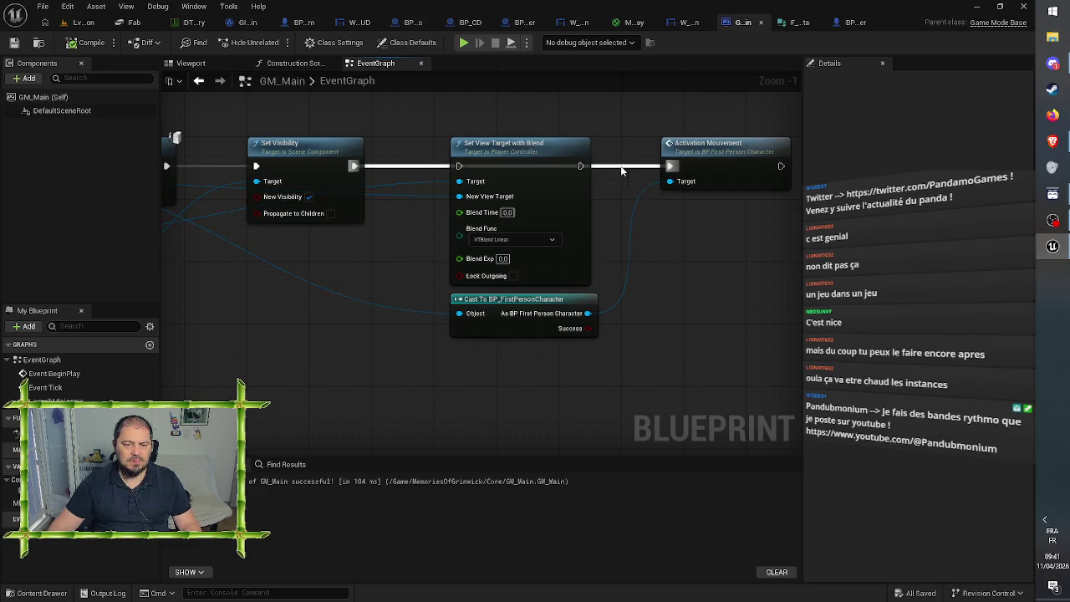
left_click(459, 166, "alt")
left_click(14, 43)
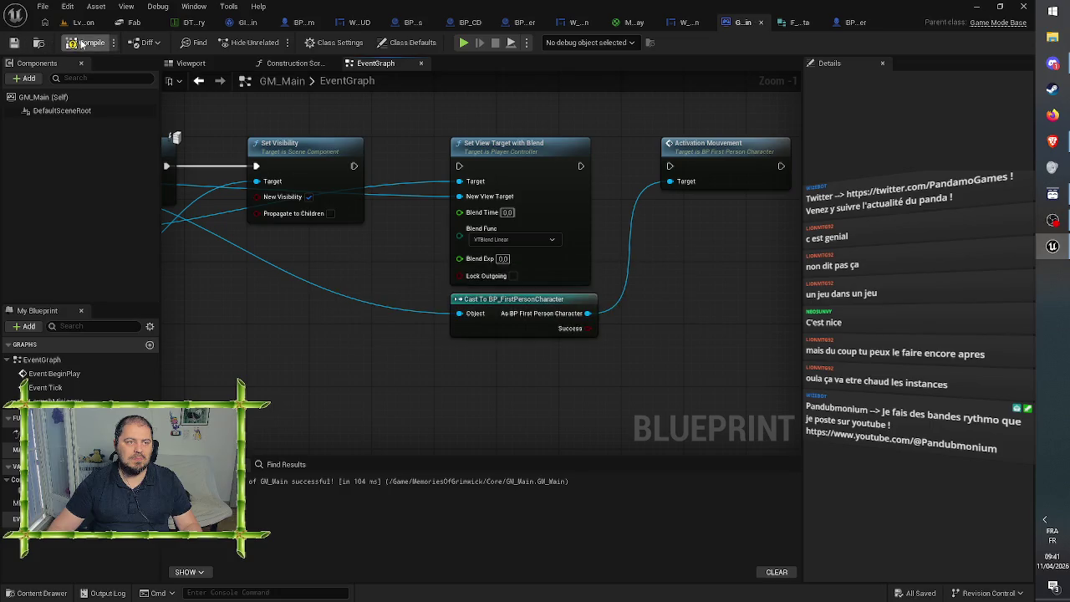
left_click(84, 23)
left_click(276, 42)
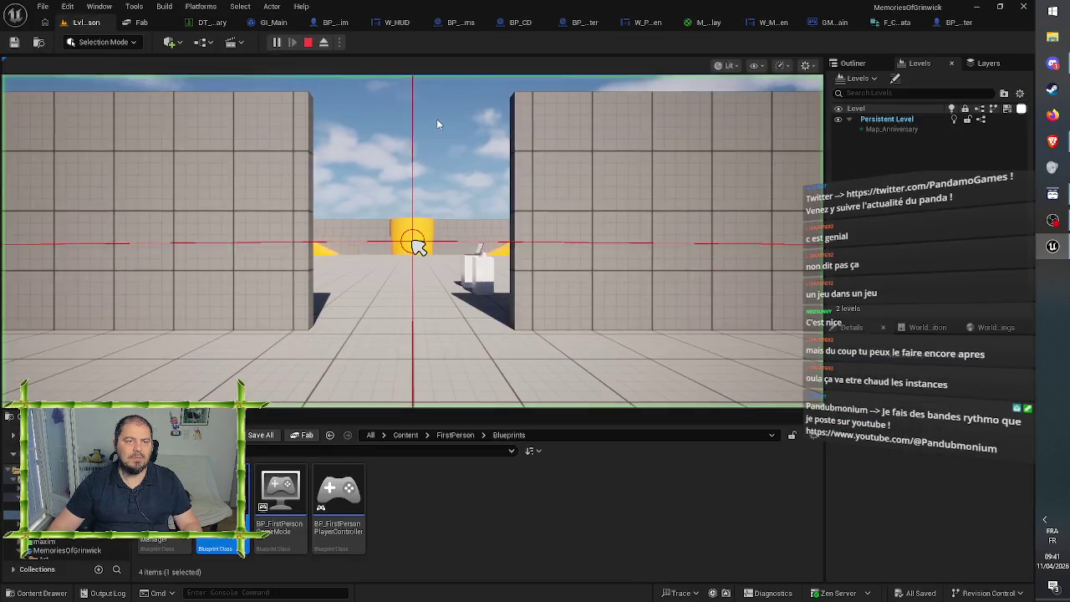
Step: Walk between the walls up to the laptop, interact with it, then stop the play test
key("w")
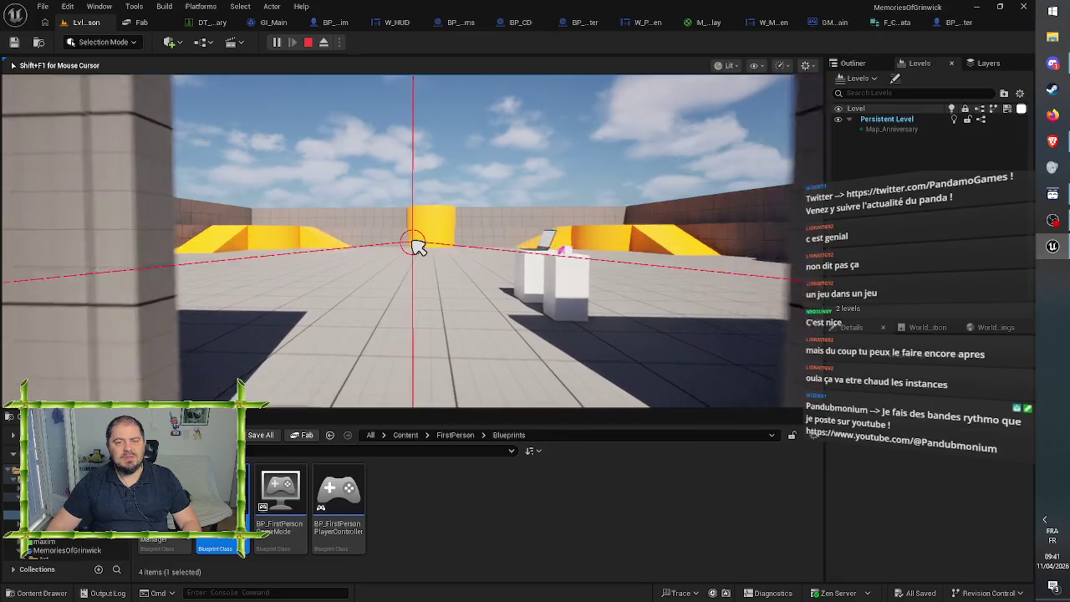
key("w")
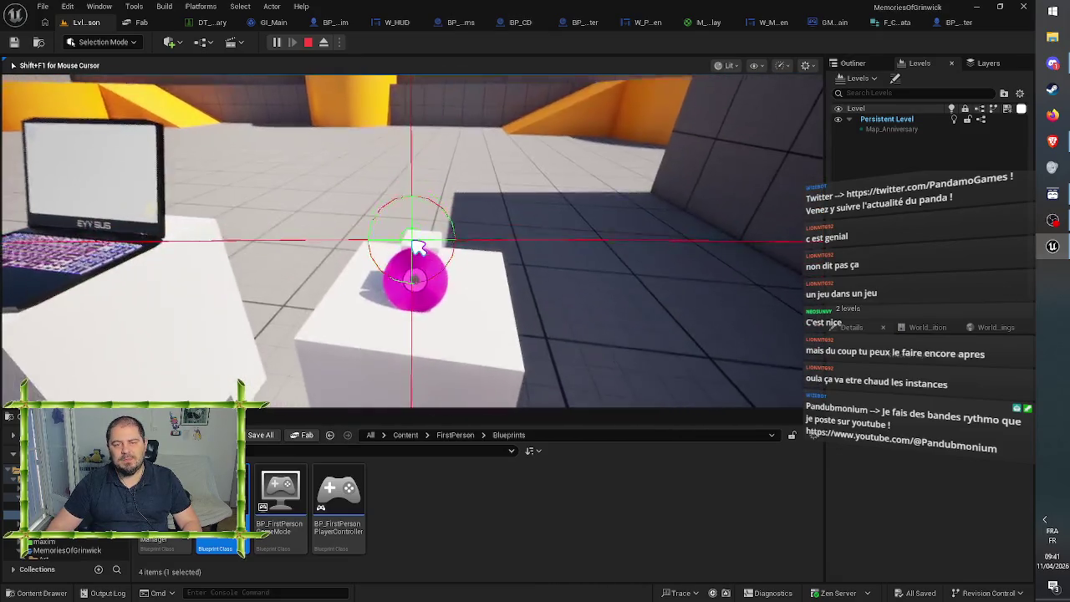
key("w")
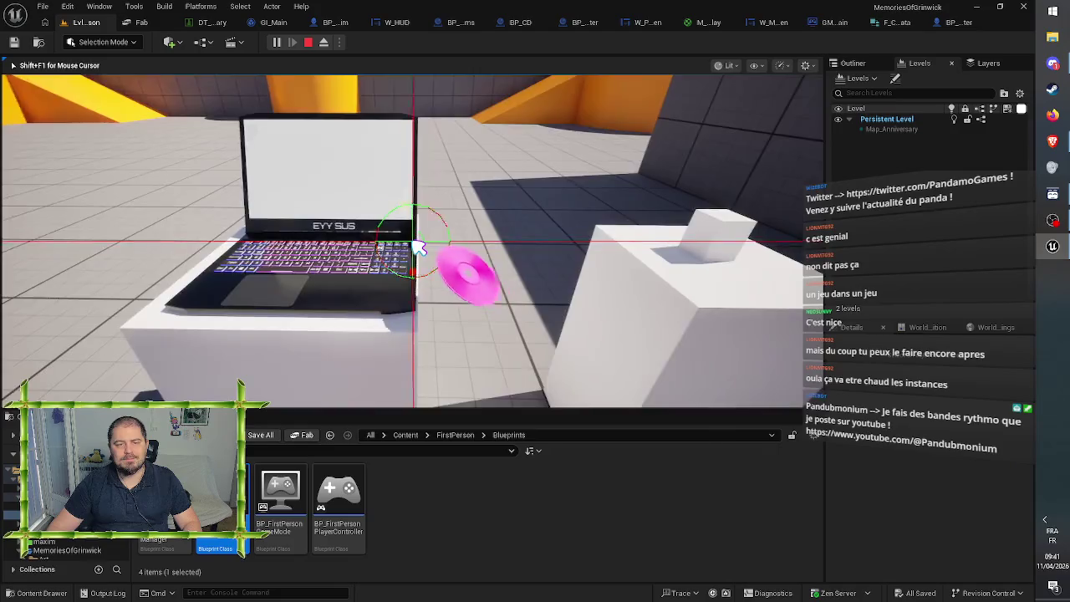
key("w")
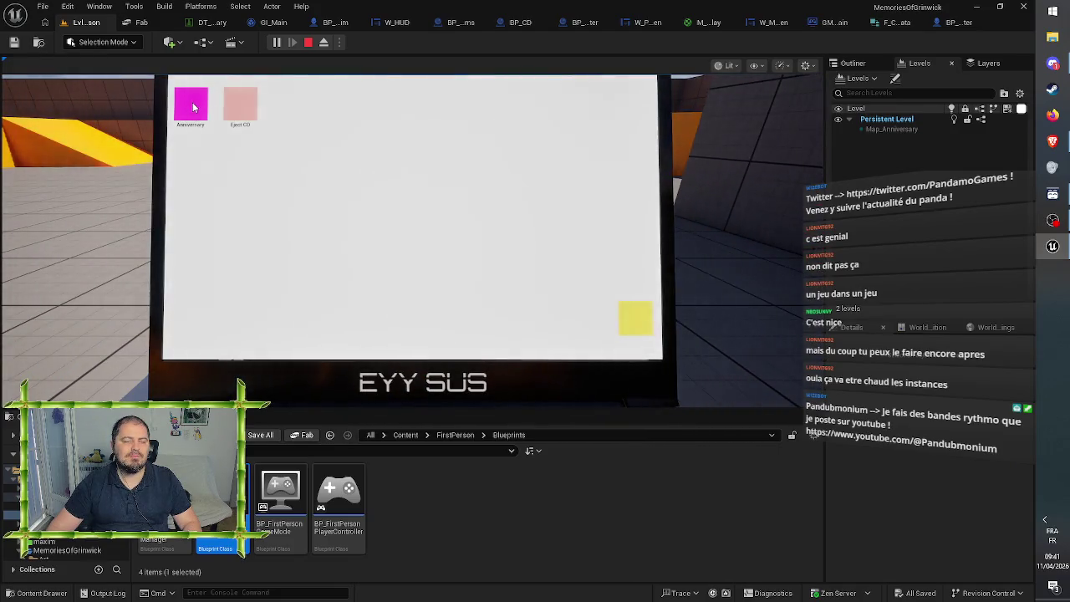
left_click(190, 104)
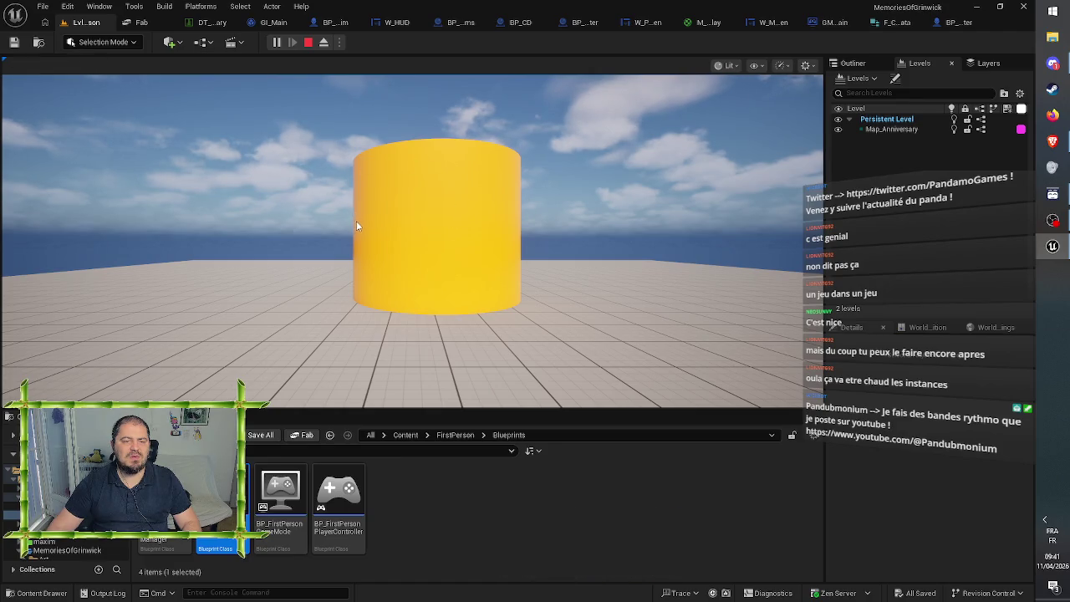
left_click(309, 43)
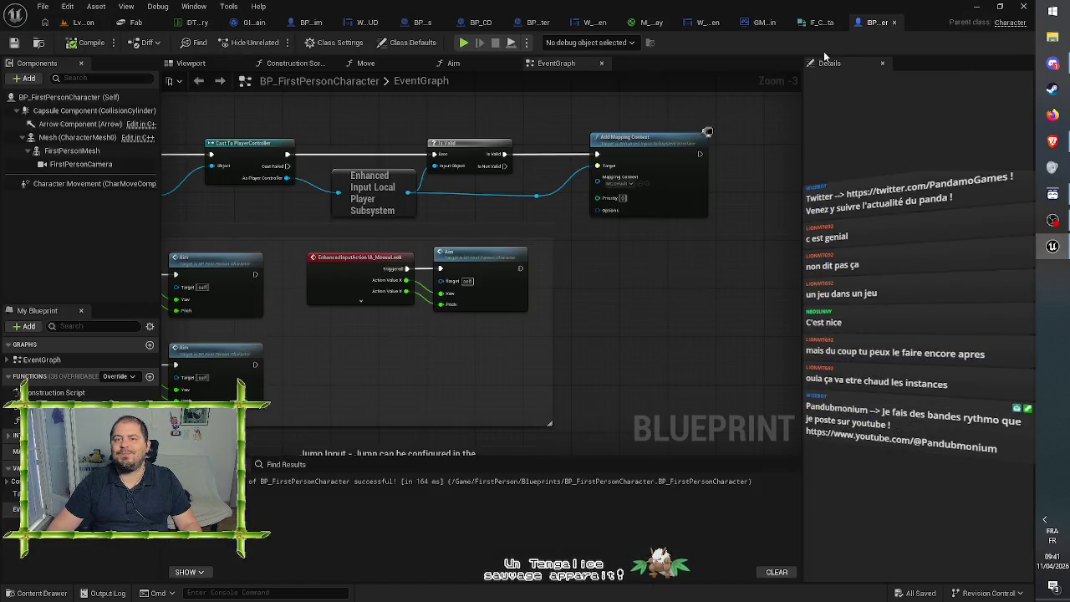
Step: Add a Set Input Mode Game Only node from the player controller and wire it after Set Visibility
left_click(757, 23)
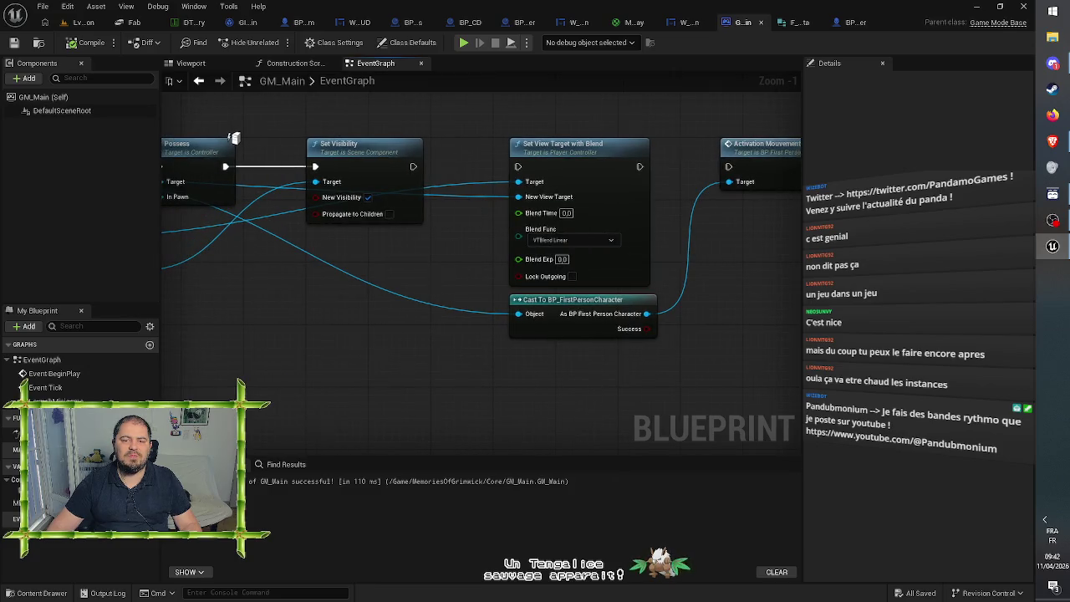
left_click_drag(250, 251, 473, 255)
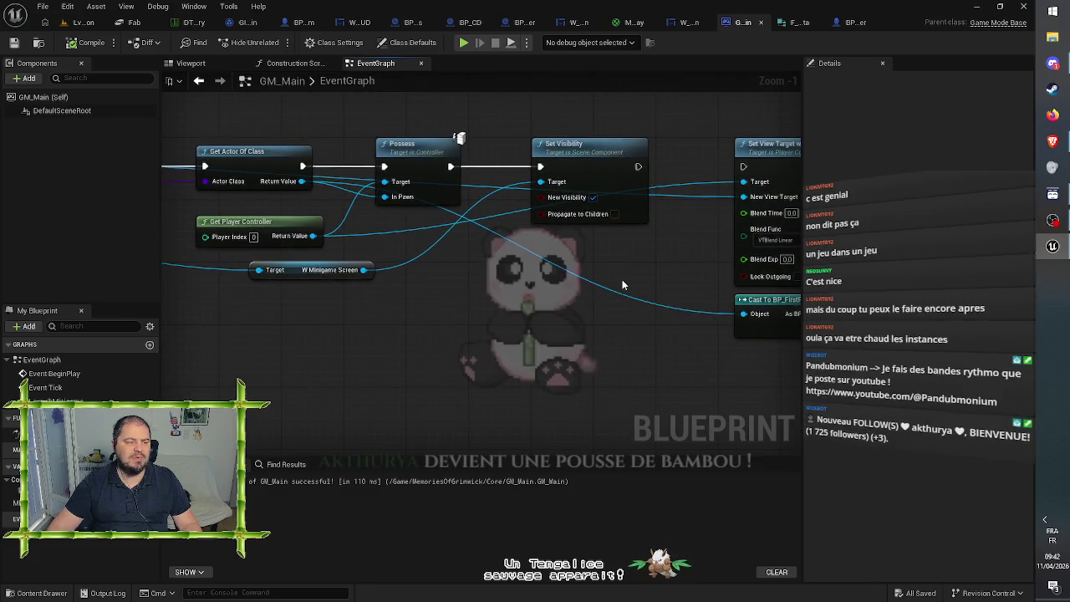
mouse_move(622, 285)
left_mouse_down()
mouse_move(437, 291)
mouse_move(274, 316)
left_mouse_up()
left_click_drag(367, 150, 317, 89)
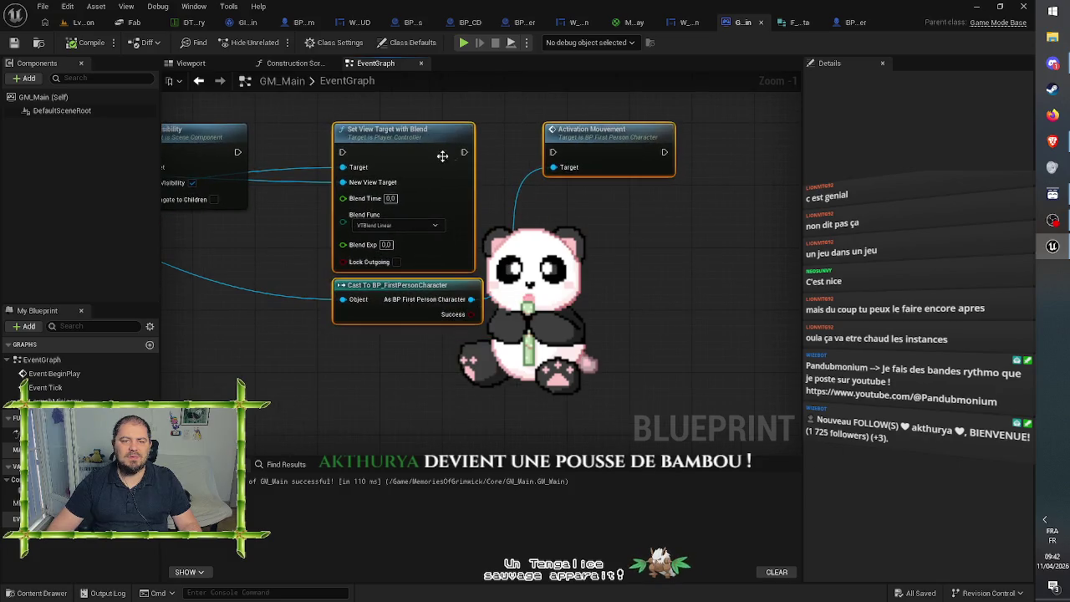
left_click_drag(458, 146, 587, 141)
mouse_move(469, 149)
left_mouse_down()
mouse_move(426, 148)
mouse_move(625, 248)
left_mouse_up()
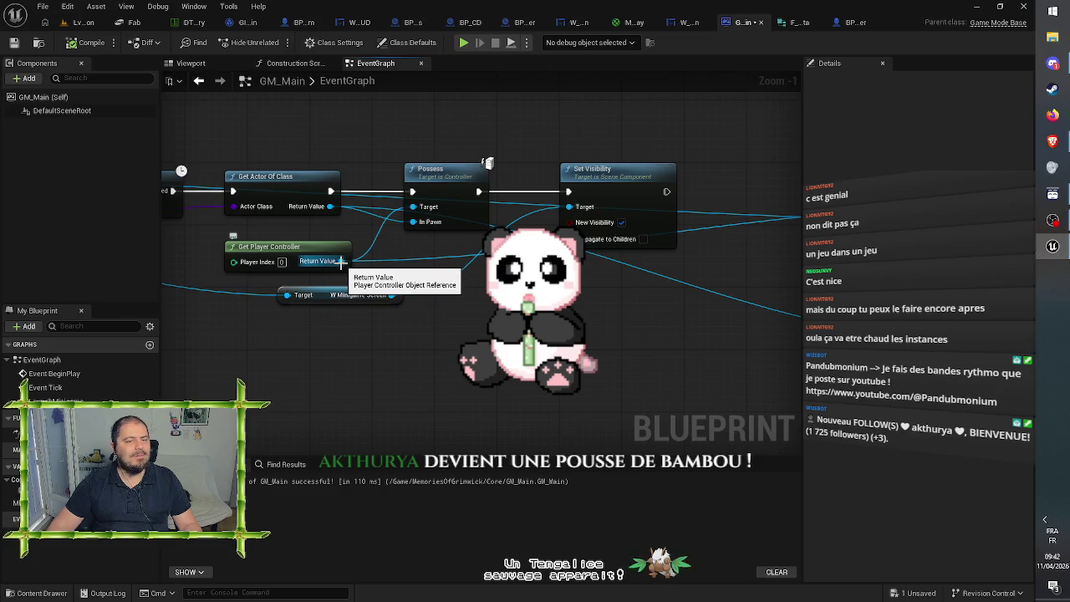
mouse_move(342, 261)
left_mouse_down()
mouse_move(643, 293)
mouse_move(671, 293)
mouse_move(668, 271)
mouse_move(703, 270)
mouse_move(681, 266)
left_mouse_up()
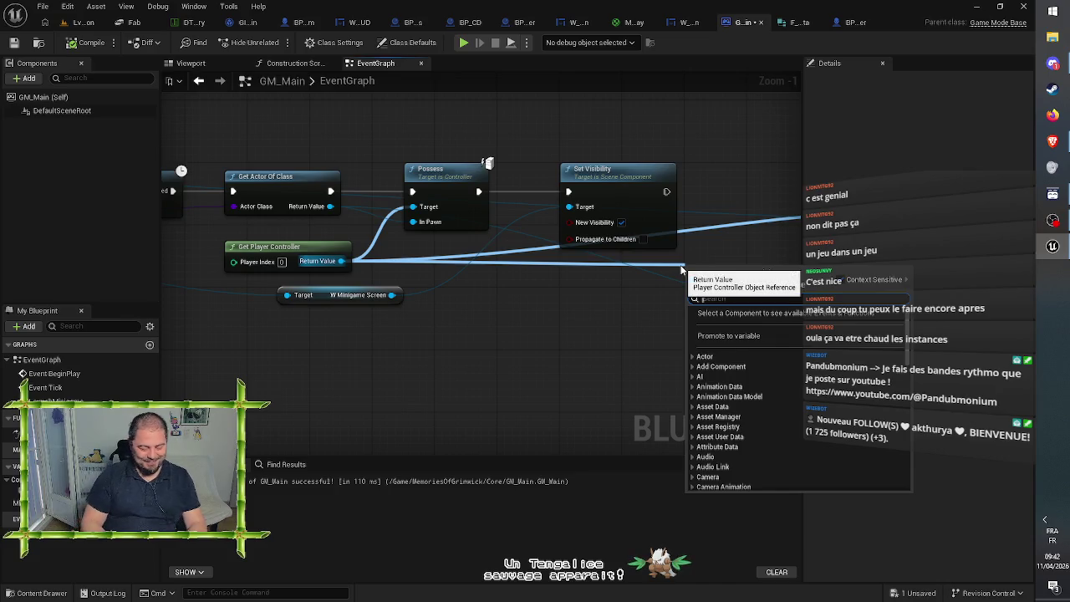
type("set game")
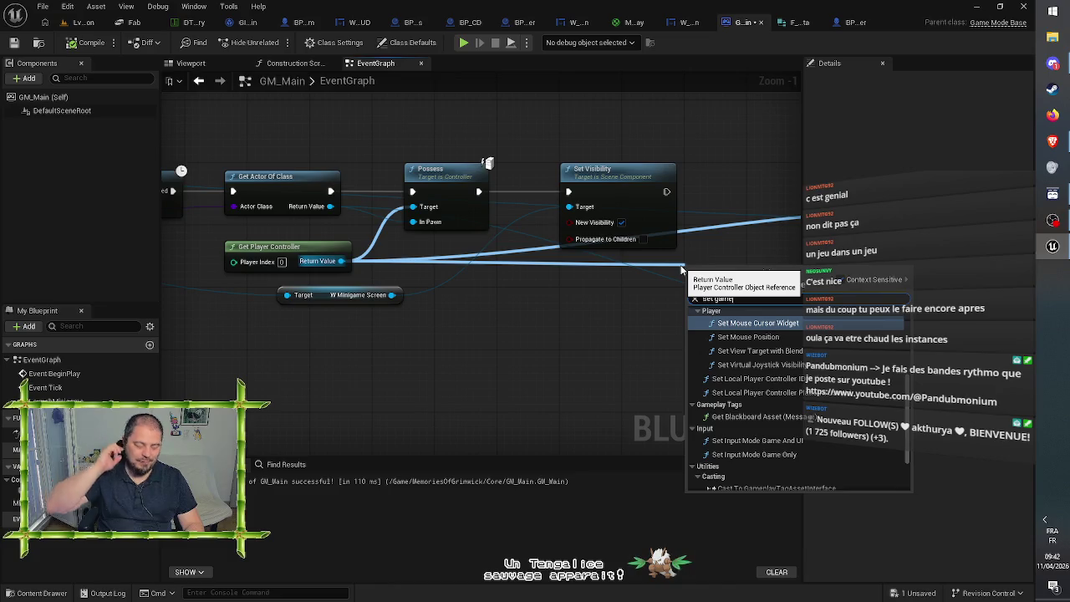
key("BackSpace")
key("BackSpace")
key("BackSpace")
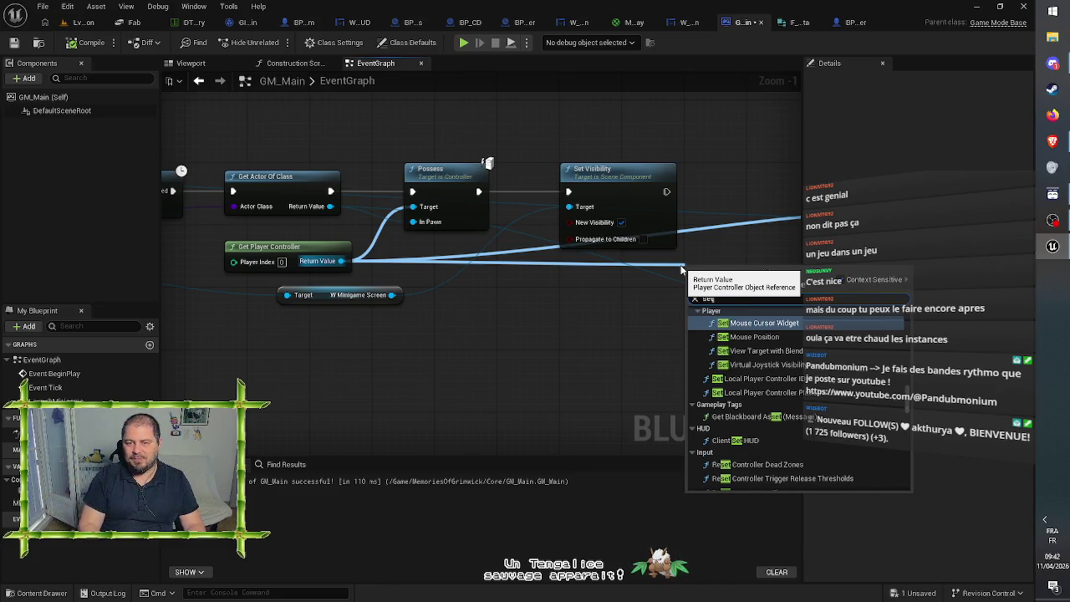
type(" input")
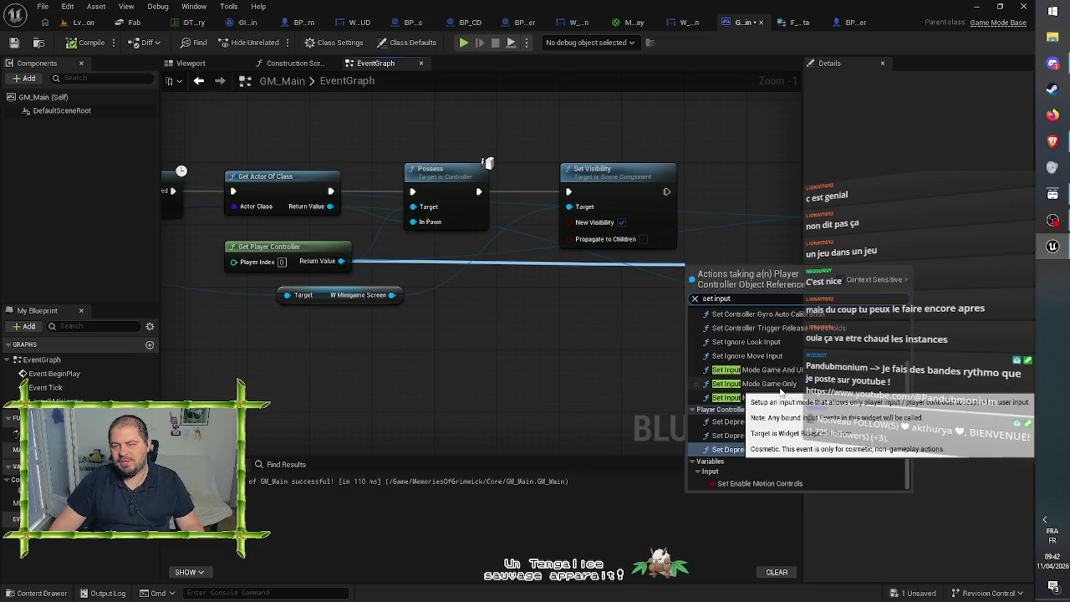
left_click(781, 390)
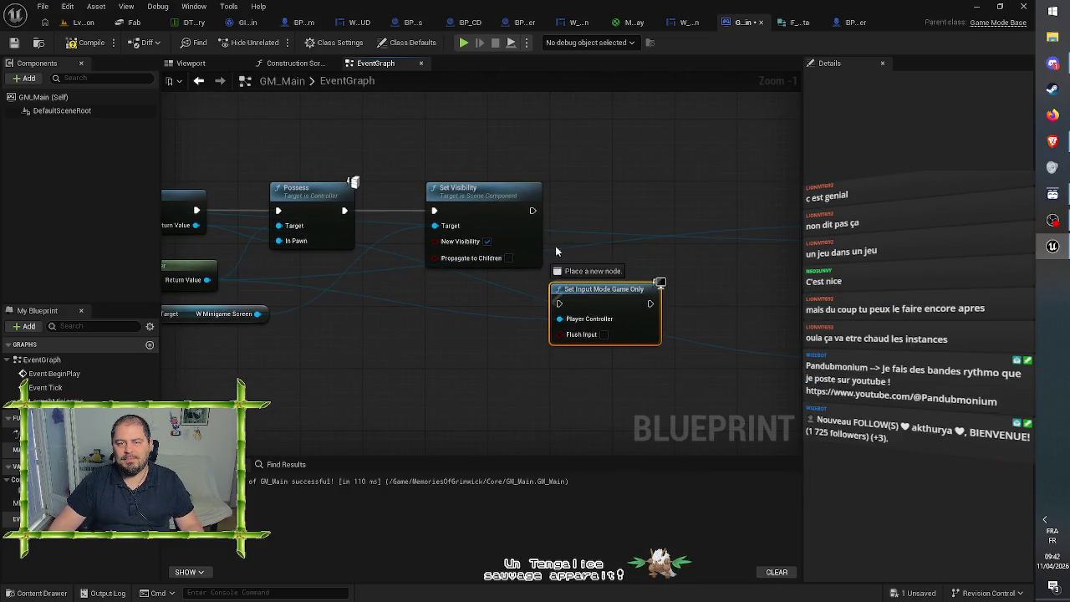
left_click_drag(556, 251, 533, 210)
left_click_drag(599, 297, 632, 212)
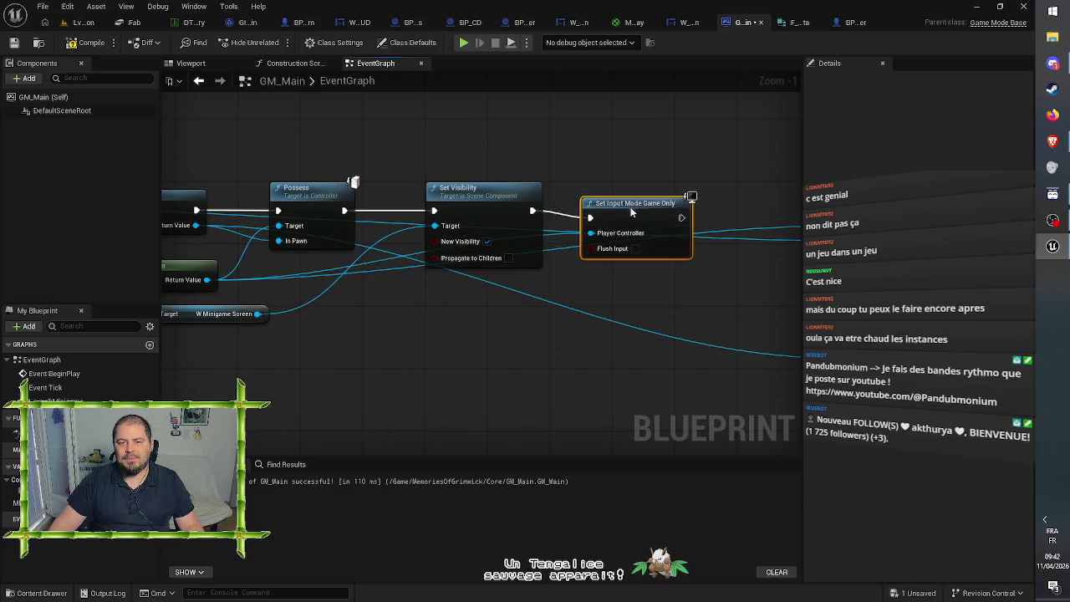
left_click(677, 159)
mouse_move(676, 159)
left_mouse_down()
mouse_move(700, 138)
mouse_move(722, 147)
left_mouse_up()
Step: Add a Set Show Mouse Cursor node on the player controller, wired after Set Input Mode Game Only
left_click_drag(251, 274, 713, 286)
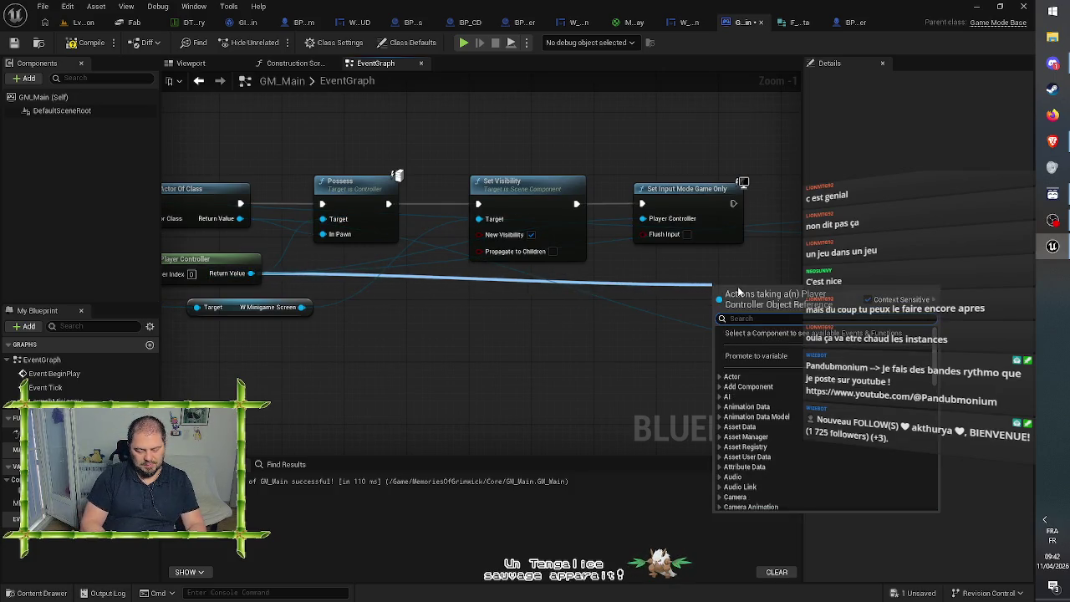
type("show")
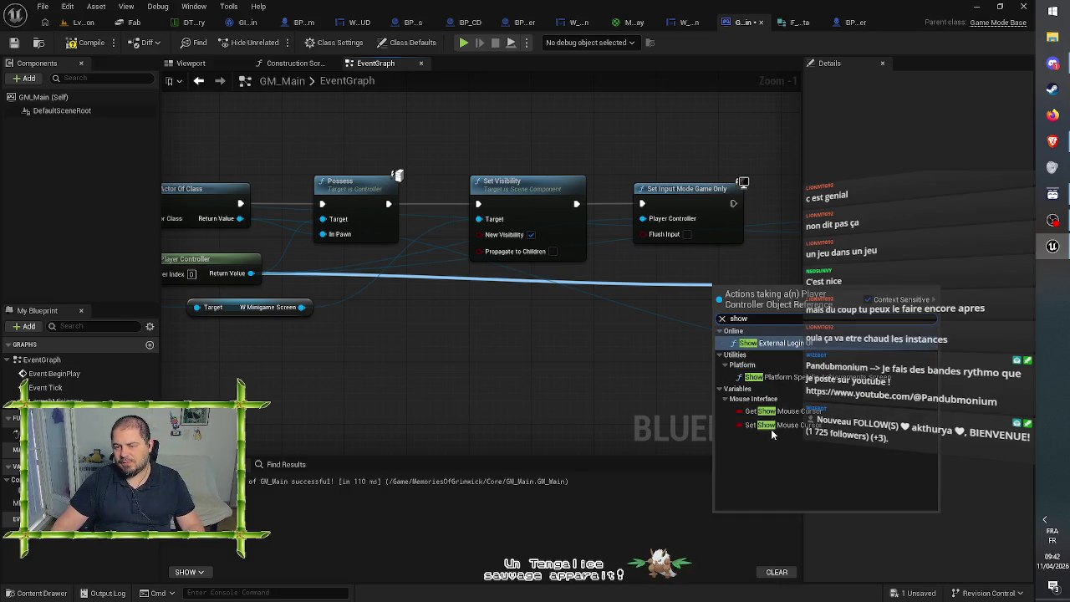
left_click(747, 412)
left_click_drag(451, 268, 464, 175)
left_click_drag(488, 262, 527, 169)
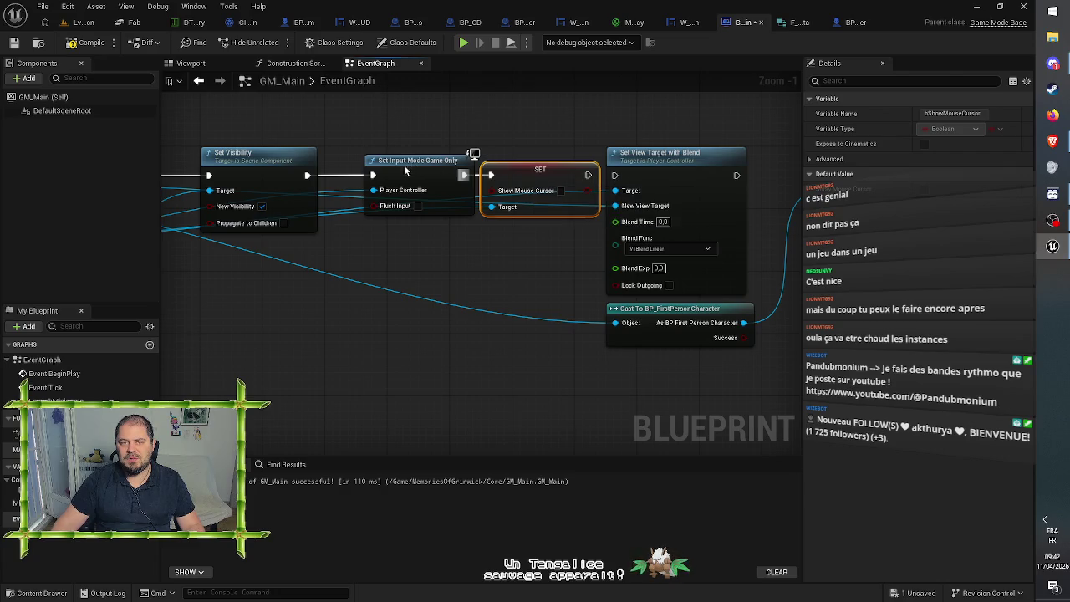
left_click_drag(404, 164, 388, 164)
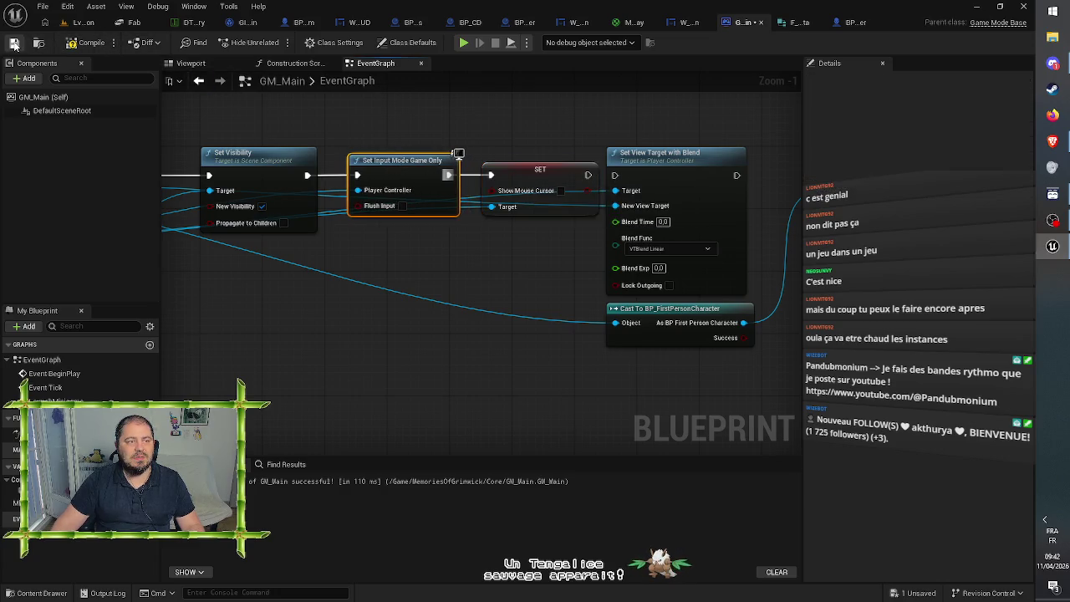
Step: Save GM_Main and play-test: pick up the pink disc, insert it in the laptop, and launch the desktop icon
left_click(15, 44)
left_click(82, 23)
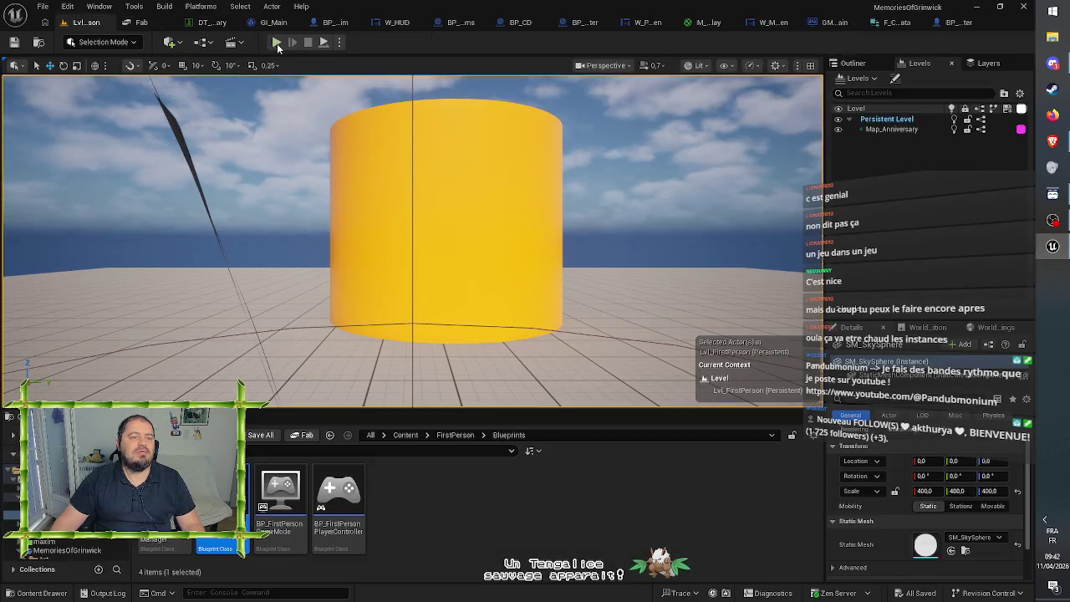
left_click(277, 43)
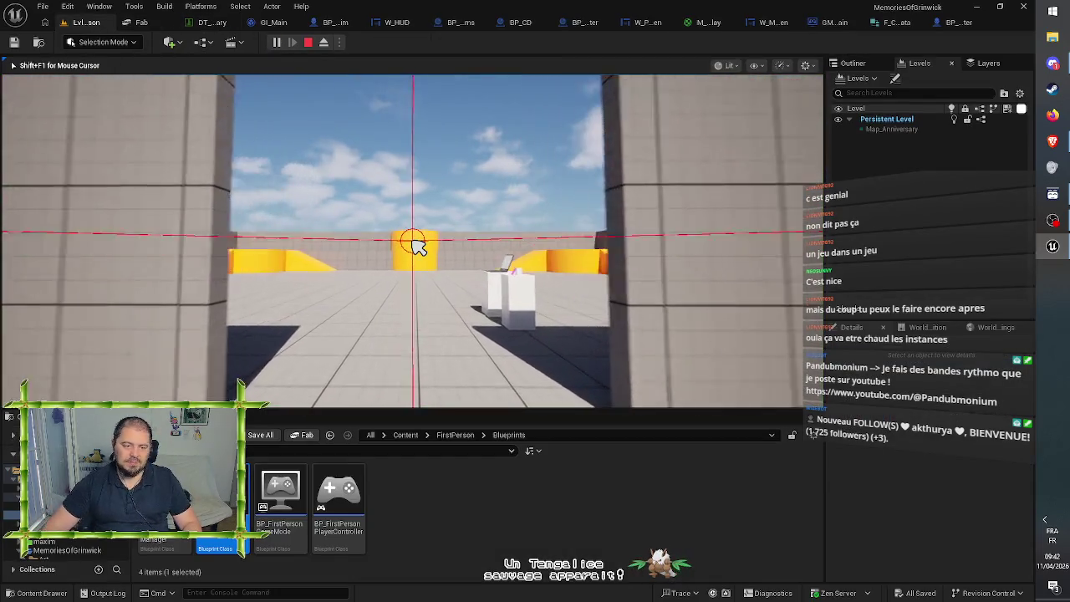
key("w")
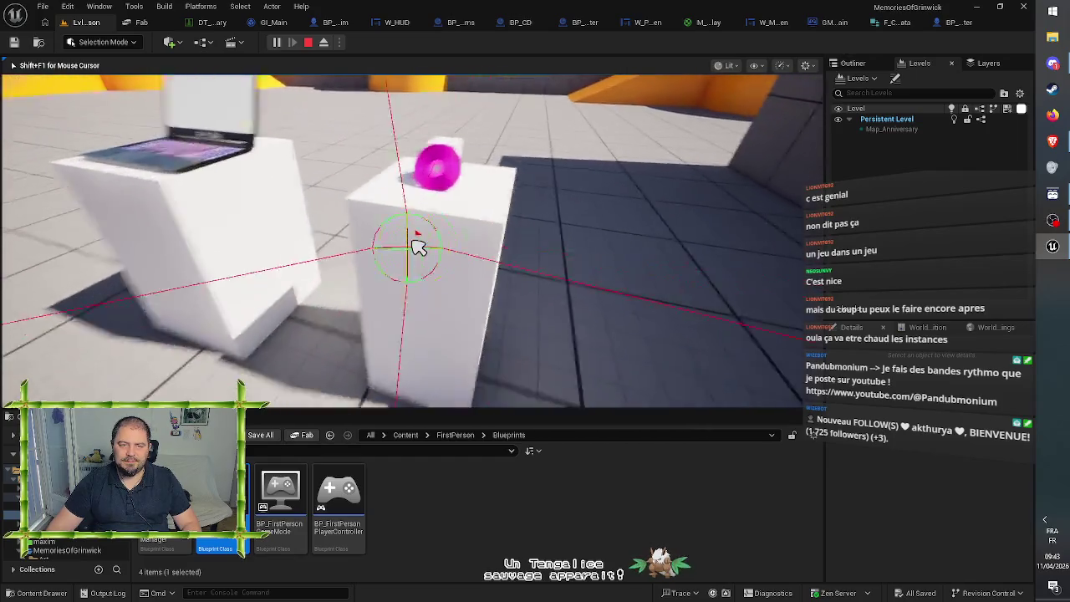
left_click(418, 247)
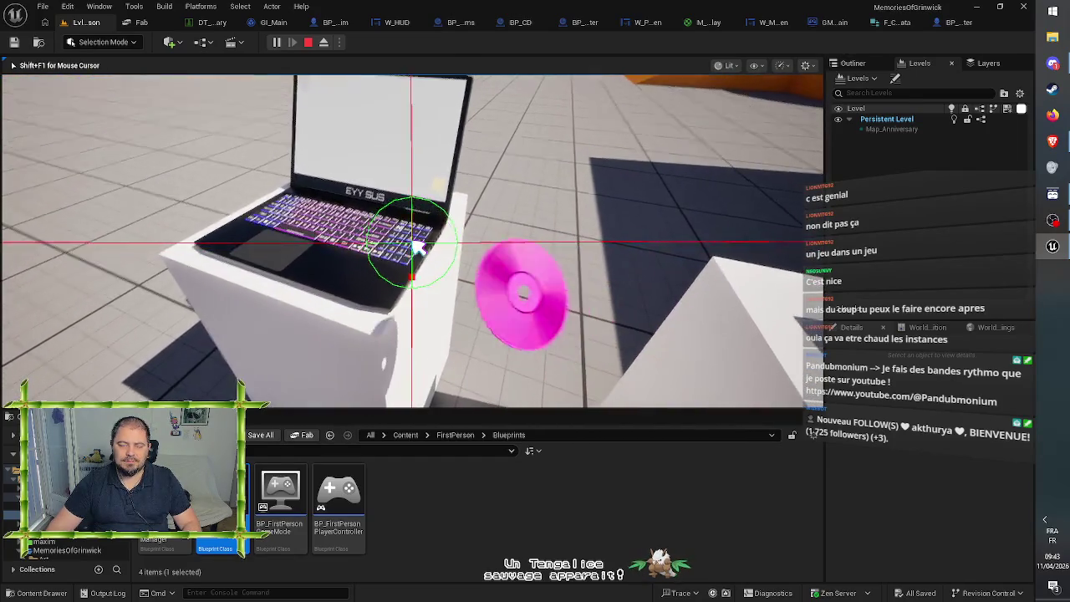
left_click(418, 246)
key("s")
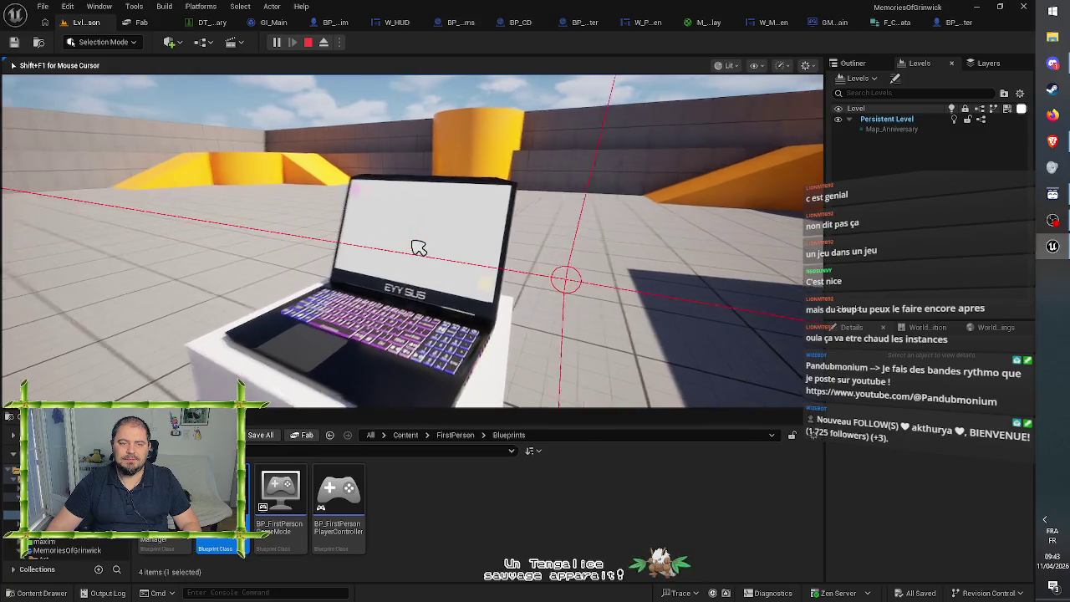
left_click(418, 247)
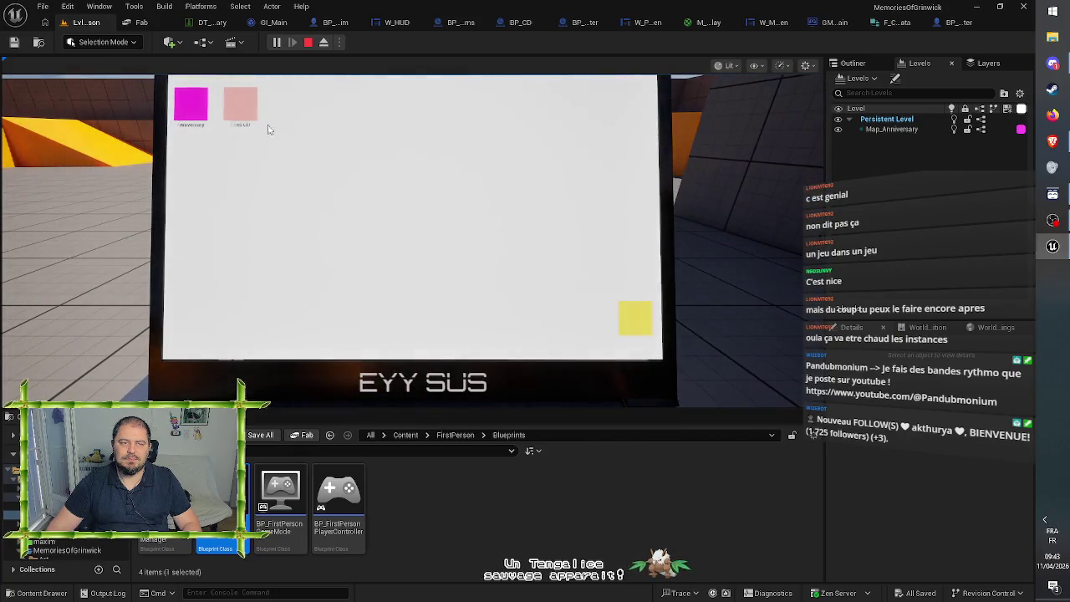
double_click(242, 106)
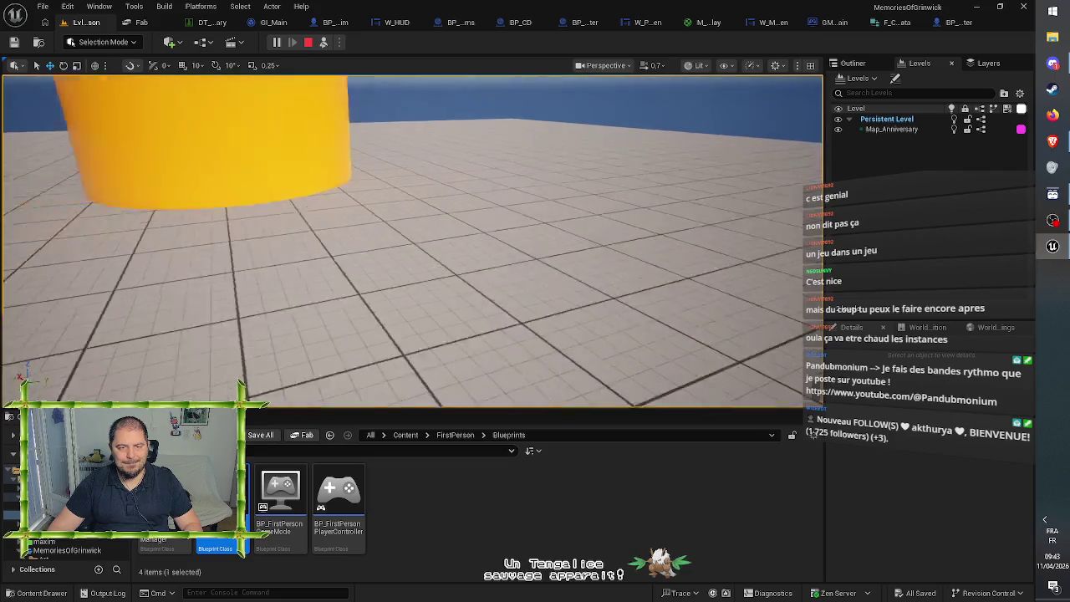
Step: Eject with F8, fly past the yellow cylinder to select the player mannequin, then open BP_FirstPersonCharacter
key("F8")
key("w")
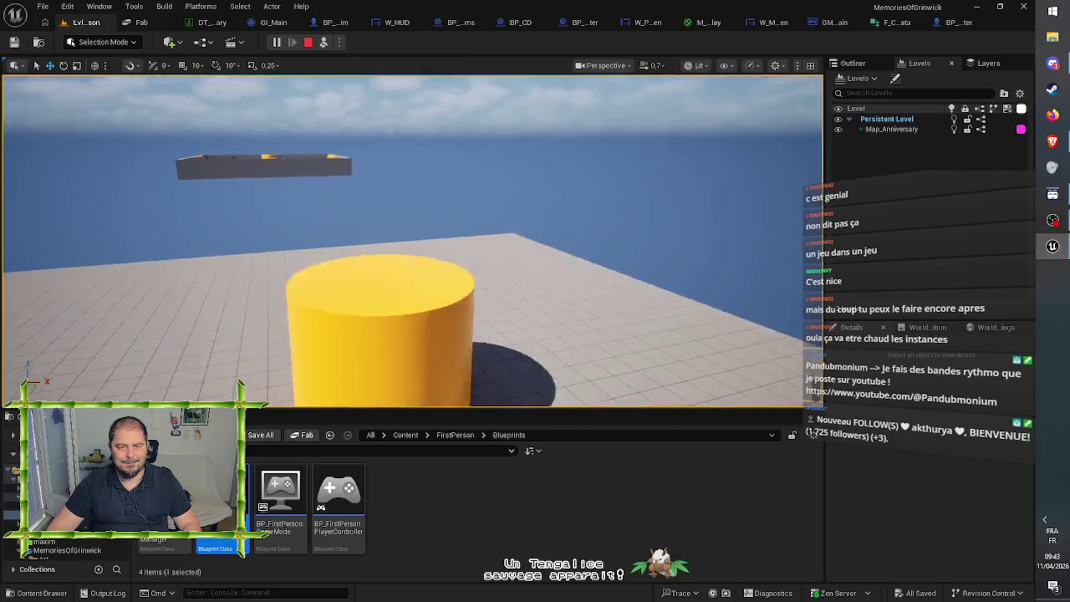
key("w")
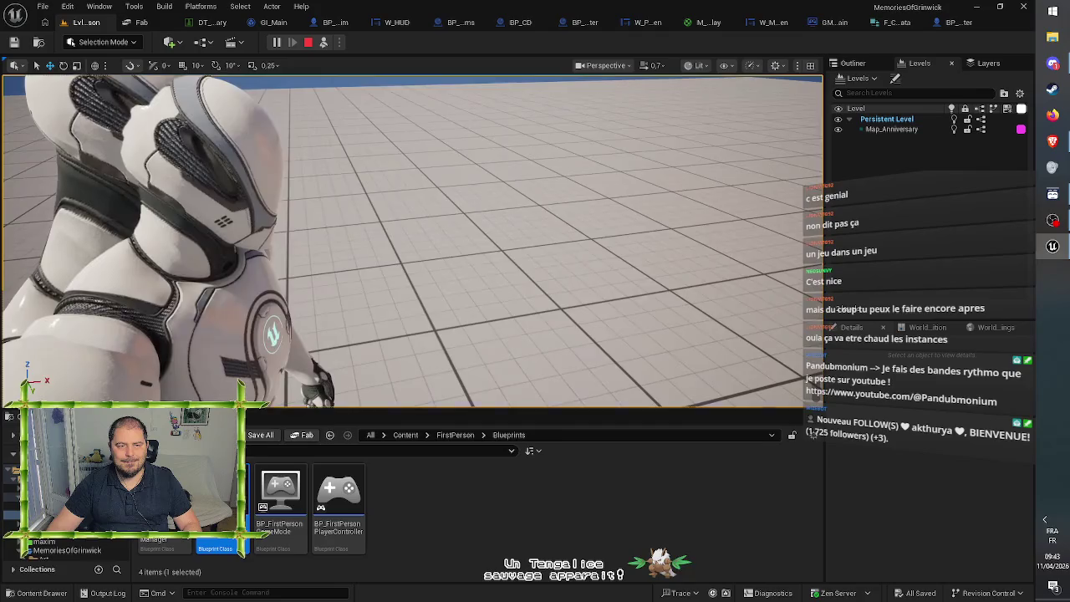
left_click(387, 259)
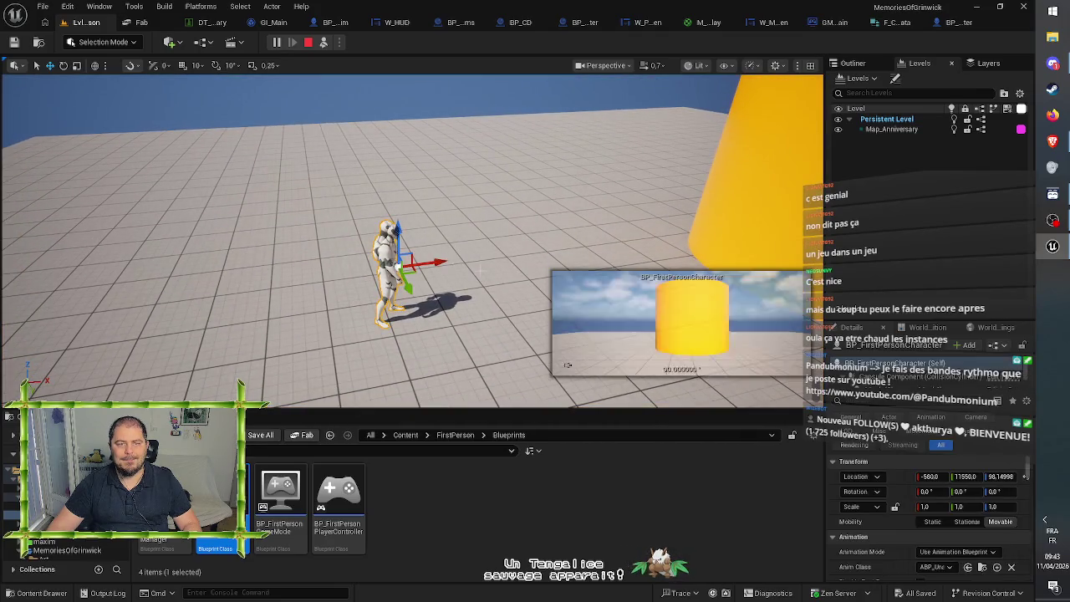
key("s")
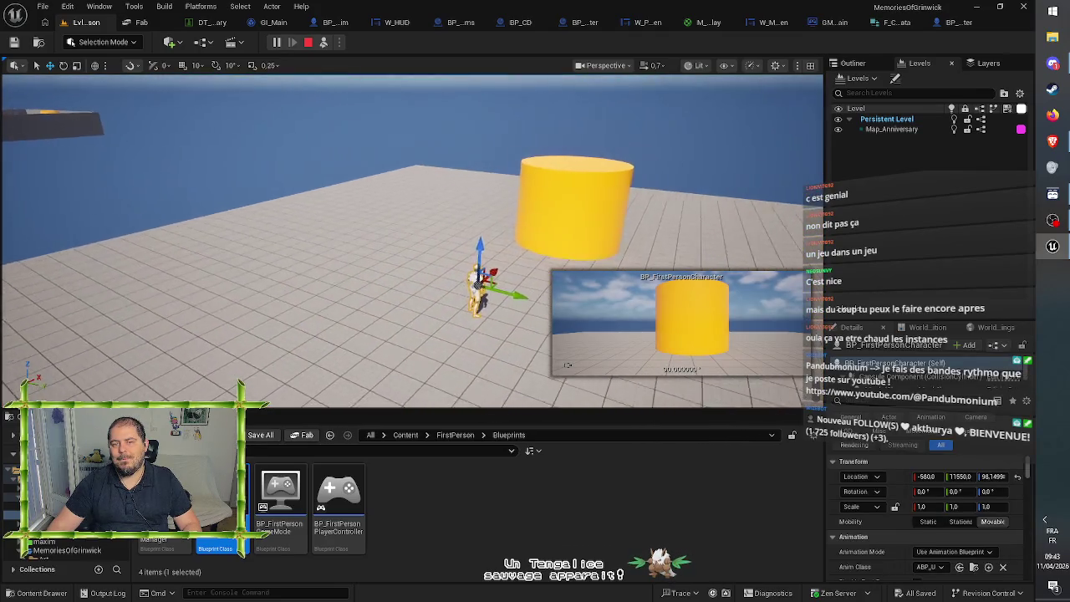
key("w")
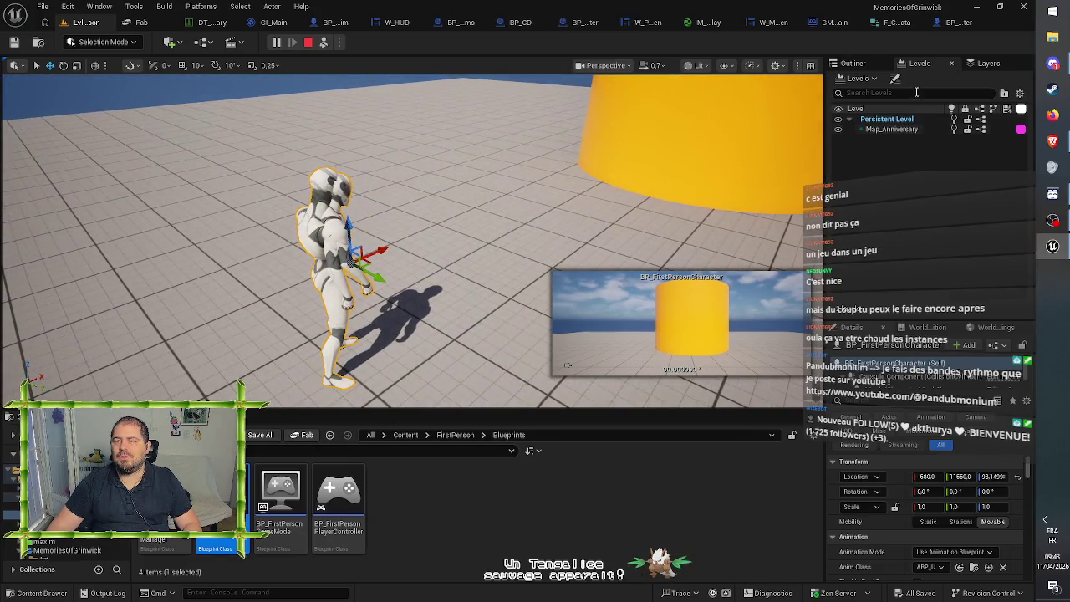
left_click(958, 23)
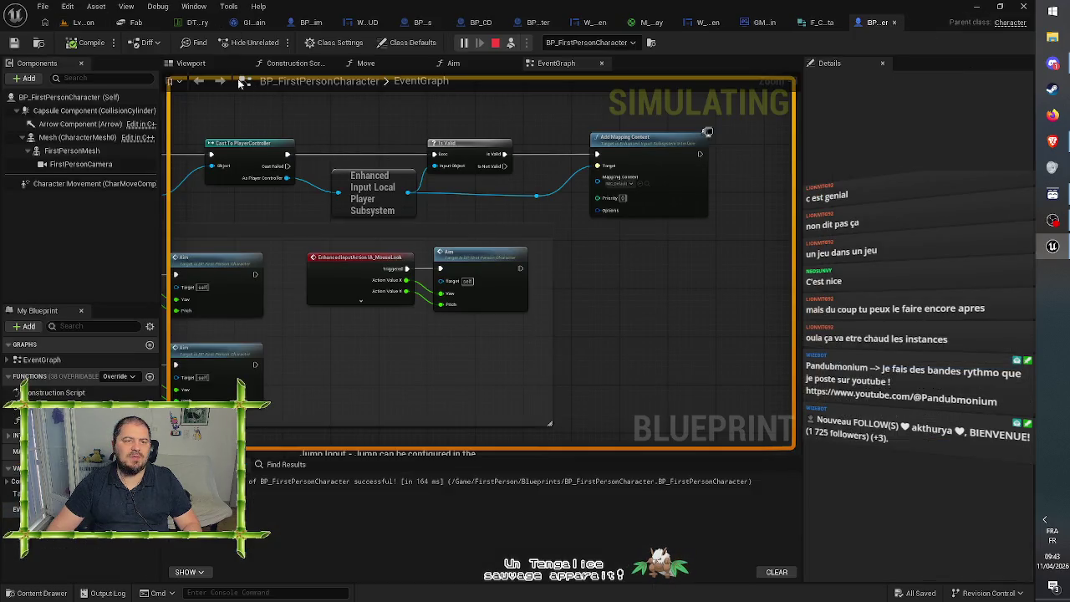
Step: Inspect the Mesh and FirstPersonMesh components in BP_FirstPersonCharacter's Viewport
left_click(191, 63)
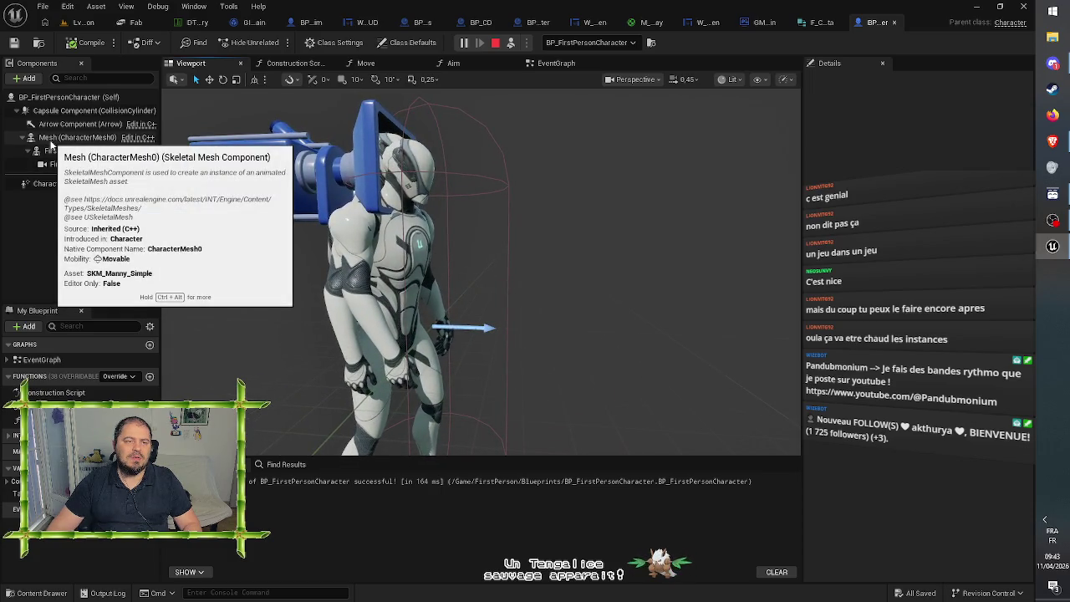
left_click(62, 138)
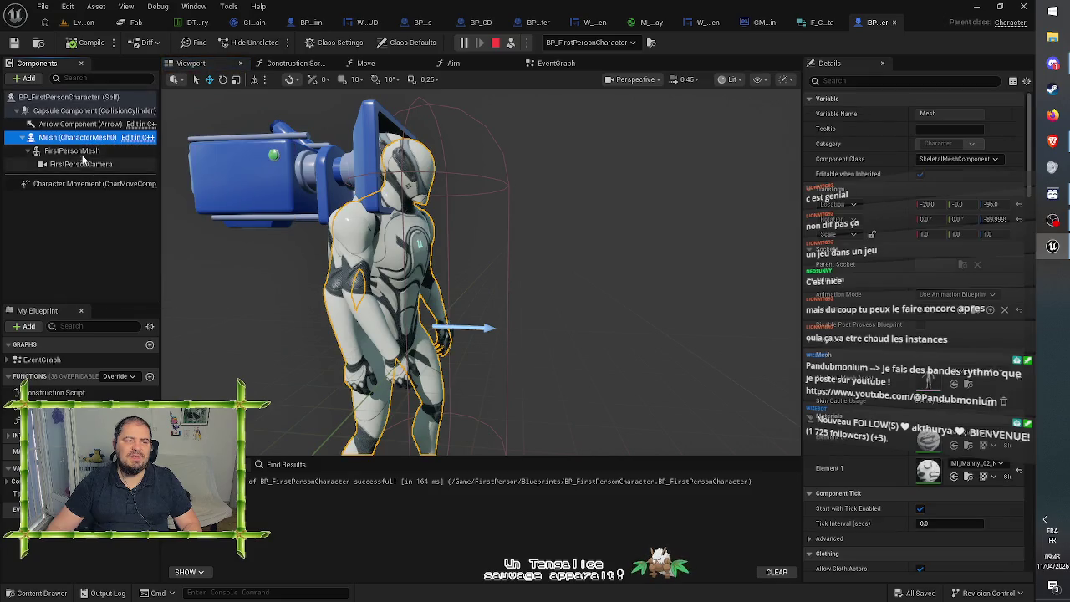
left_click(67, 151)
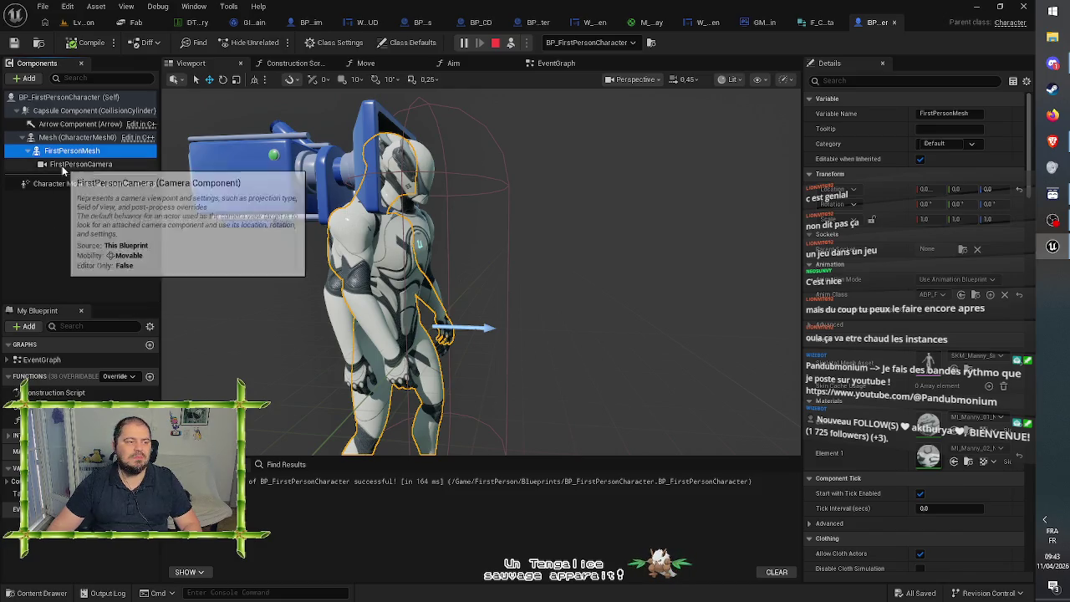
scroll(481, 268, "down", 6)
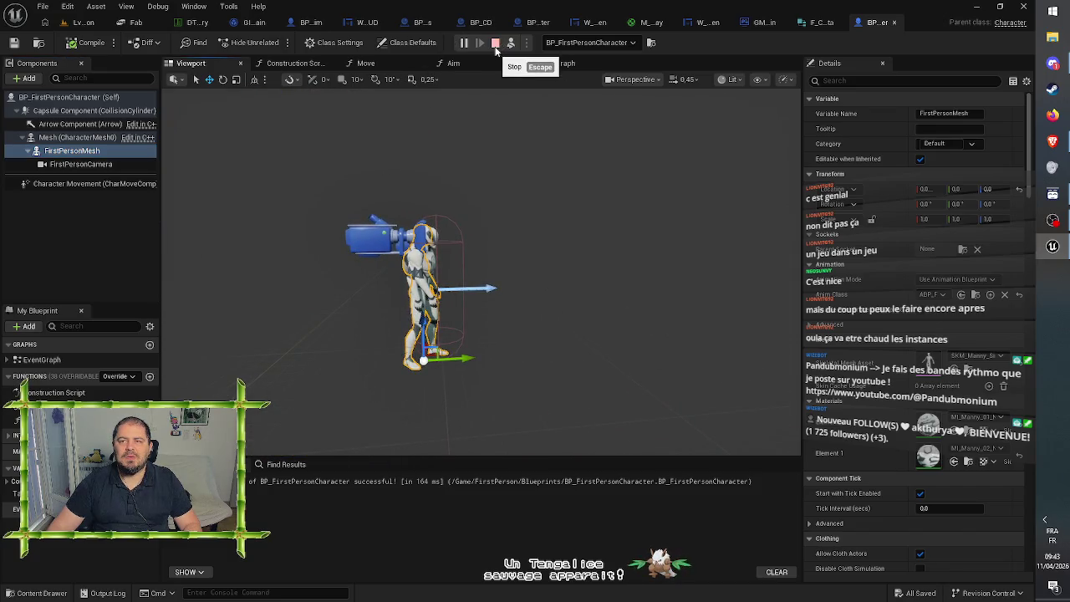
Step: Stop the play session and browse to the FirstPerson content folder in the level editor
left_click(495, 43)
left_click(84, 25)
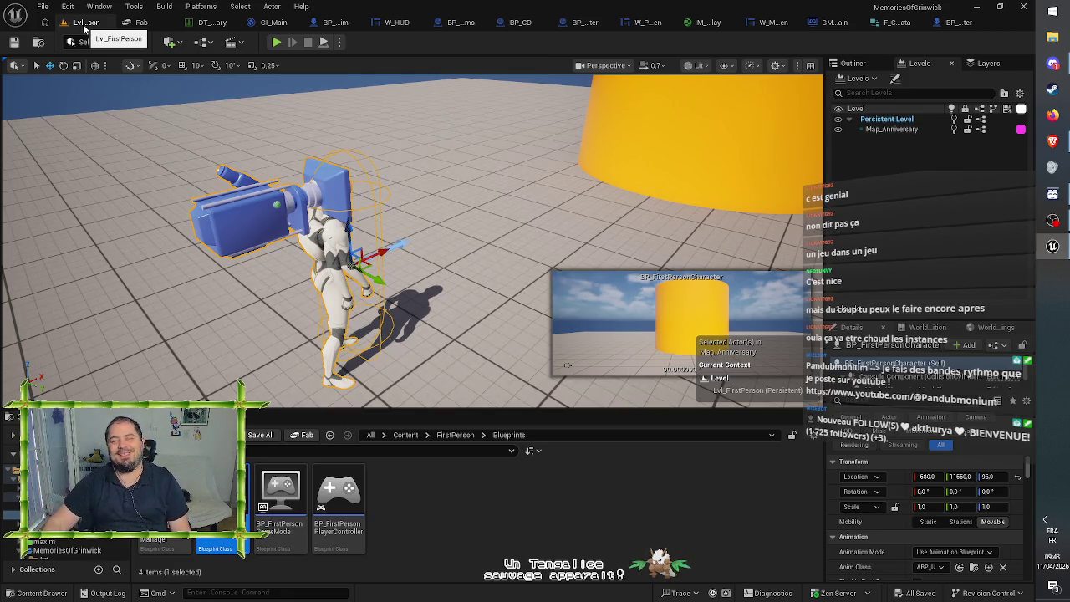
left_click(460, 507)
Step: In GM_Main, wire Set View Target with Blend's exec output into Activation Mouvement and save
left_click(452, 435)
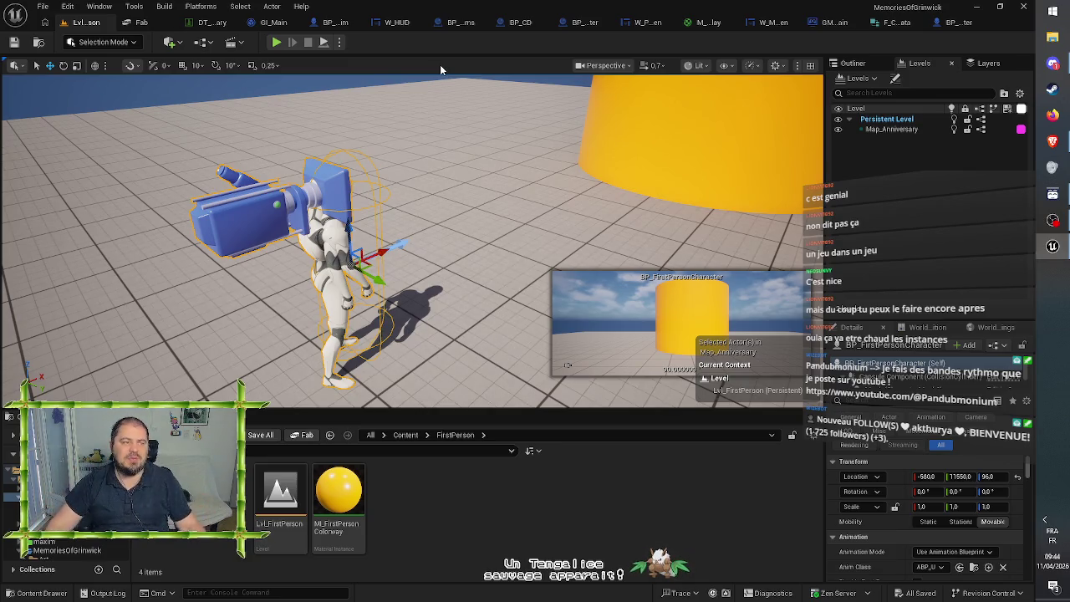
left_click(826, 23)
mouse_move(321, 122)
left_mouse_down()
mouse_move(541, 151)
mouse_move(1066, 146)
left_mouse_up()
left_click_drag(684, 132, 801, 126)
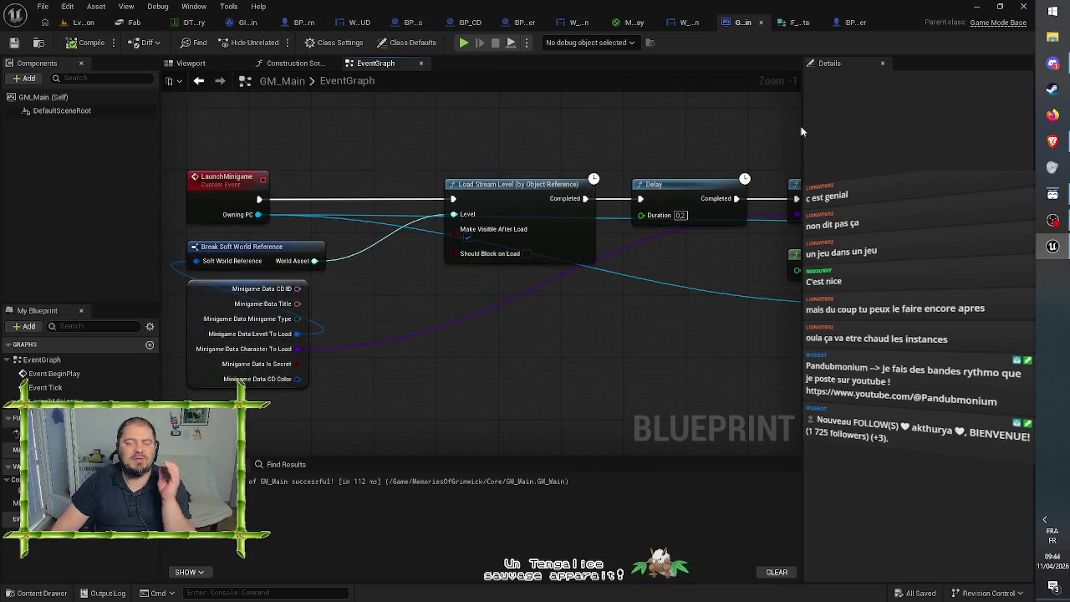
left_click_drag(708, 138, 432, 135)
left_click_drag(658, 145, 195, 135)
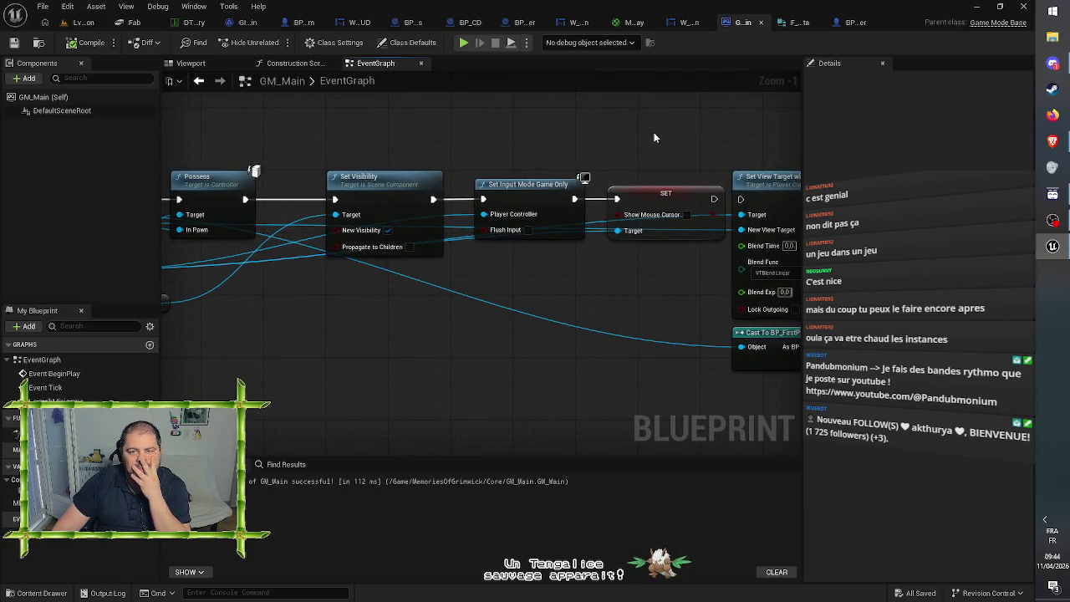
left_click_drag(653, 136, 296, 124)
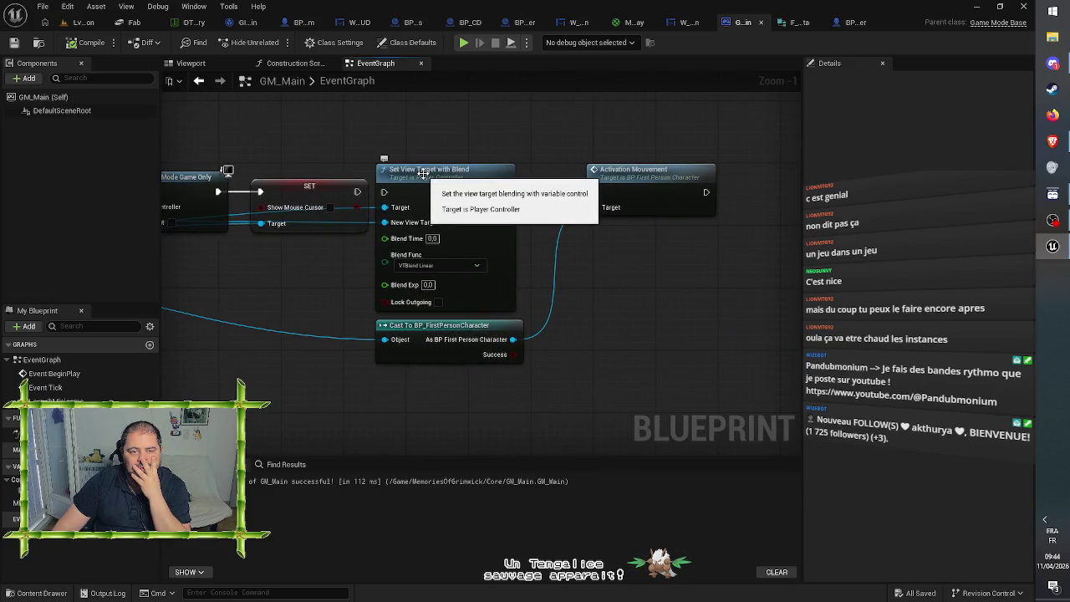
left_click_drag(415, 174, 418, 175)
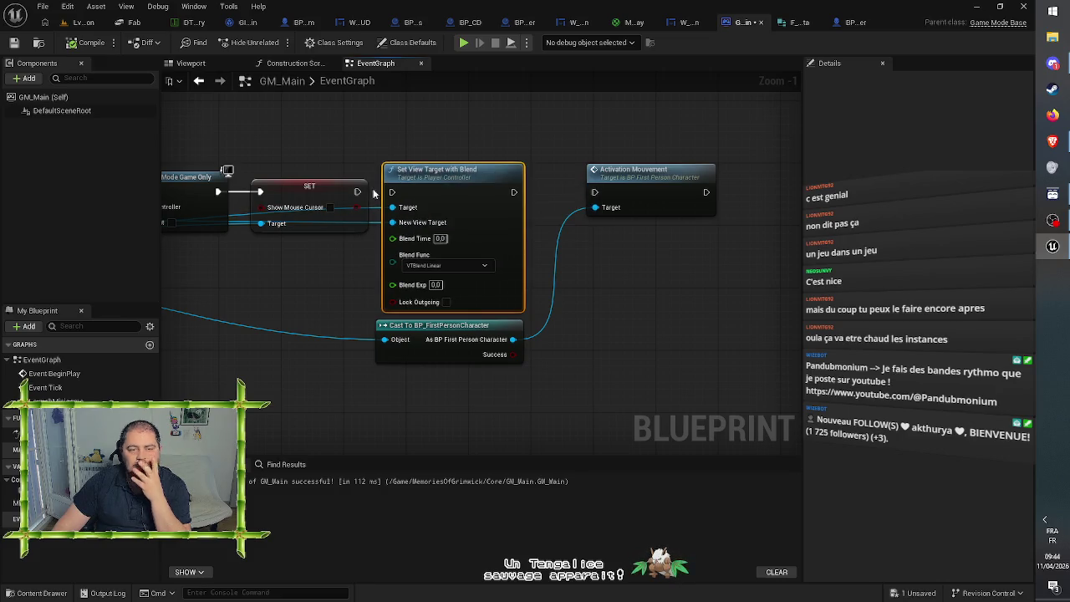
left_click_drag(357, 191, 595, 193)
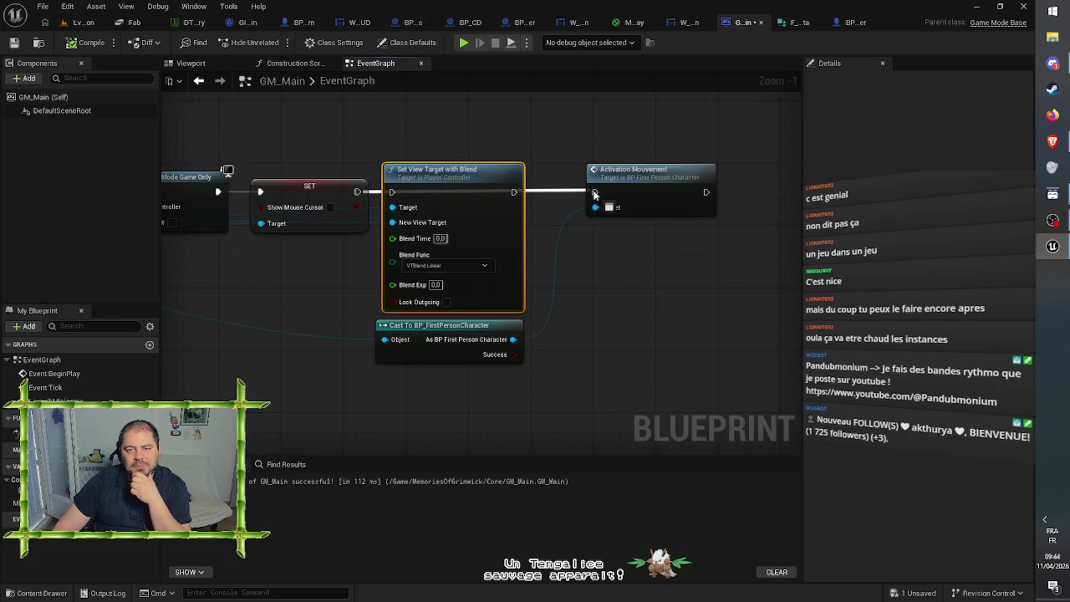
left_click(13, 42)
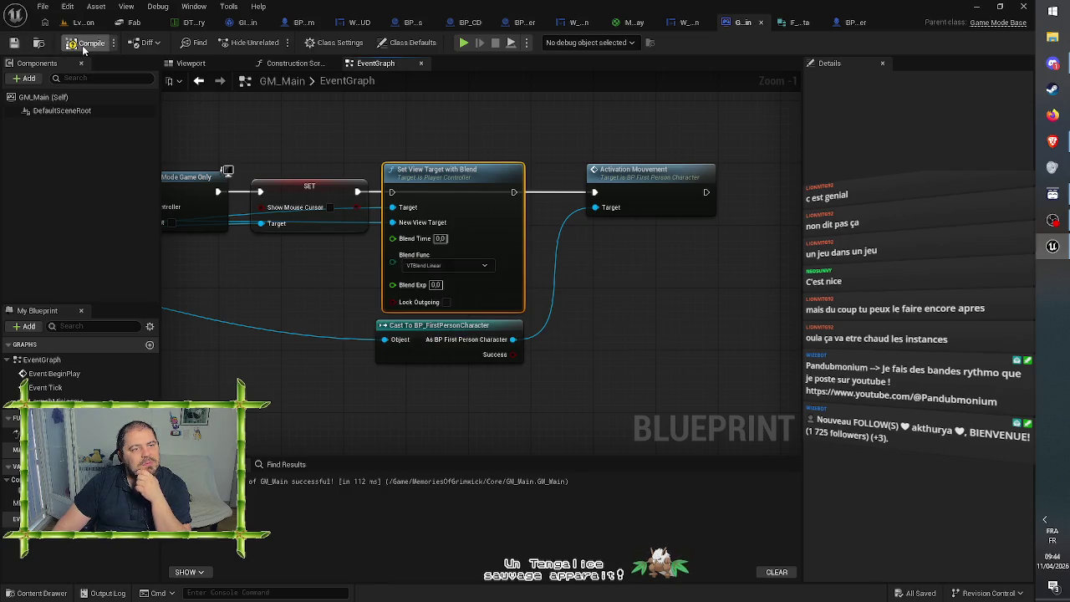
left_click(77, 23)
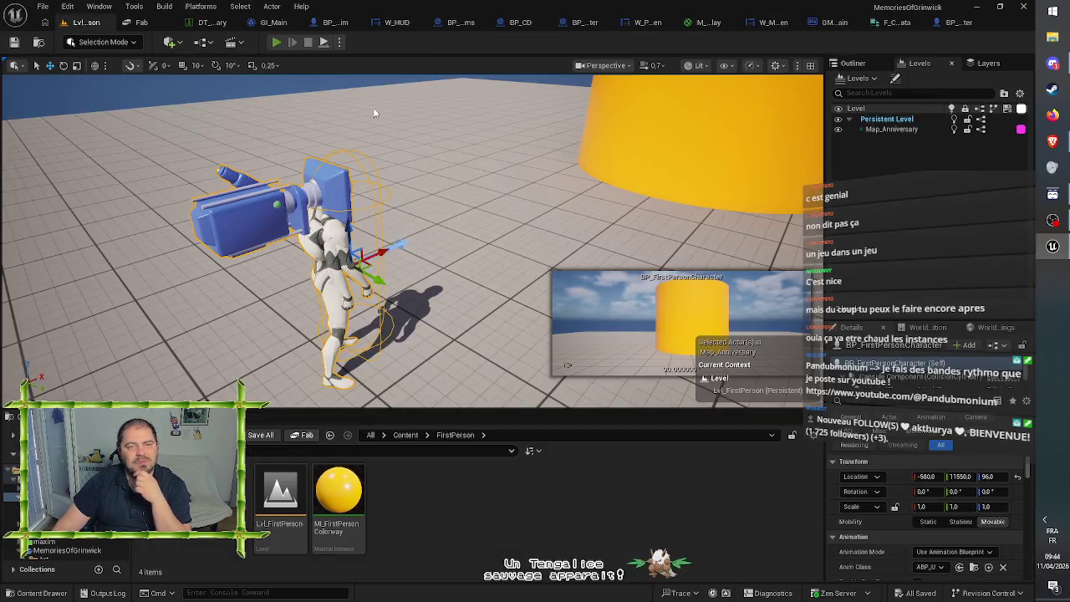
Step: Play-test walking between the walls, picking up the pink disc and reaching the laptop, then stop
key("alt+p")
key("w")
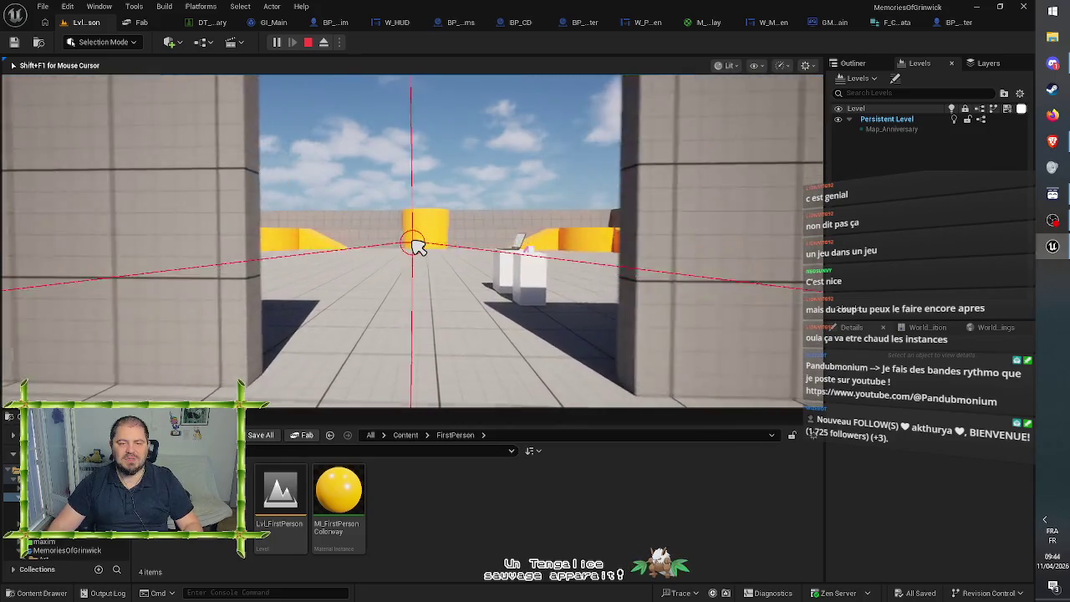
key("w")
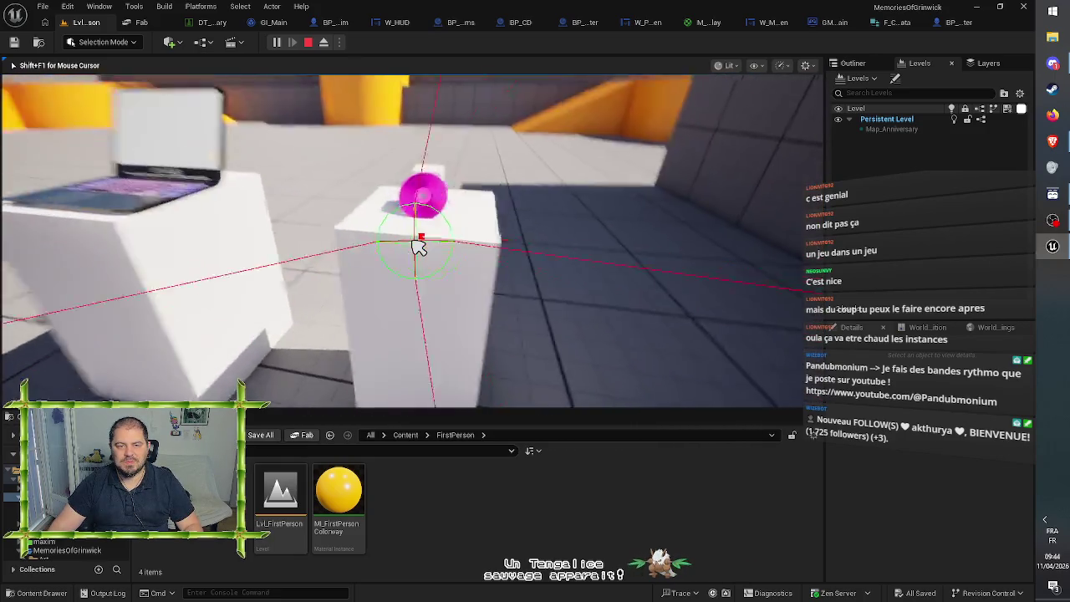
left_click(418, 246)
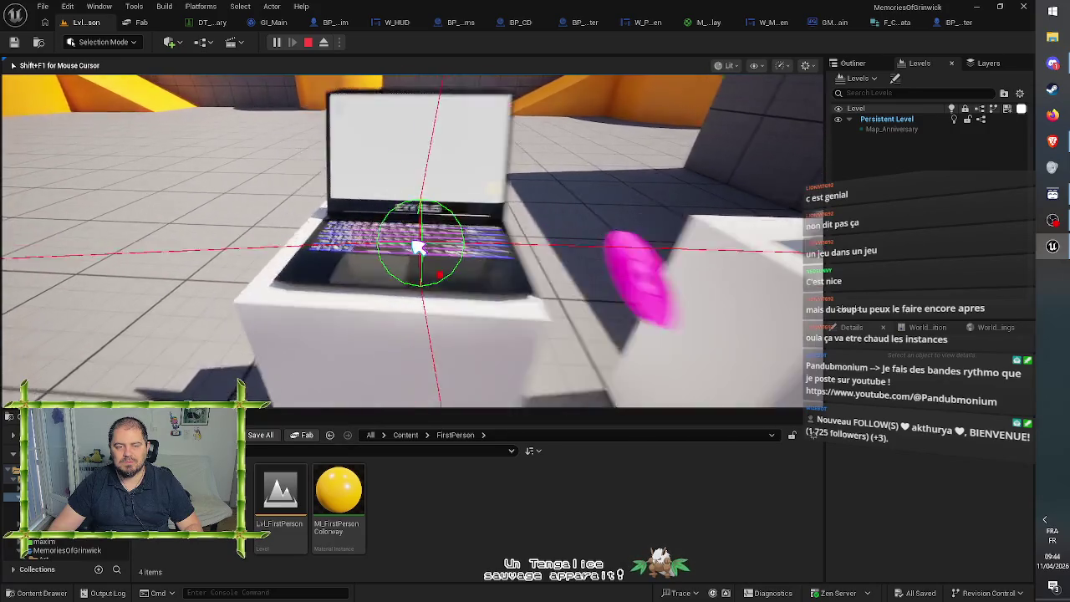
left_click(418, 247)
key("w")
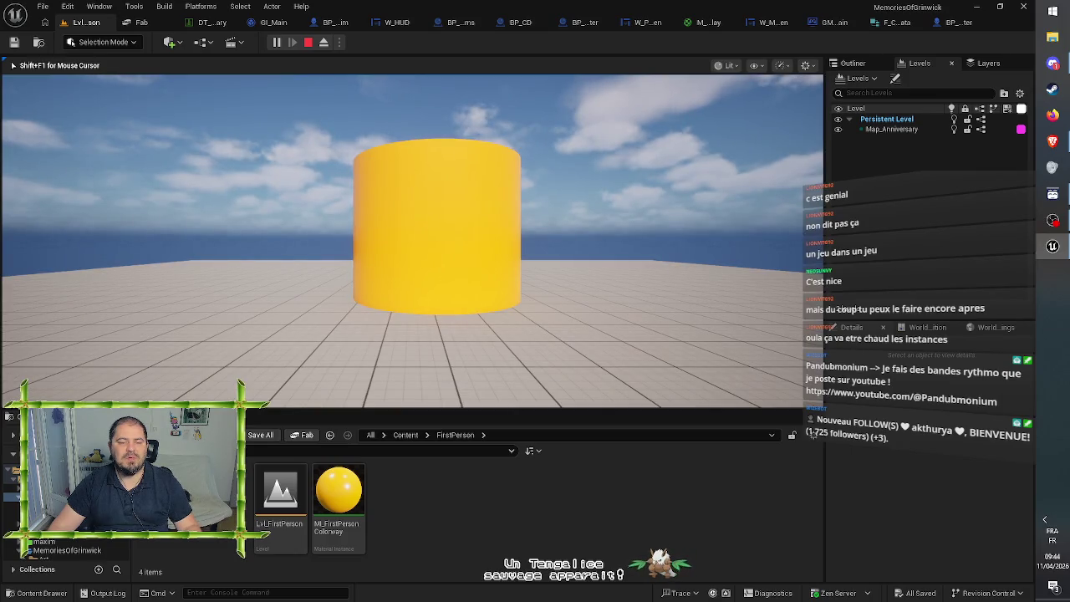
key("Escape")
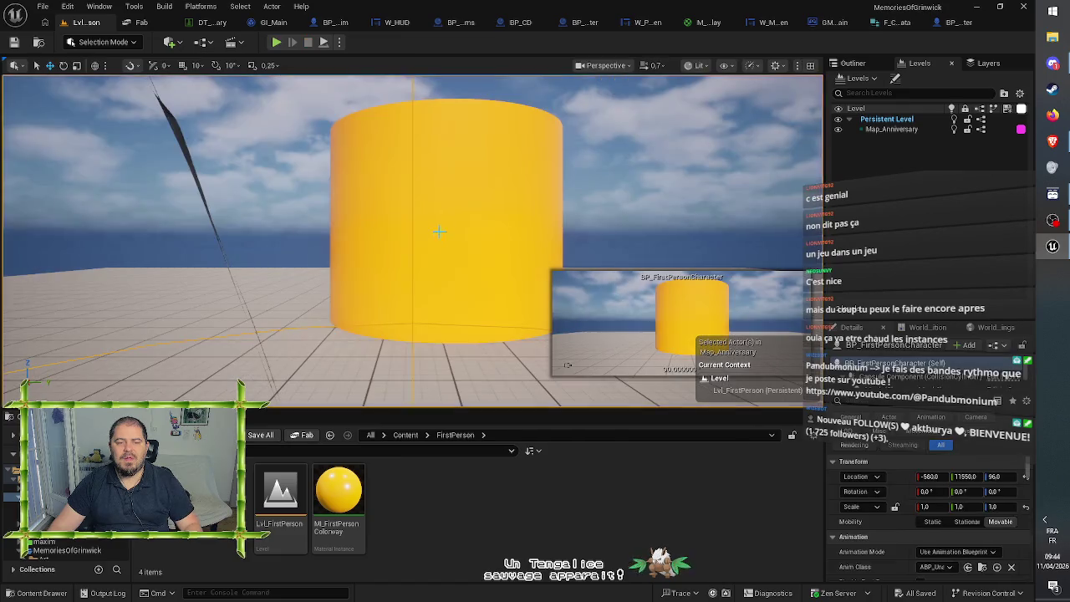
Step: Frame the player character in the viewport and open its blueprint with Ctrl+E
key("f")
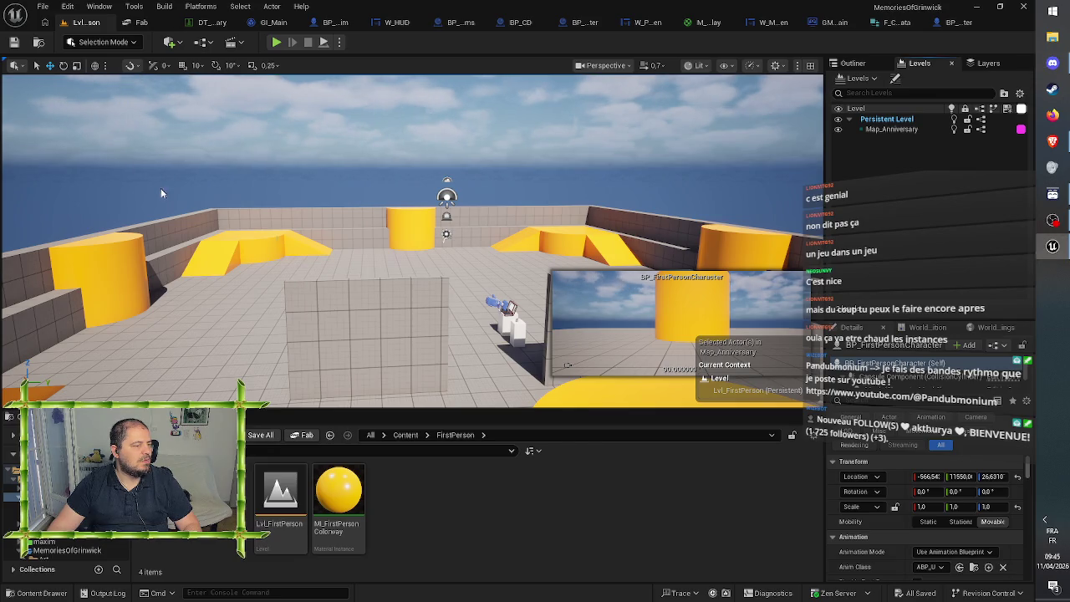
left_click_drag(510, 214, 510, 214)
key("ctrl+e")
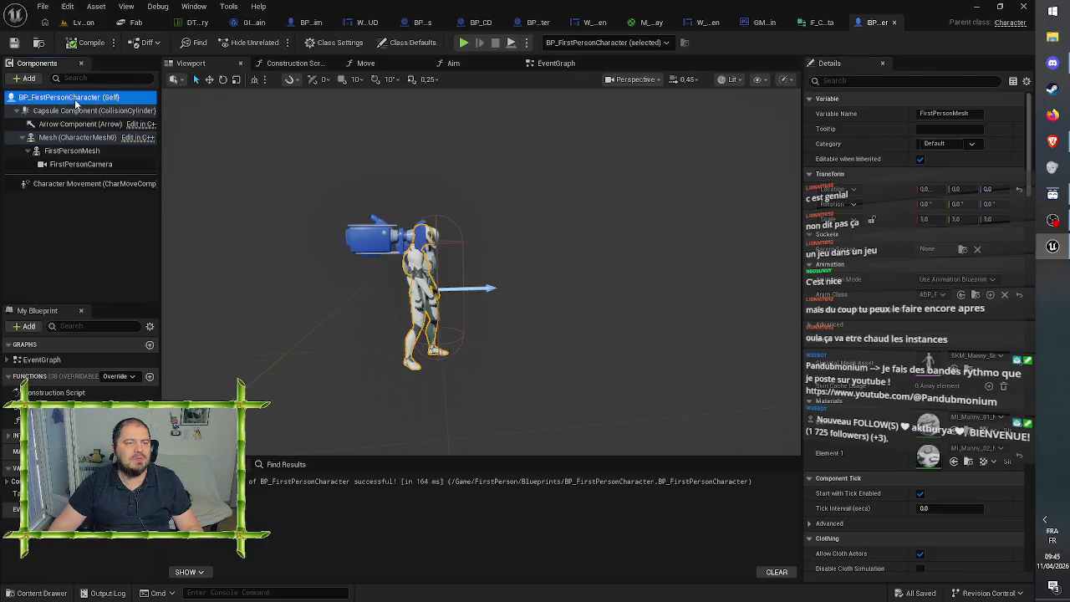
Step: Set BP_FirstPersonCharacter's Auto Receive Input to Player 0 in its class defaults
left_click(895, 81)
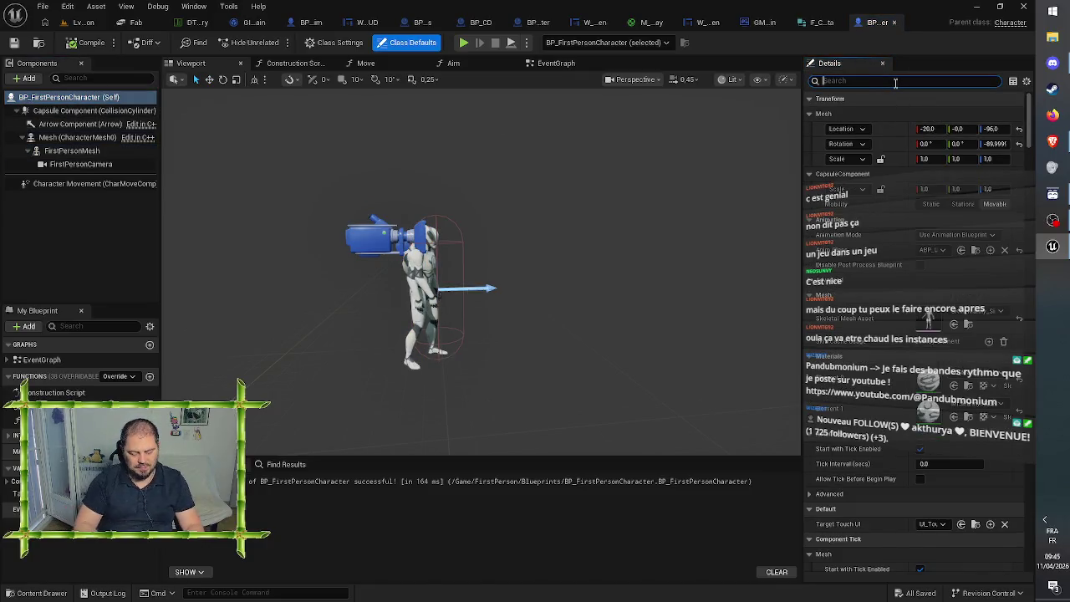
type("input")
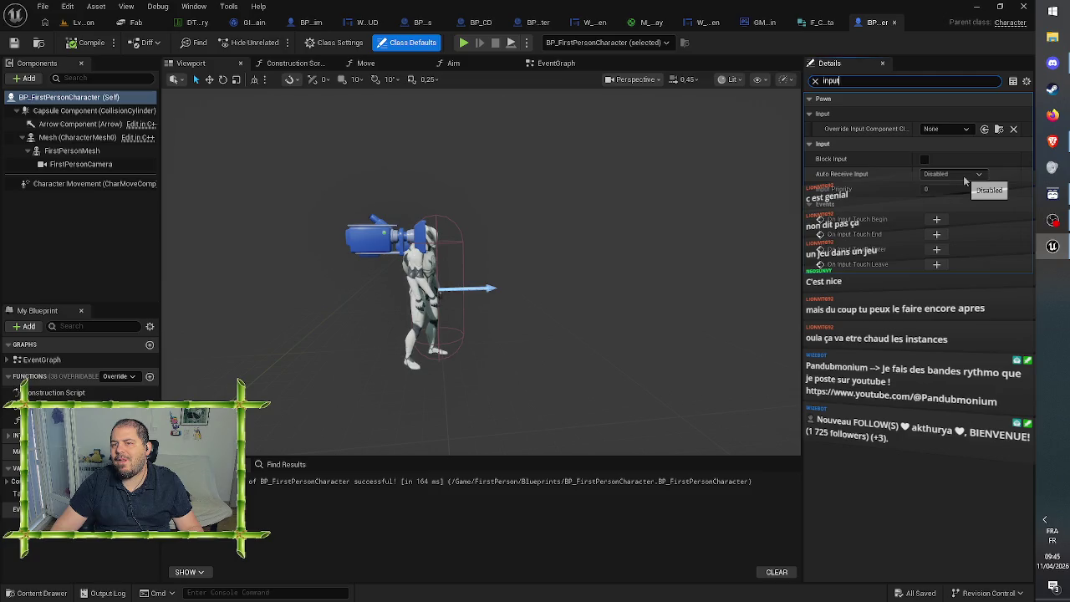
left_click(964, 177)
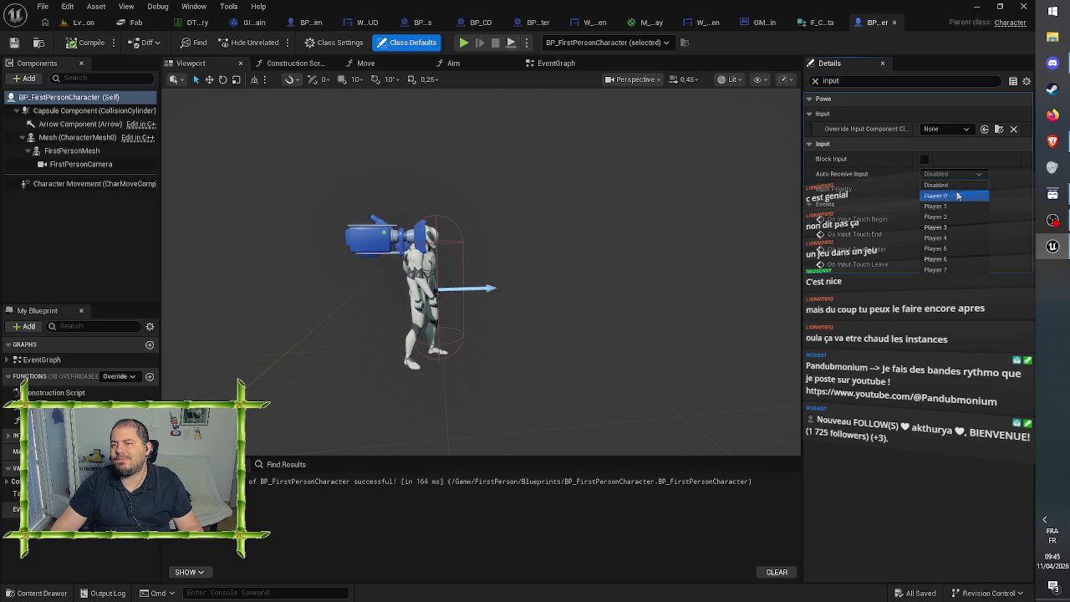
left_click(958, 196)
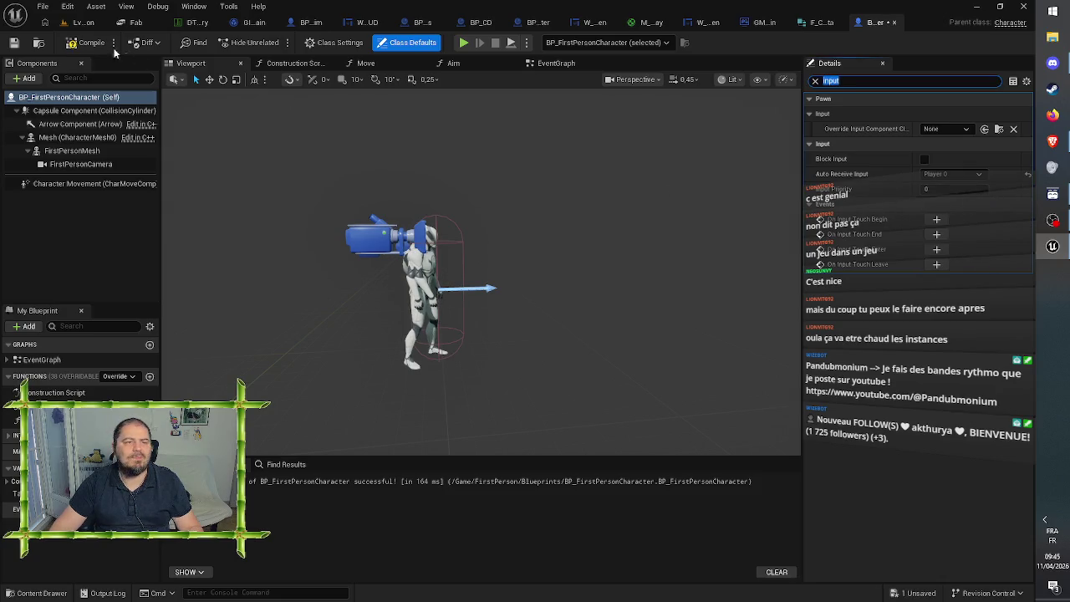
Step: Compile and save the BP_FirstPersonCharacter blueprint
left_click(13, 42)
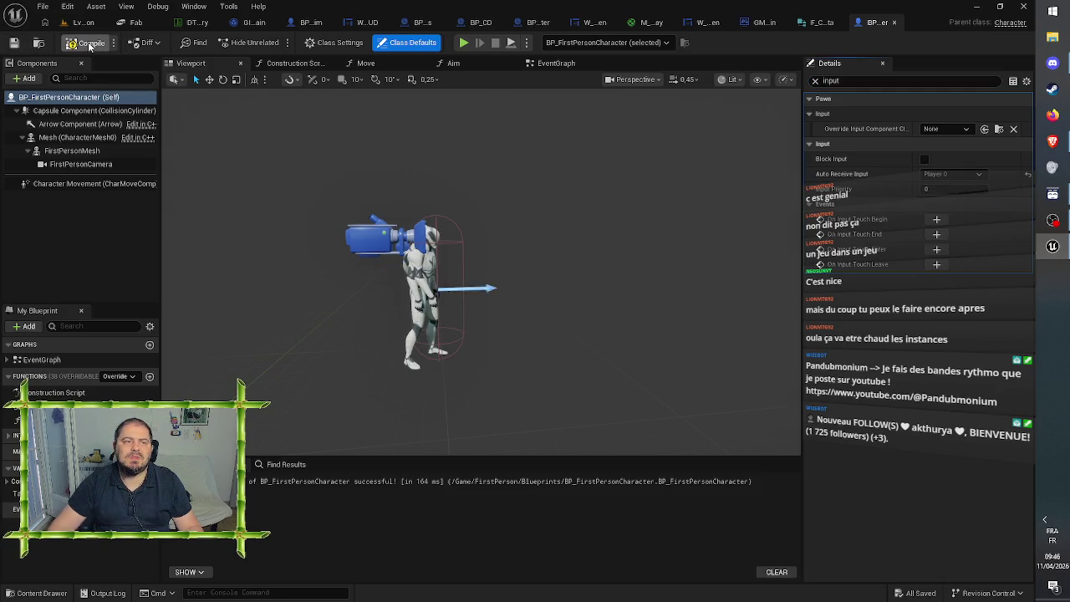
left_click(90, 42)
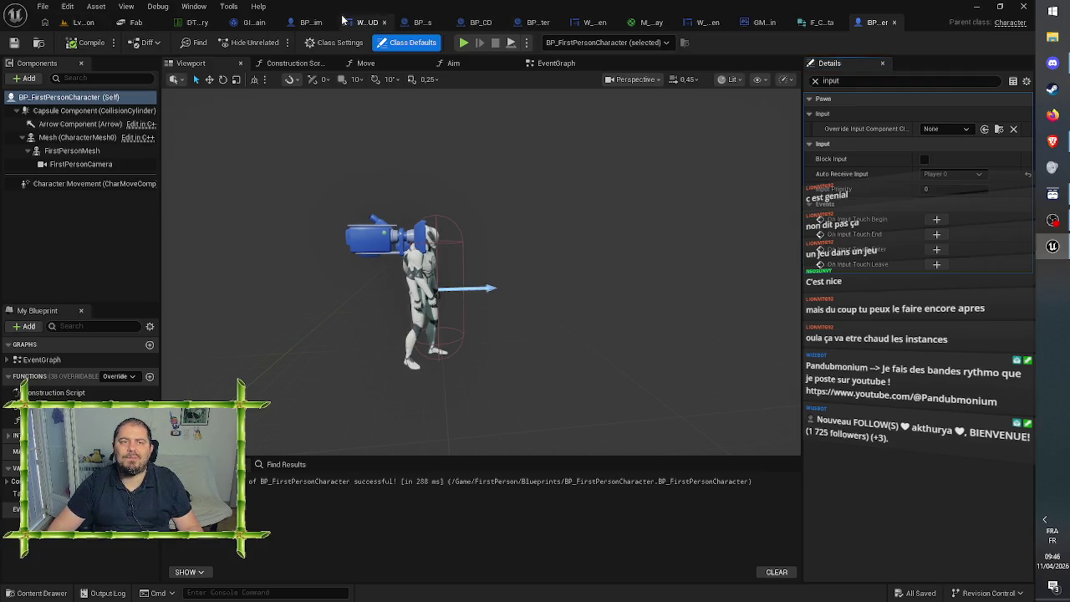
left_click(308, 23)
Step: Set BP_Maxim's Auto Receive Input to Player 0 in its class defaults
left_click(412, 42)
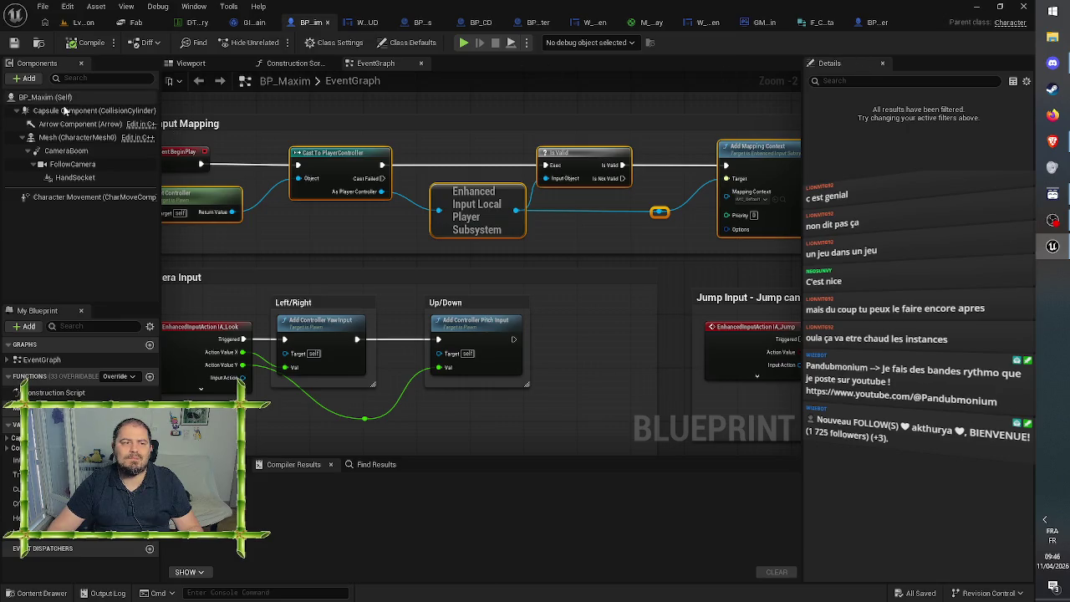
left_click(853, 81)
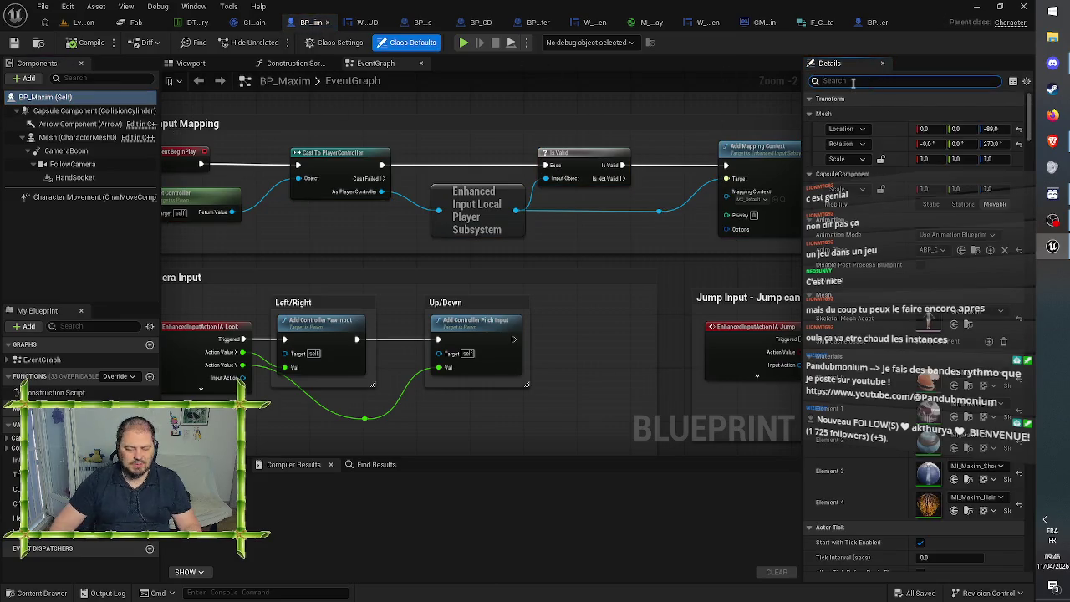
type("input")
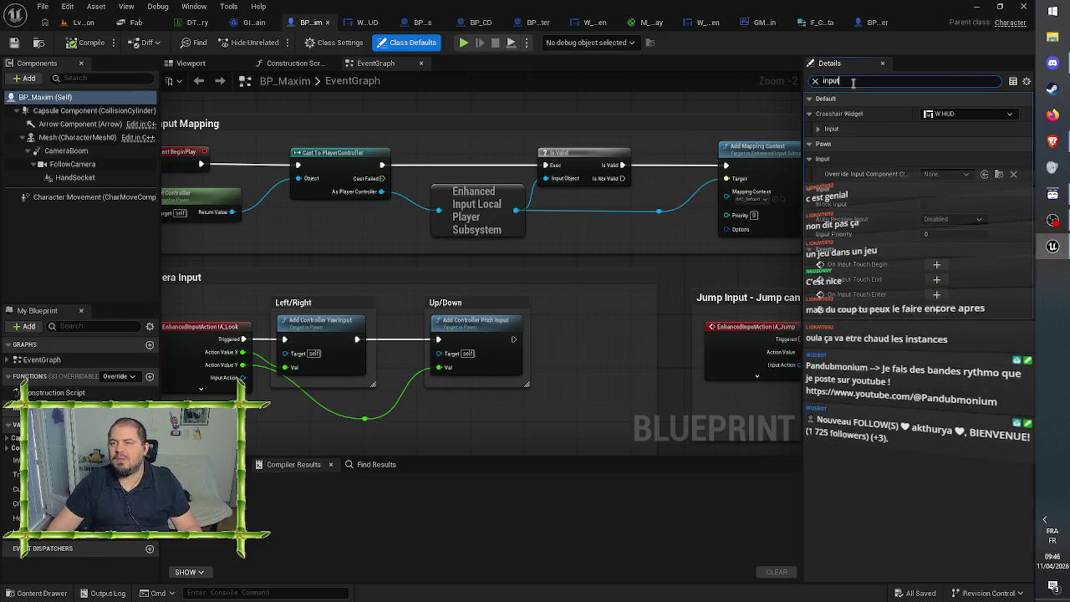
left_click(945, 221)
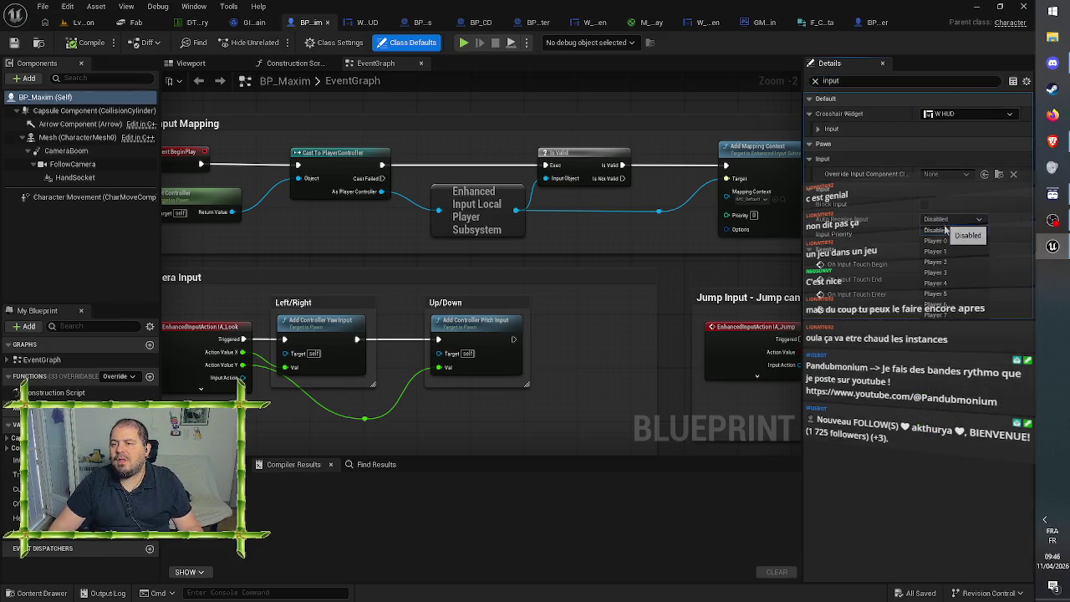
left_click(936, 240)
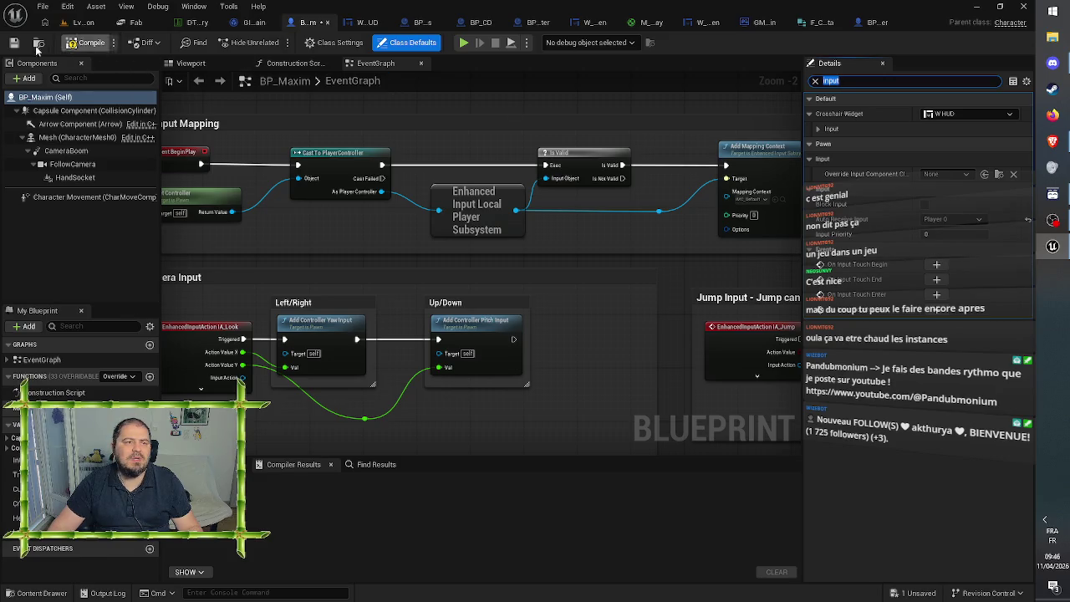
Step: Compile and save BP_Maxim, then start a play test of the level
left_click(79, 43)
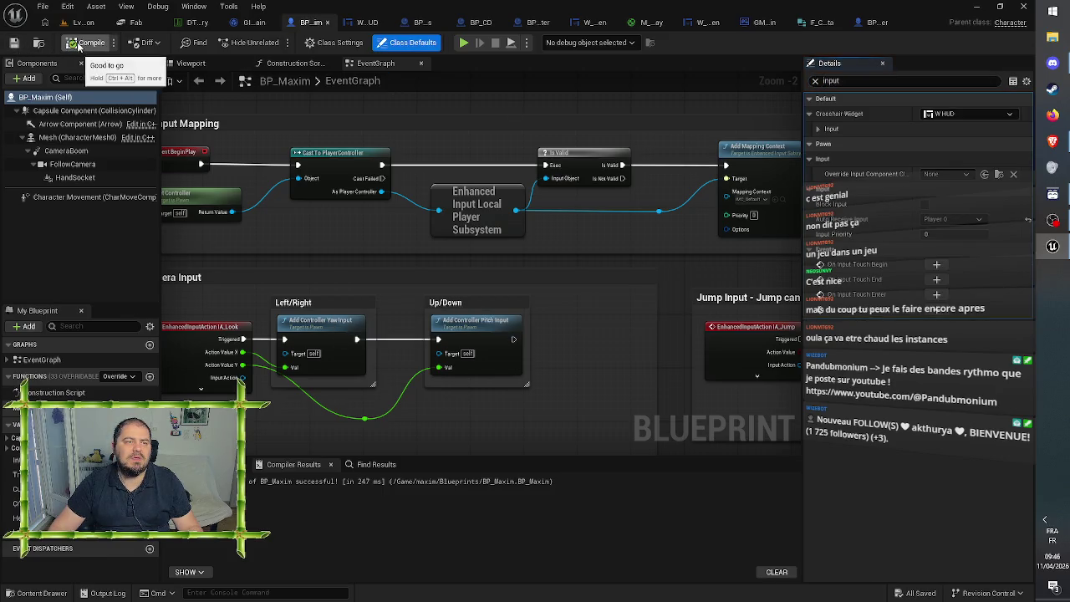
left_click(83, 23)
left_click(276, 42)
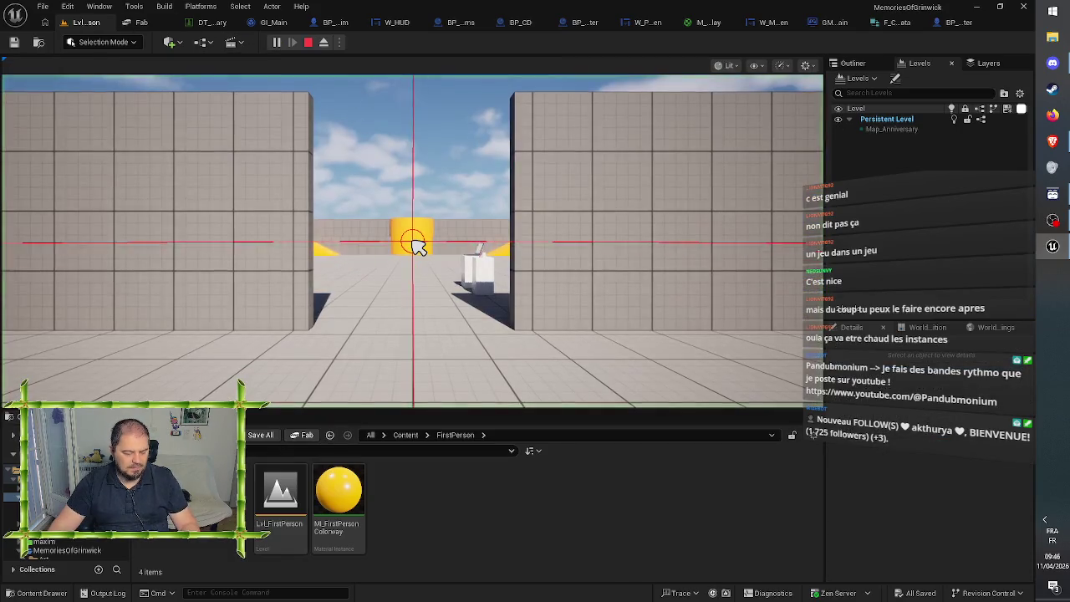
Step: Walk to the box, pick up the pink disc, open the laptop's desktop item, then stop the game
key("w")
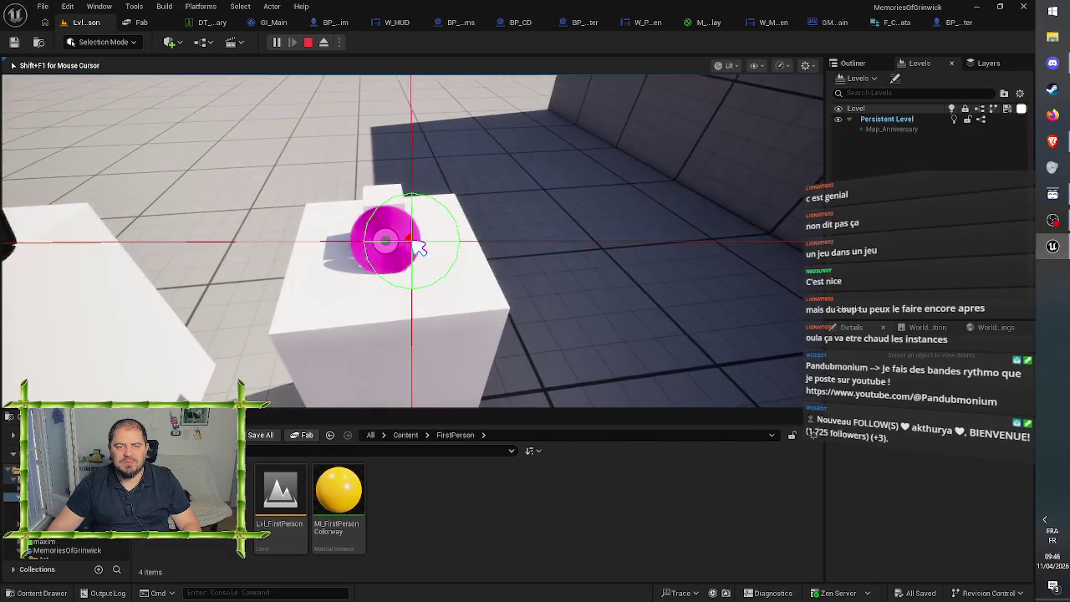
key("e")
key("e")
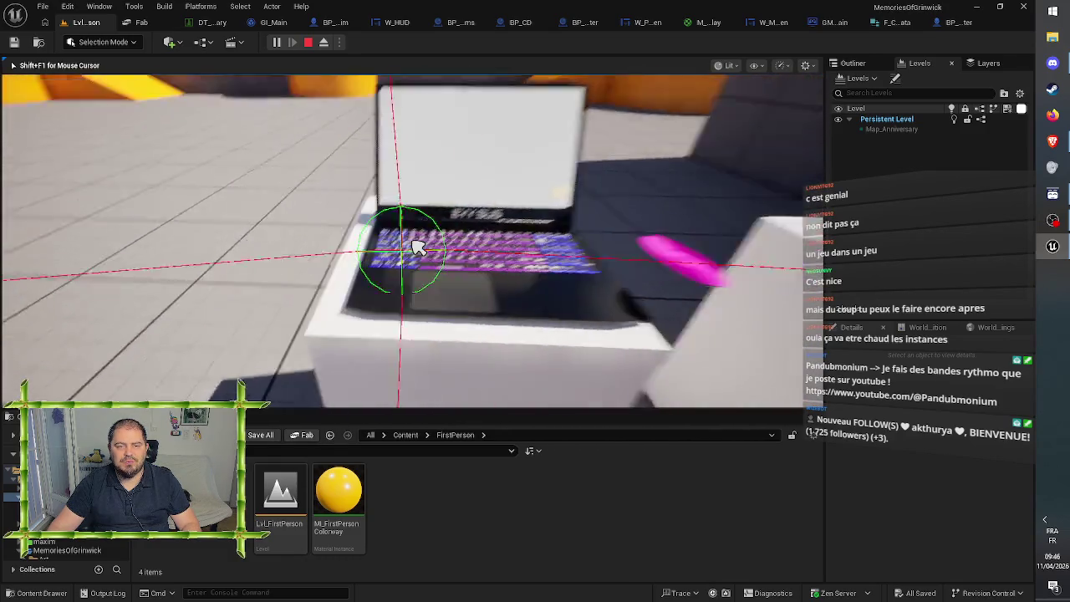
left_click(416, 244)
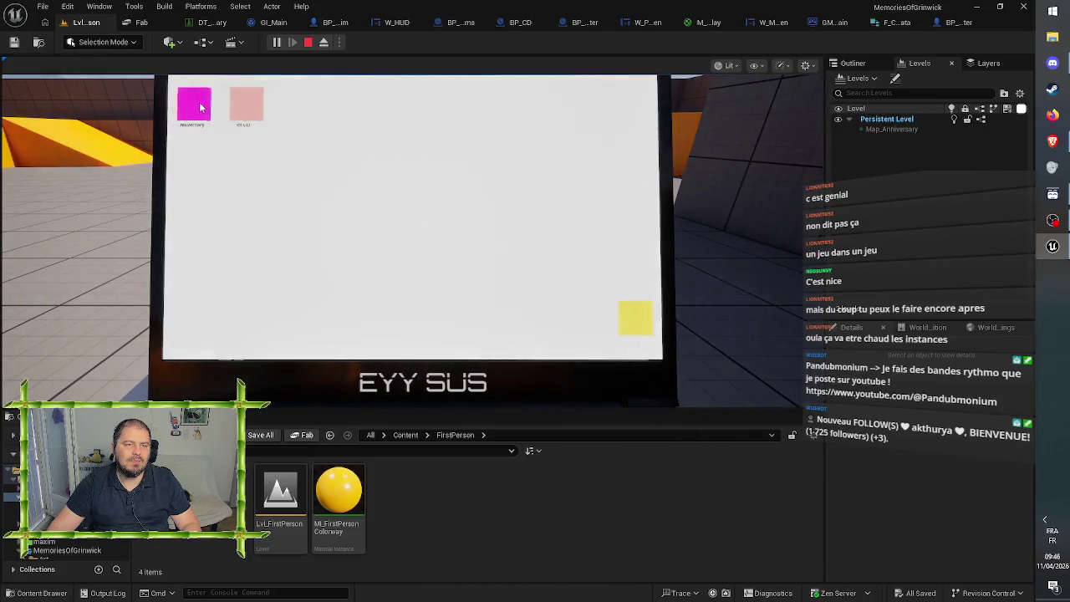
double_click(200, 107)
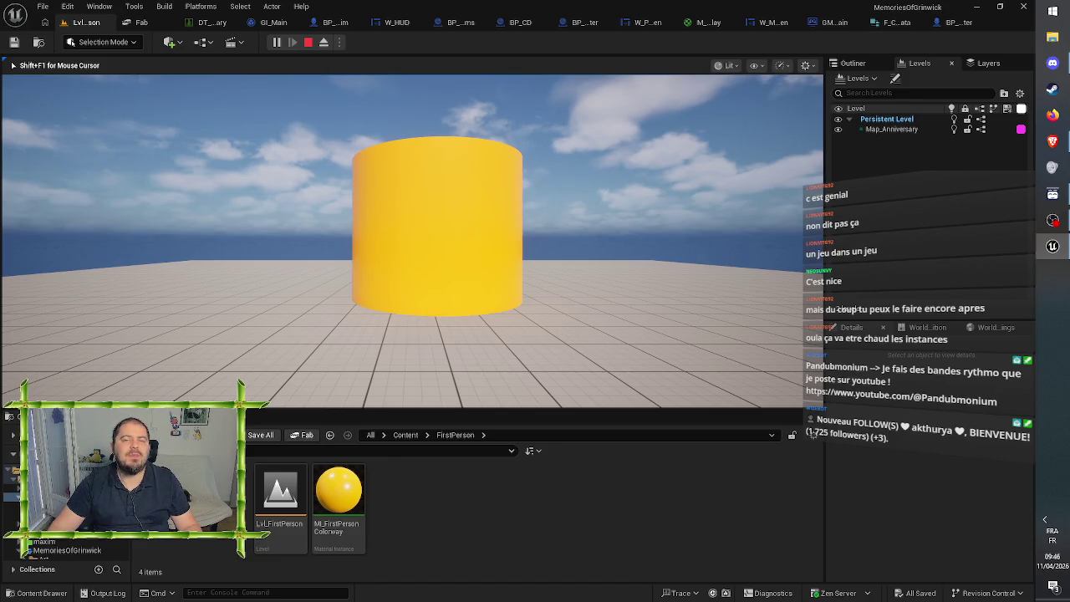
key("Escape")
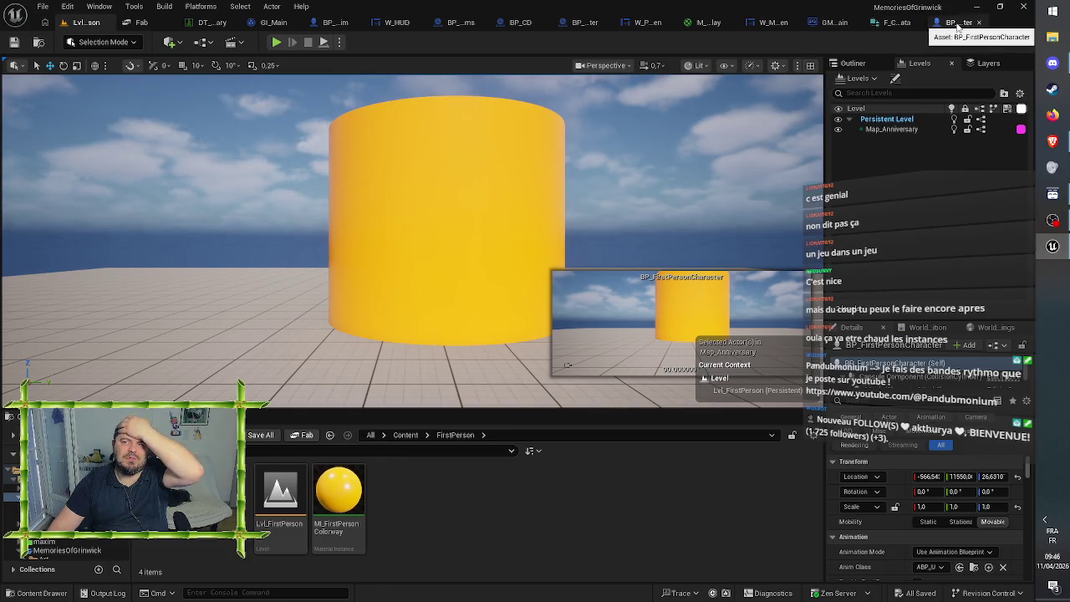
Step: Set the character's Add Mapping Context to IMC_Default, save, and return to Lvl_FirstPerson
left_click(958, 24)
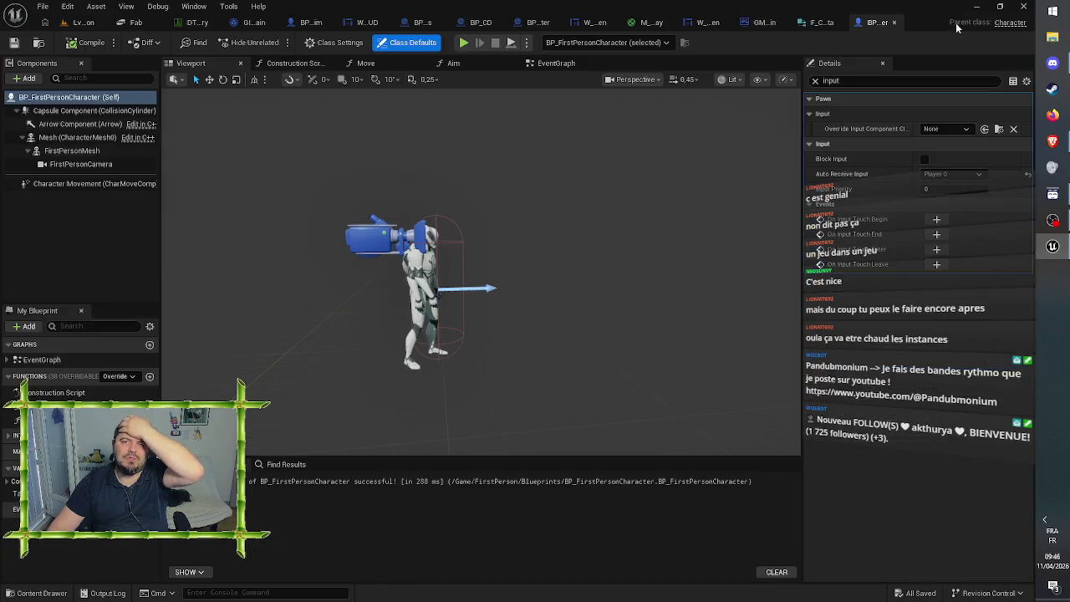
left_click(815, 80)
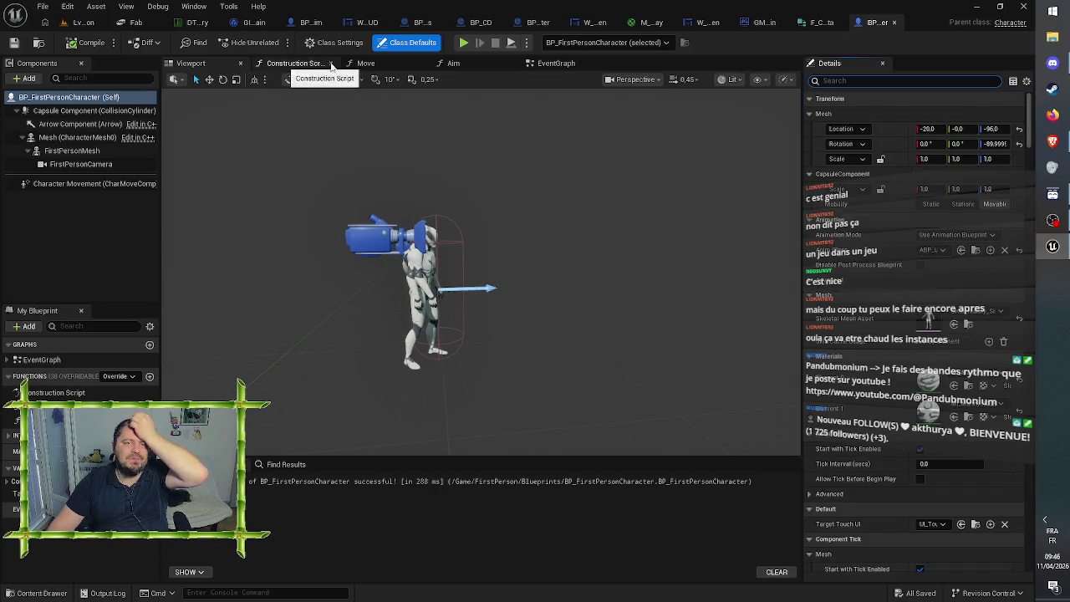
left_click(557, 63)
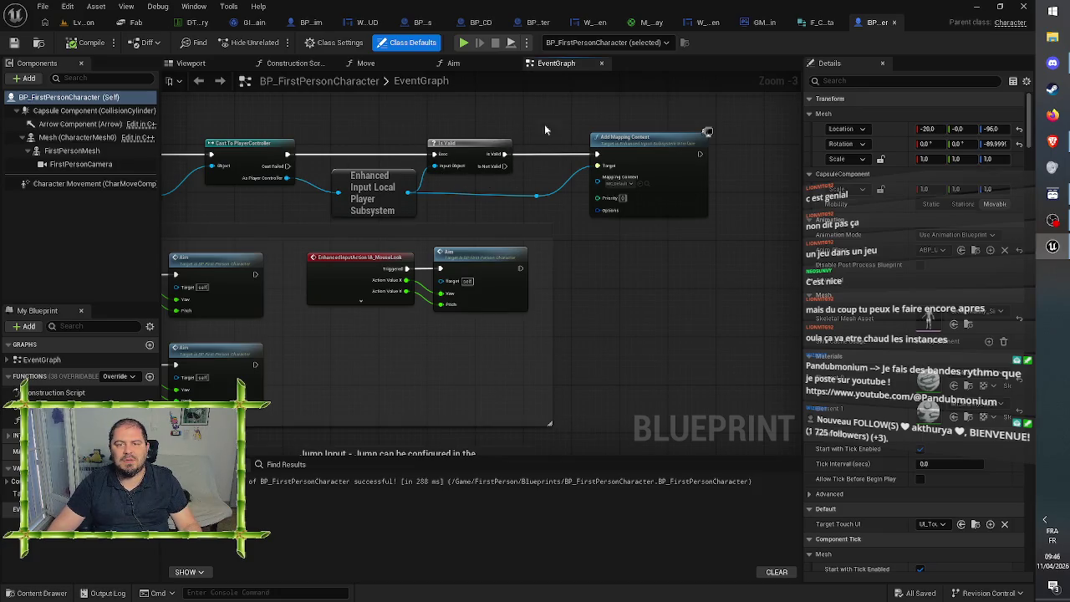
left_click(621, 183)
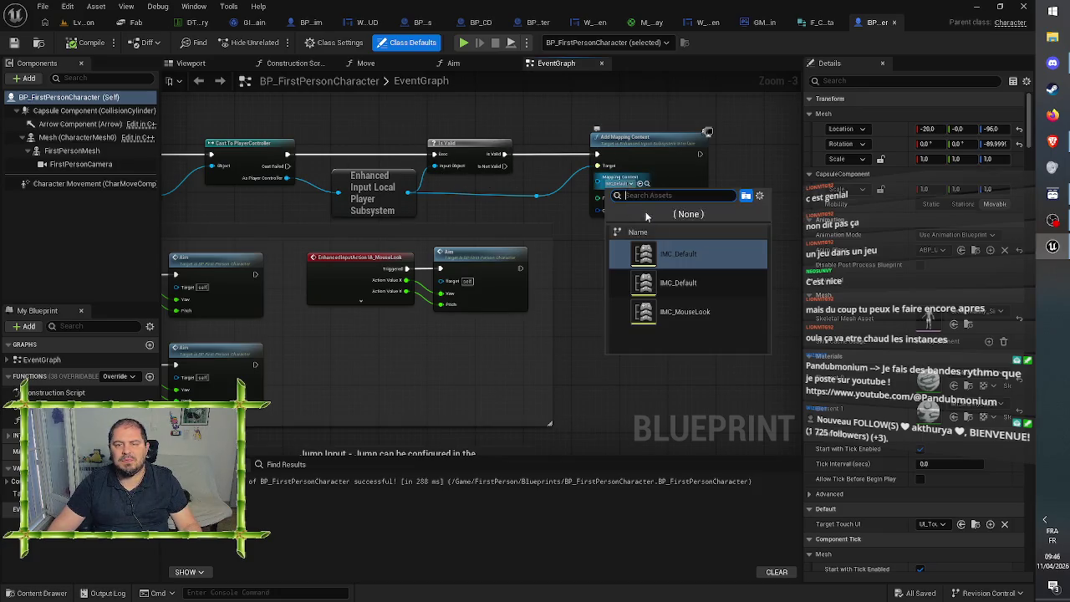
left_click(682, 283)
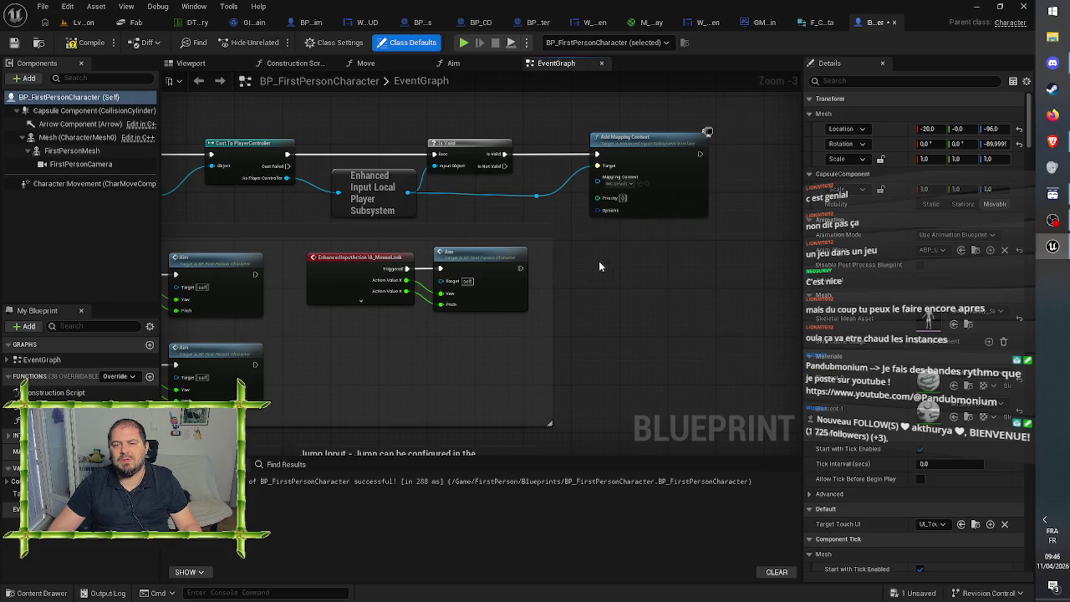
left_click(14, 41)
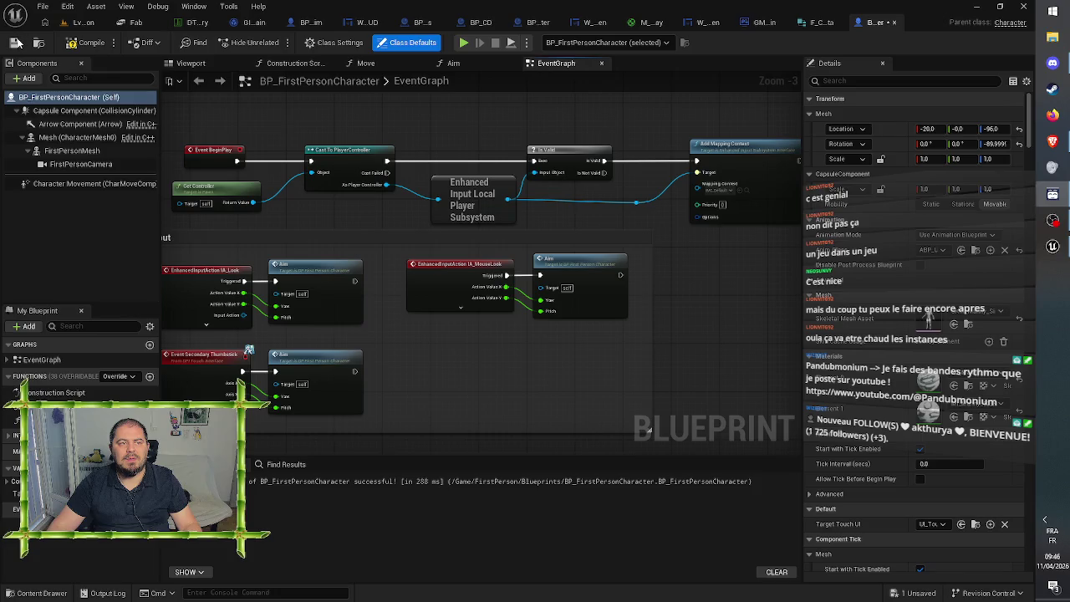
left_click(84, 22)
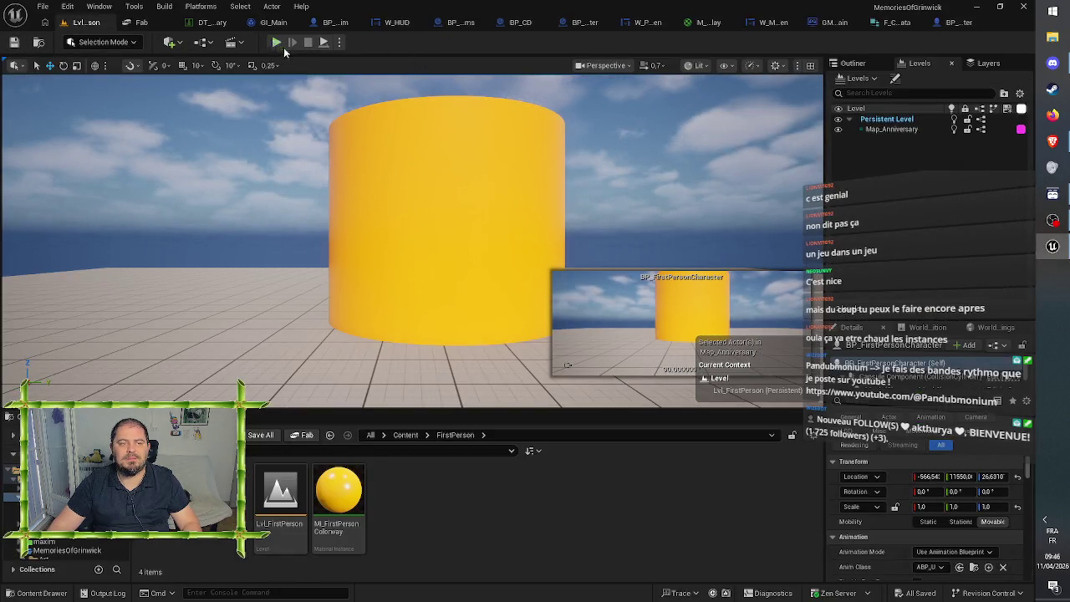
key("alt+p")
key("w")
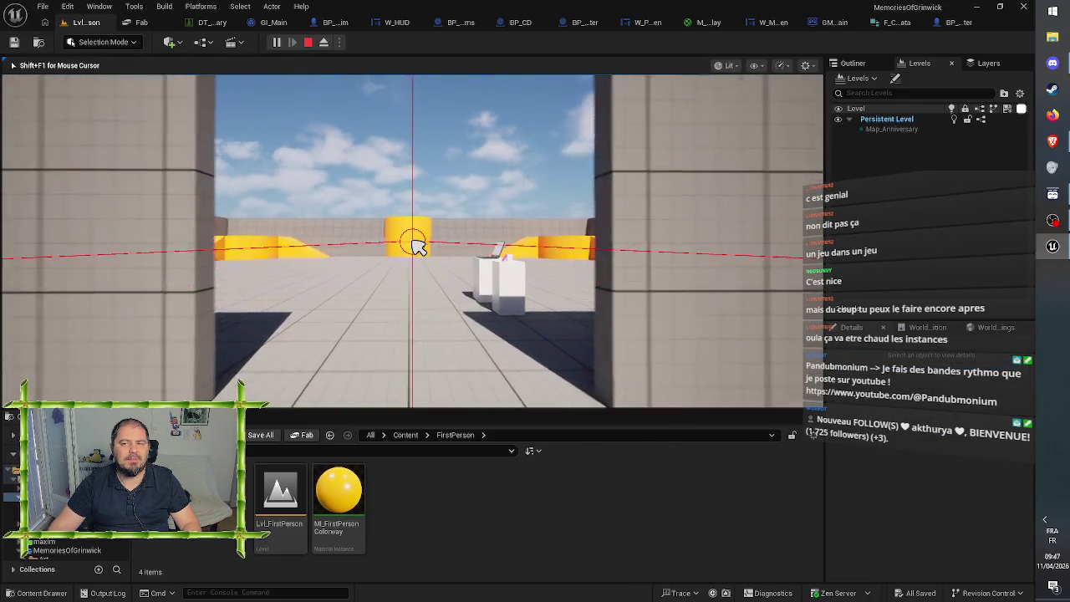
key("w")
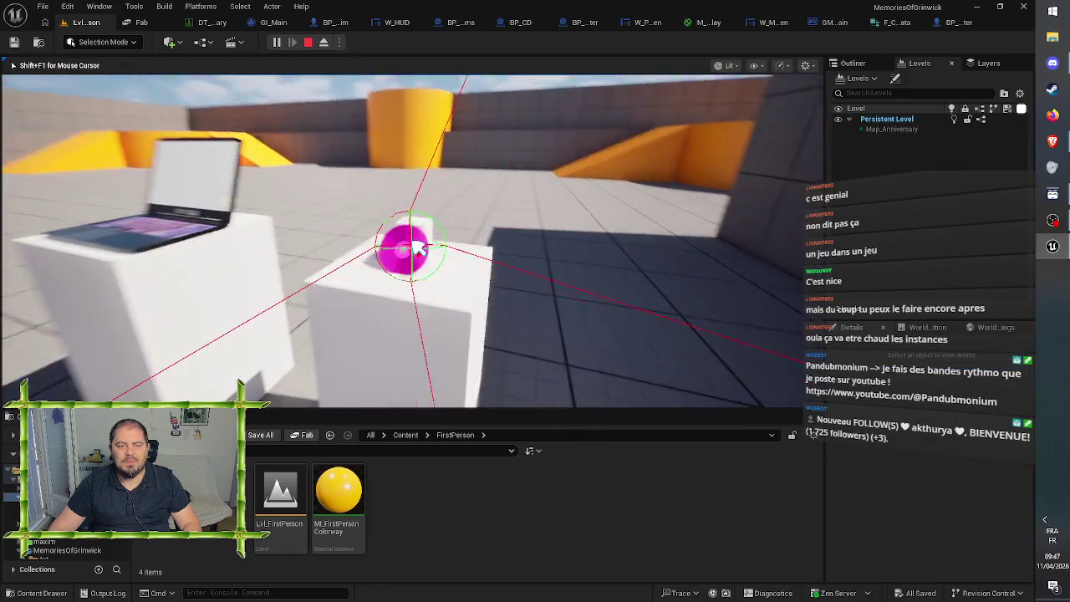
left_click(418, 248)
key("w")
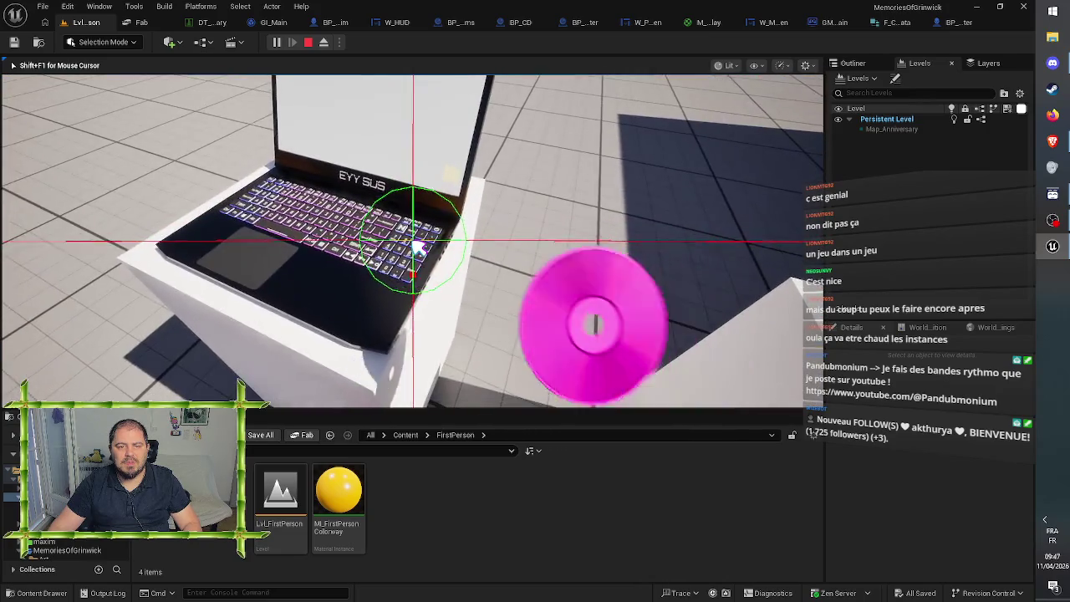
key("w")
left_click(418, 248)
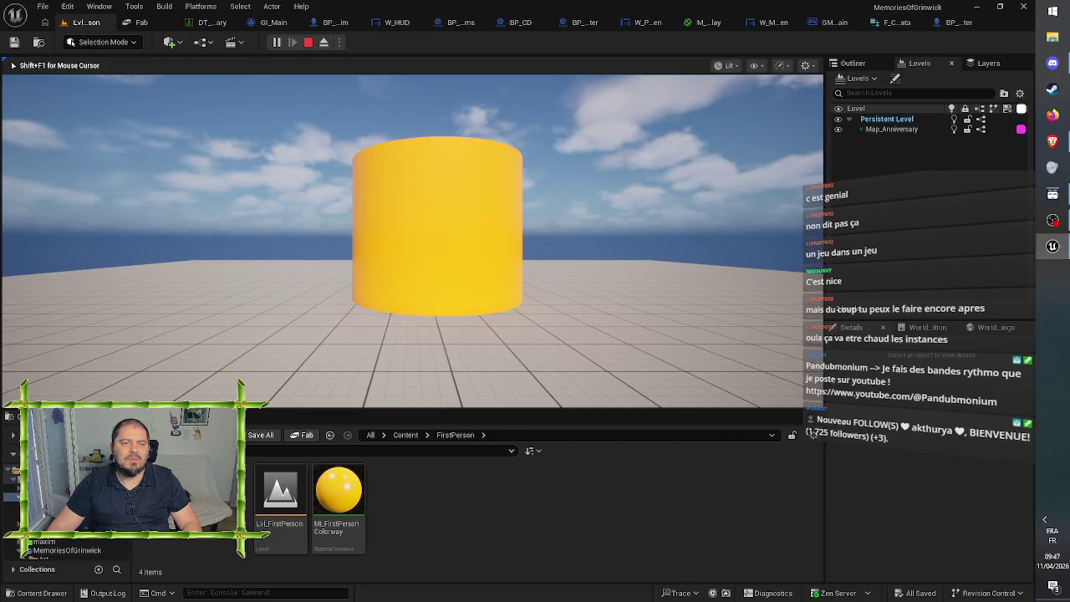
key("Escape")
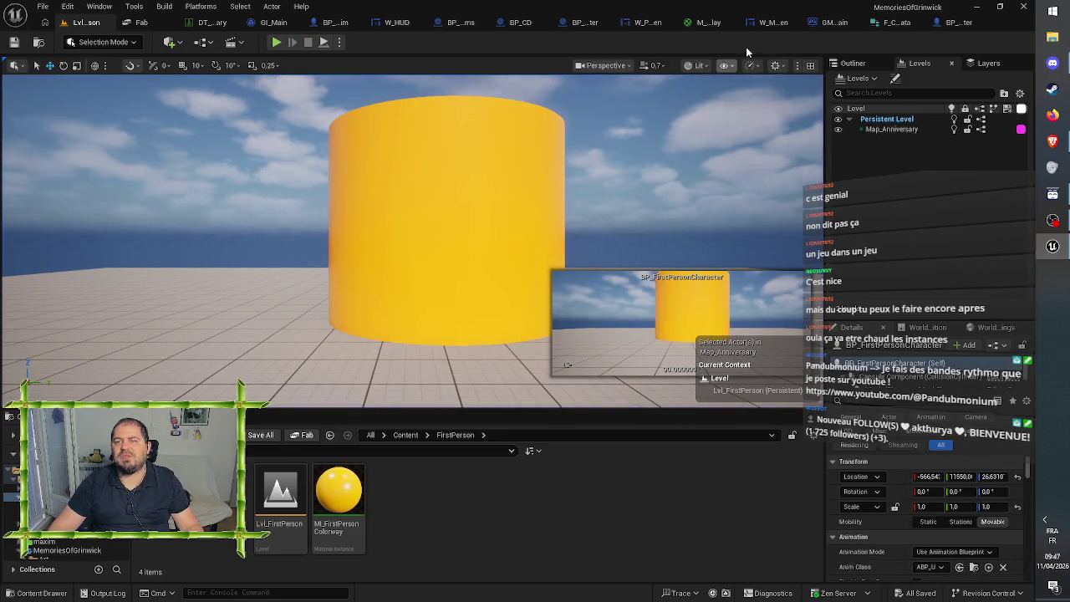
Step: Bring GM_Main's Possess and Set Visibility nodes into view
left_click(828, 22)
right_click(617, 341)
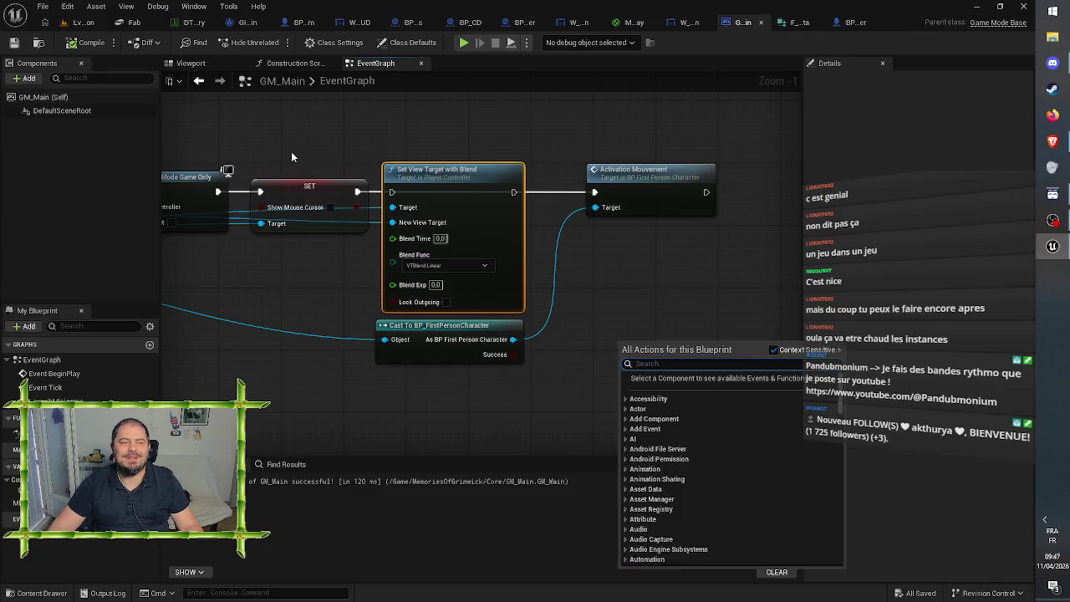
left_click_drag(292, 156, 510, 185)
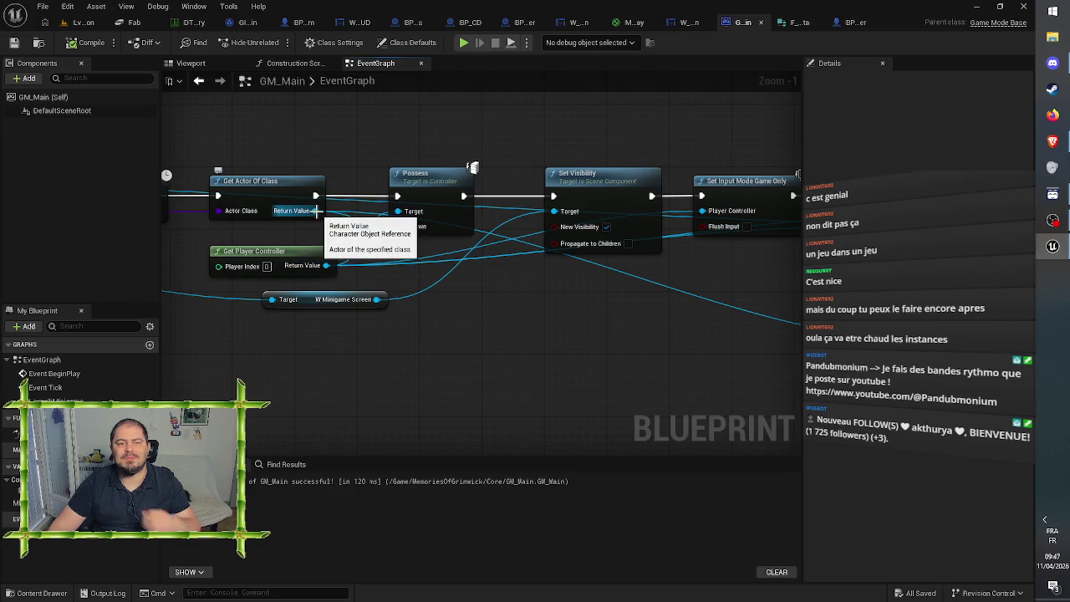
Step: Add a Restart Player node from the player controller after Possess, then delete it
mouse_move(326, 266)
left_mouse_down()
mouse_move(484, 279)
mouse_move(485, 252)
left_mouse_up()
left_click_drag(484, 251, 484, 251)
type("res")
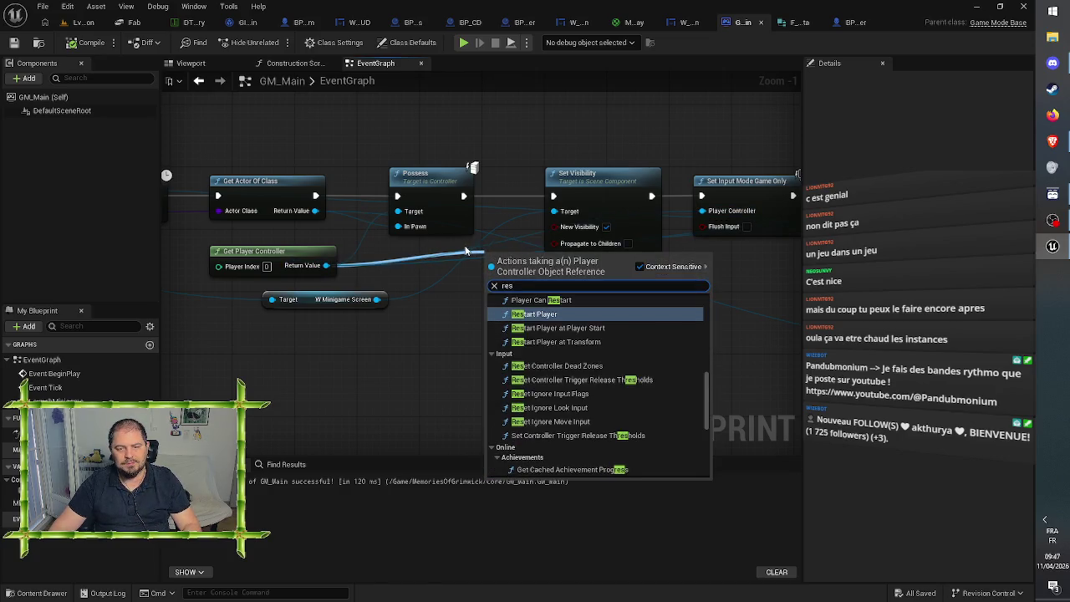
type("t")
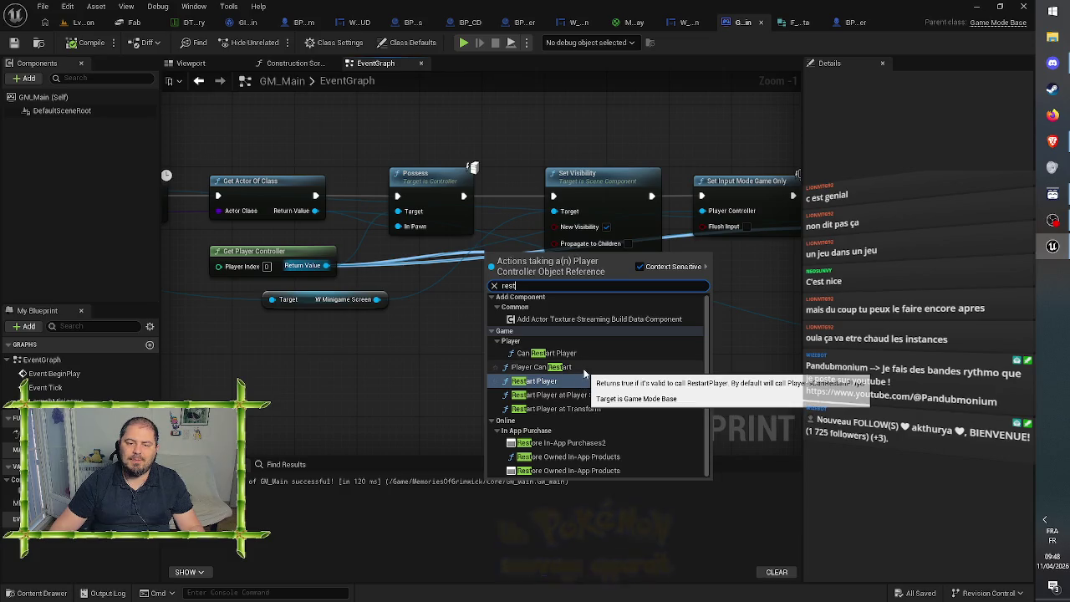
left_click(552, 381)
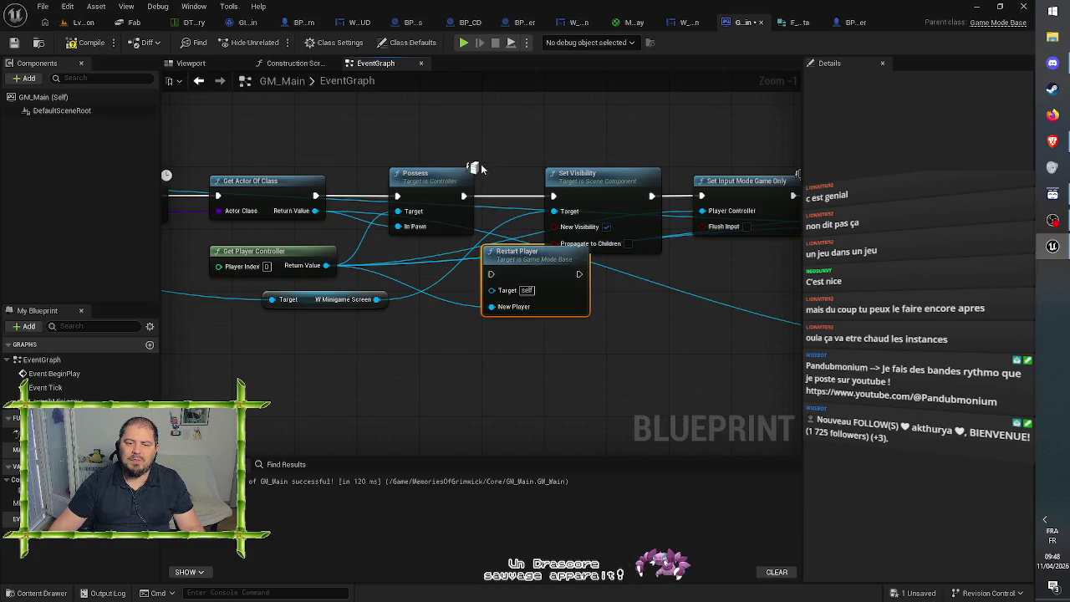
left_click_drag(434, 172, 394, 172)
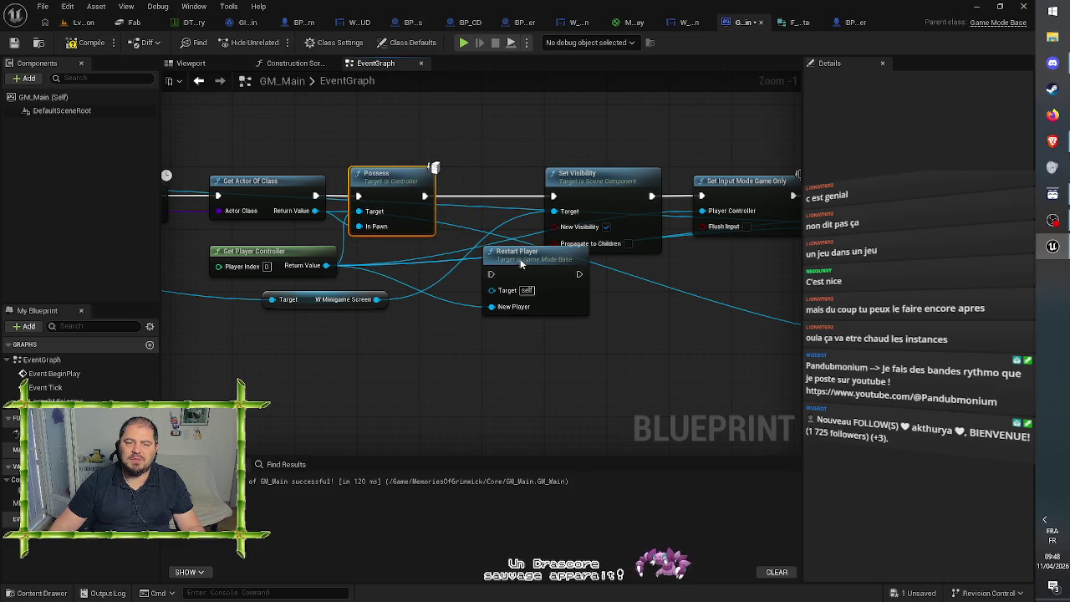
left_click_drag(520, 263, 484, 195)
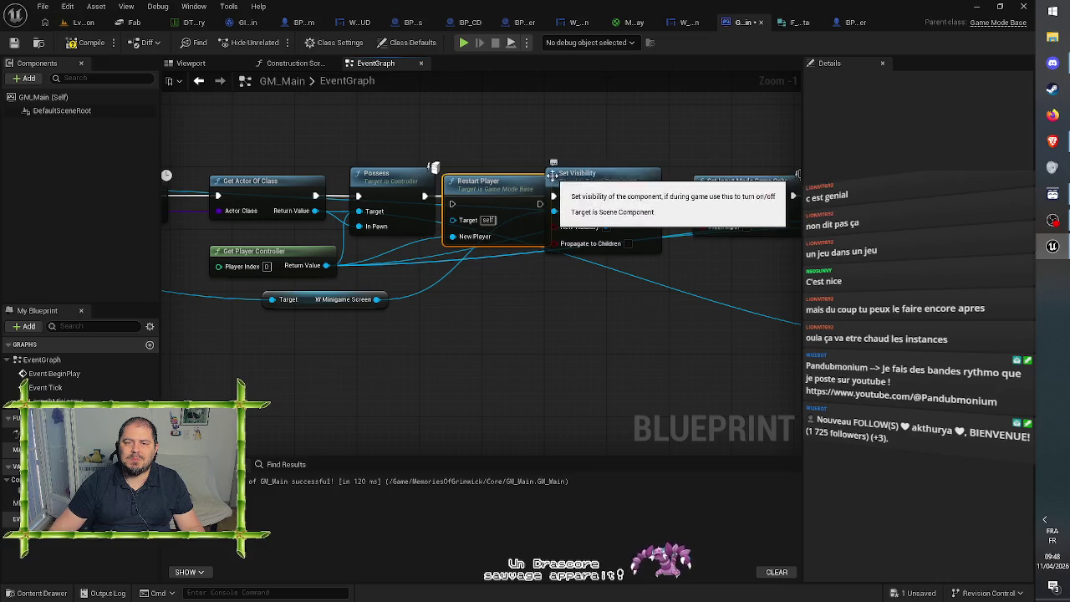
key("Delete")
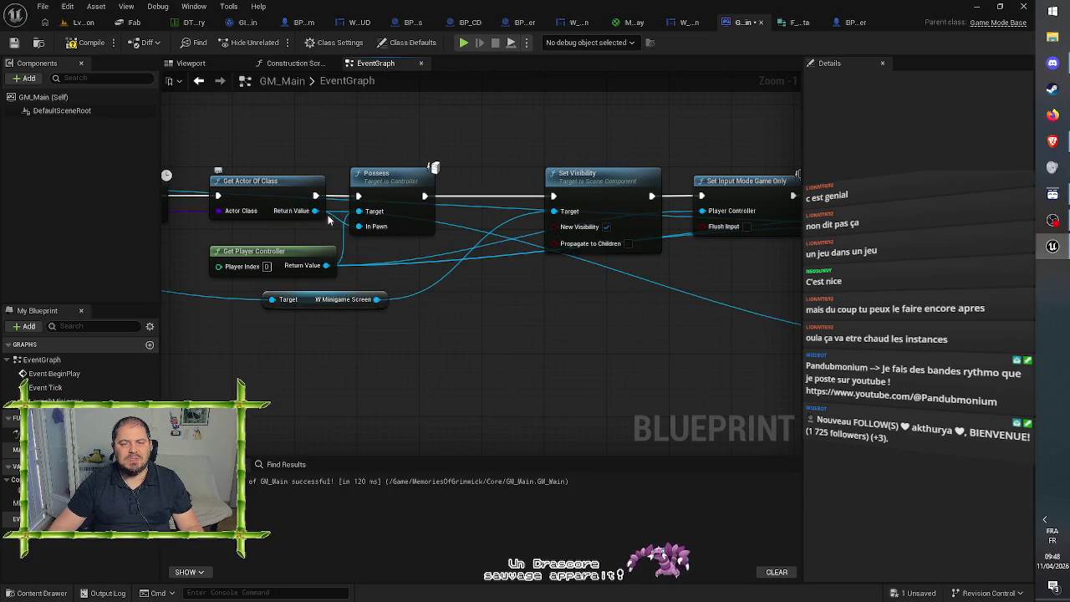
Step: Search the first-person cast output's actions for 'restart', then dismiss the list unused
left_click_drag(613, 356, 215, 337)
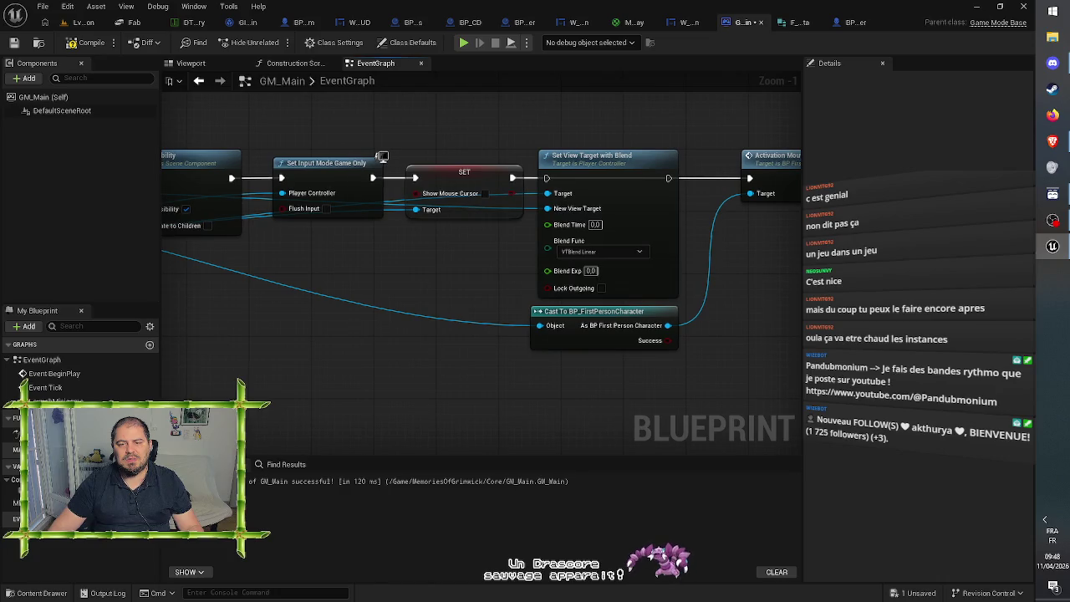
mouse_move(667, 333)
left_mouse_down()
mouse_move(461, 337)
mouse_move(553, 292)
left_mouse_up()
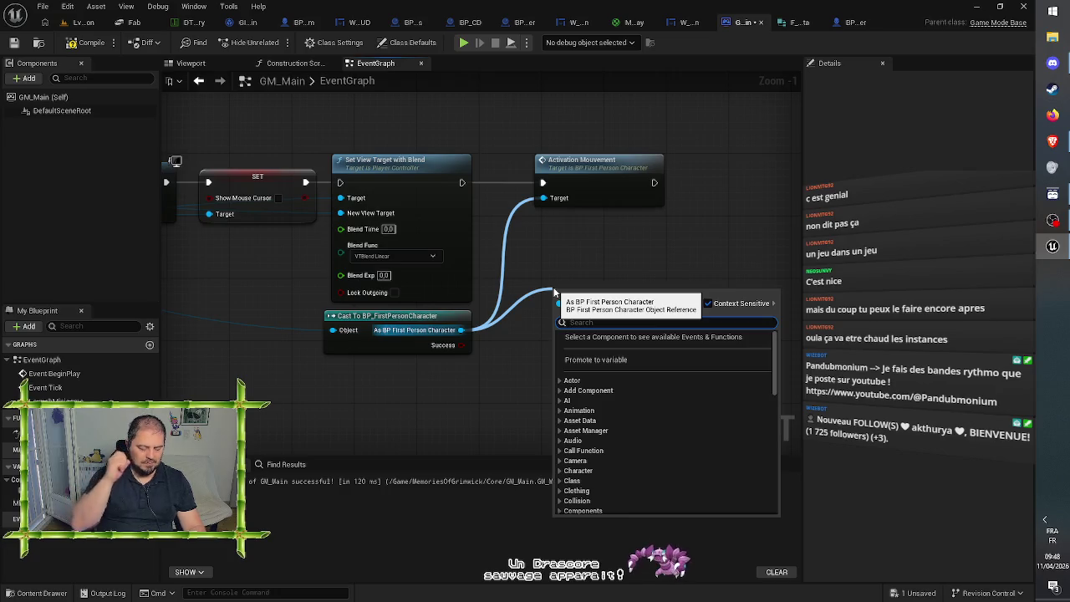
type("rest")
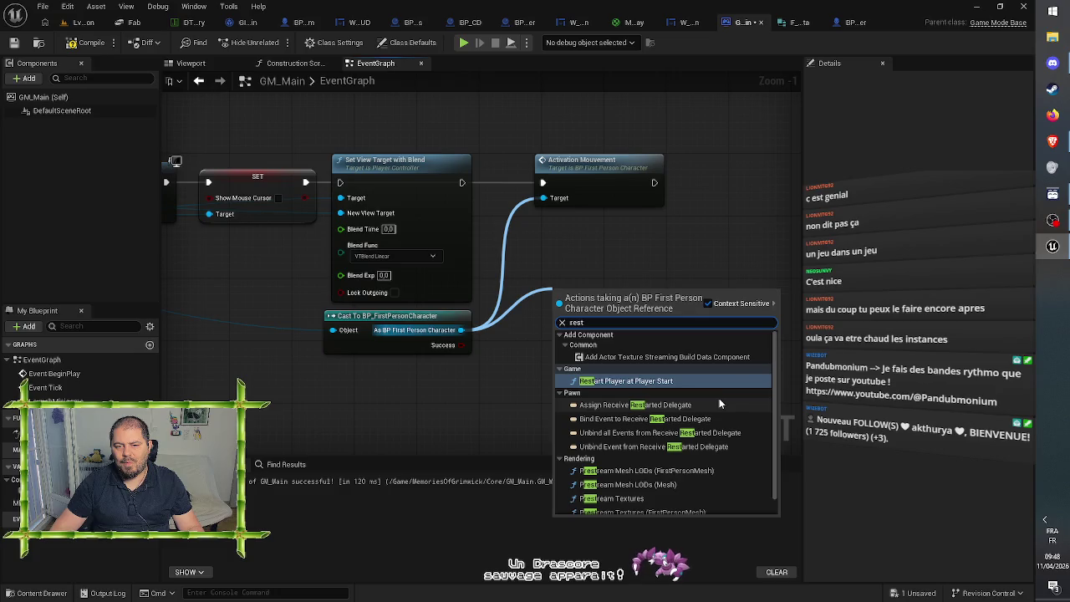
scroll(719, 400, "down", 1)
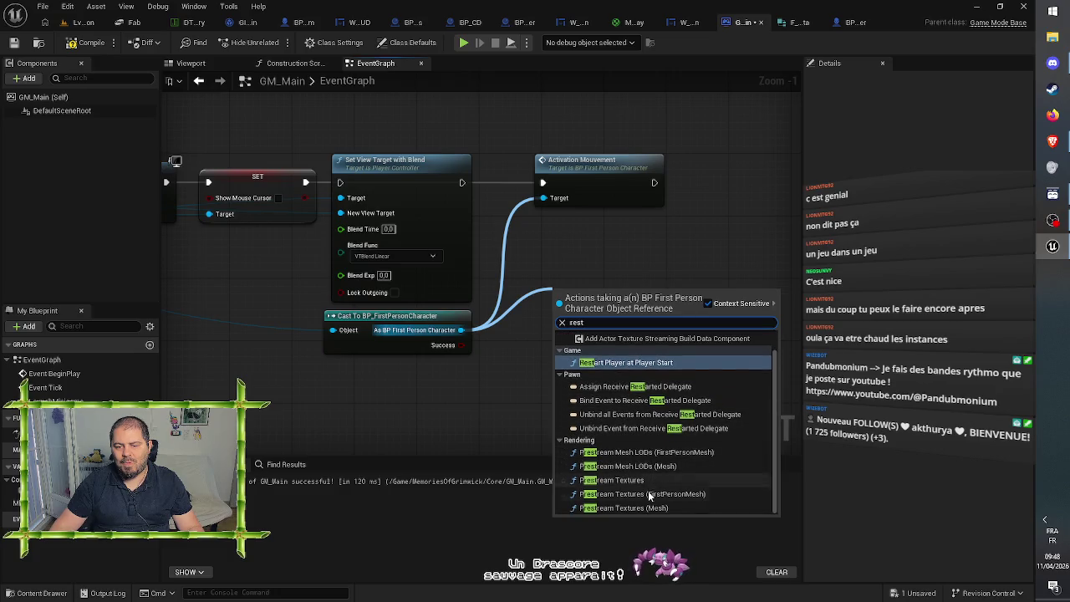
scroll(674, 455, "up", 1)
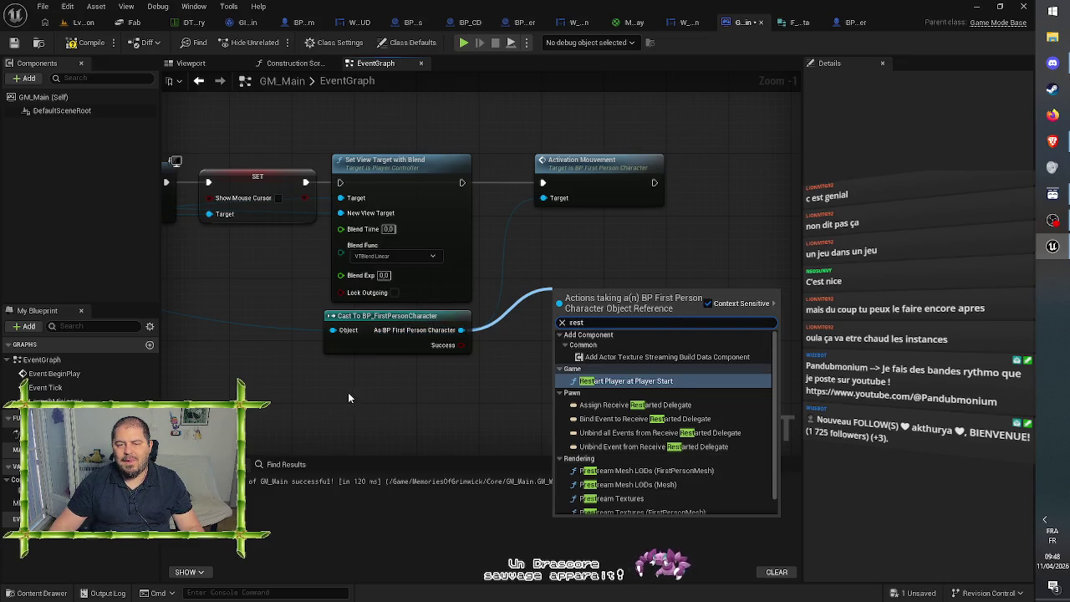
key("BackSpace")
key("BackSpace")
key("BackSpace")
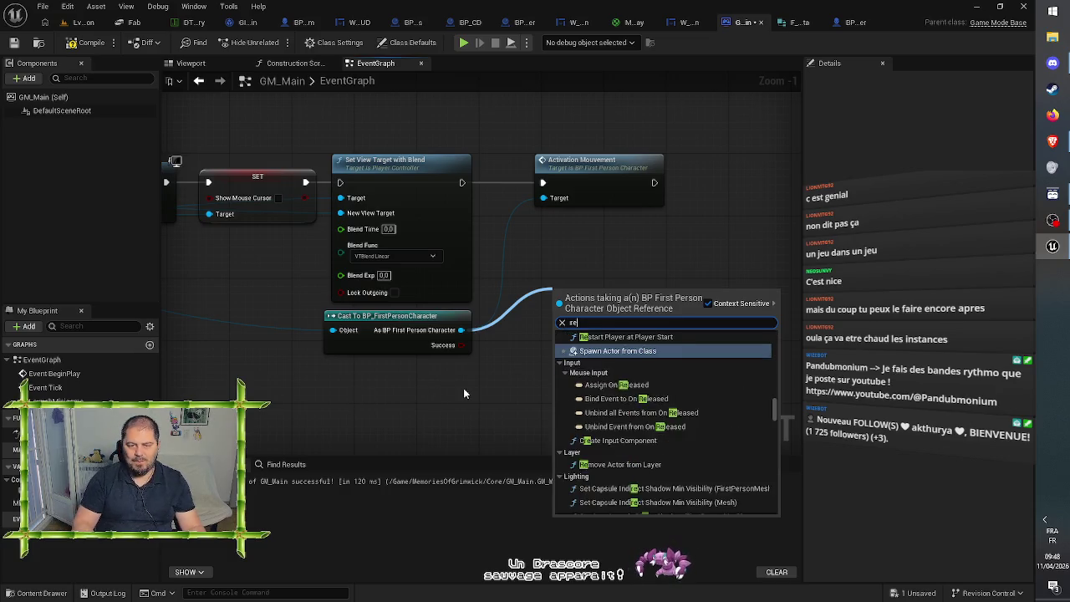
type("es")
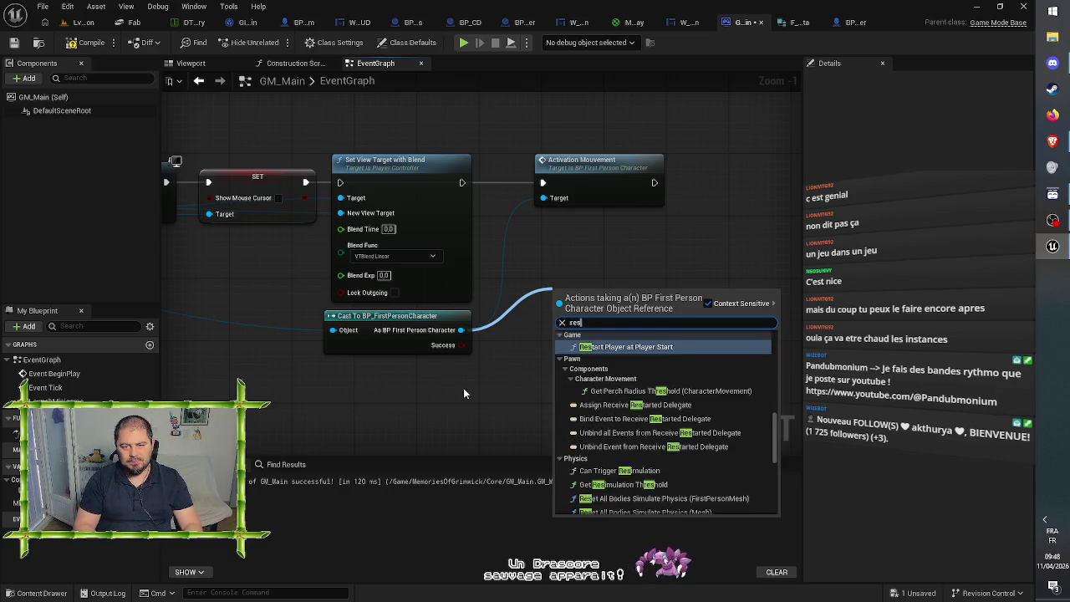
type("tart")
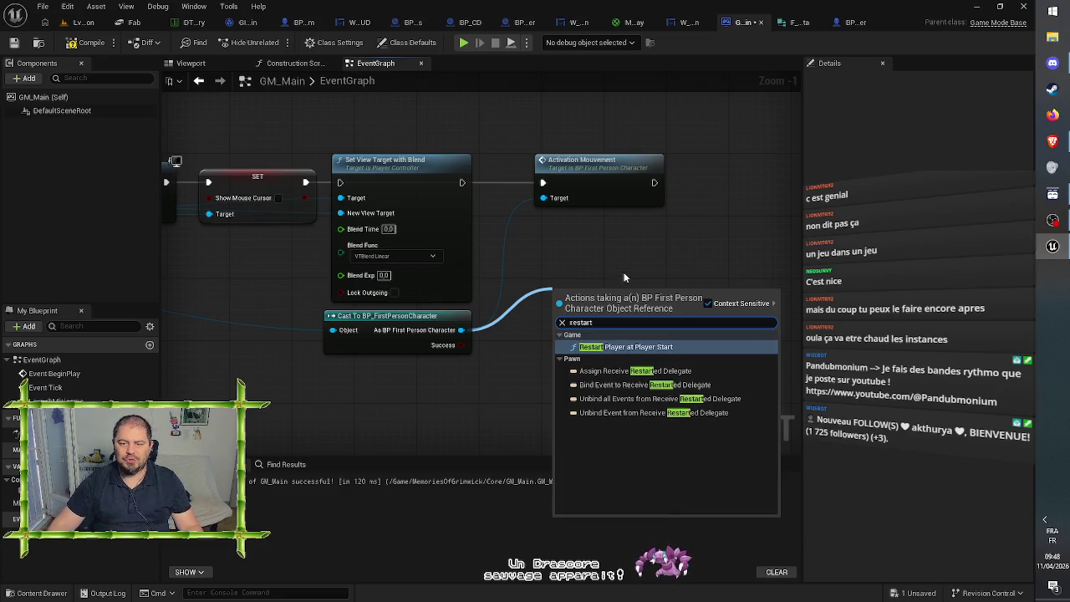
left_click(563, 323)
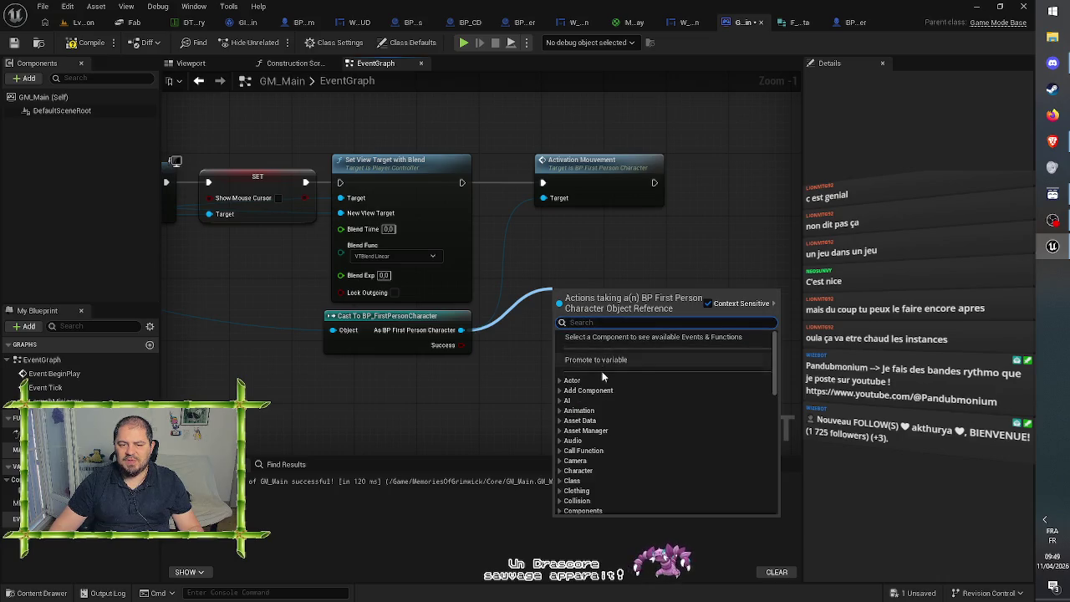
scroll(574, 475, "down", 8)
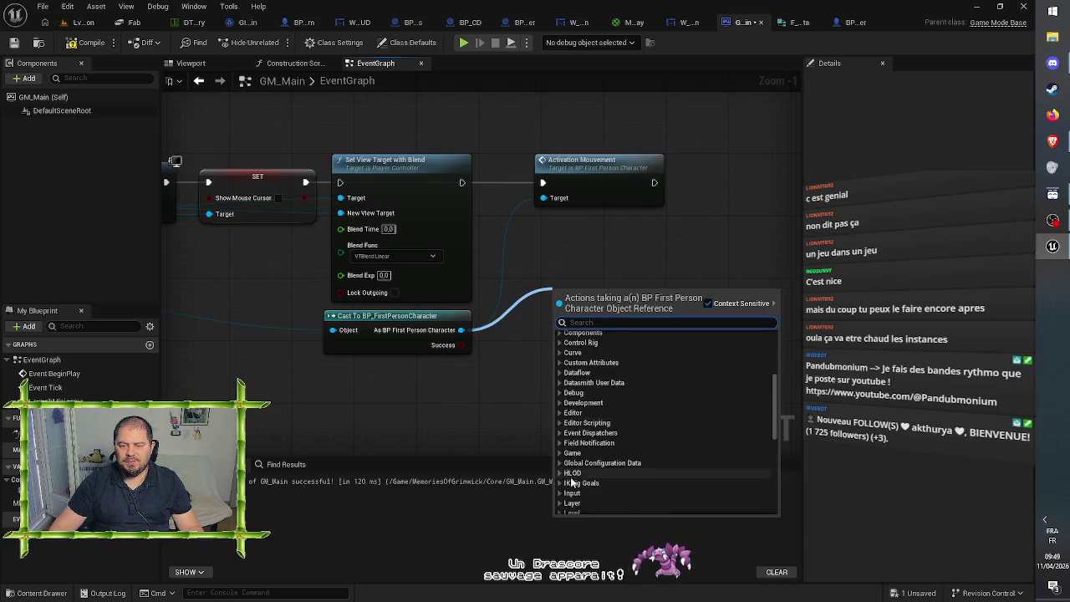
left_click(560, 345)
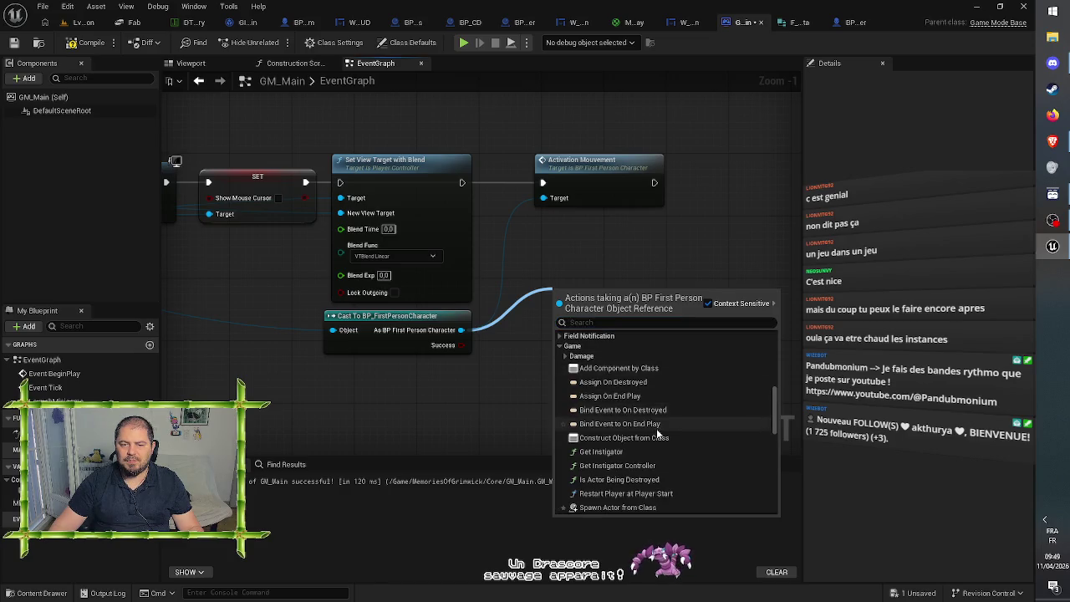
scroll(656, 428, "down", 2)
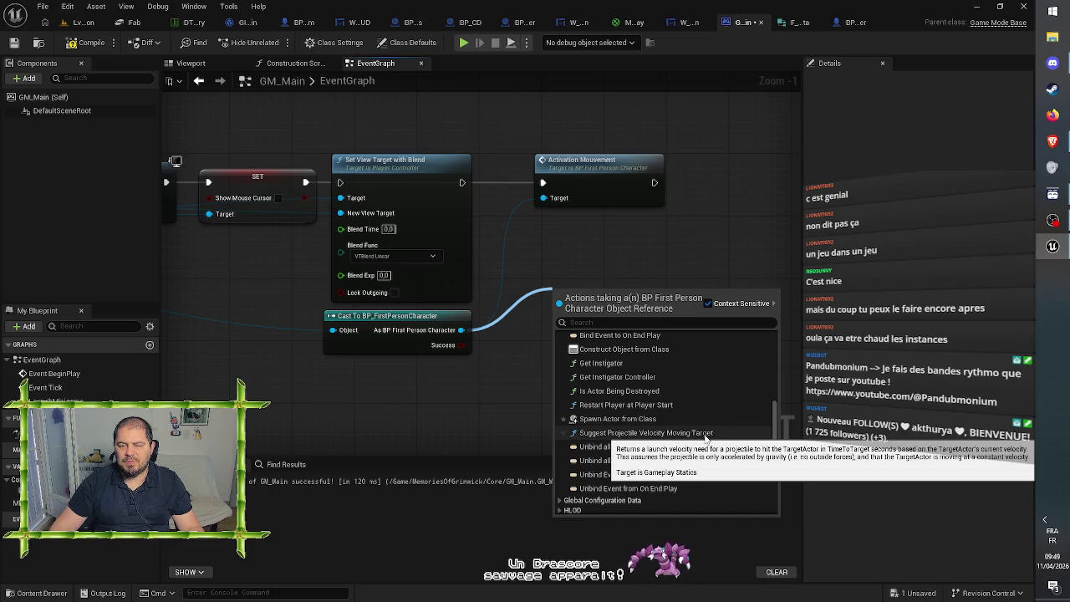
scroll(705, 436, "up", 4)
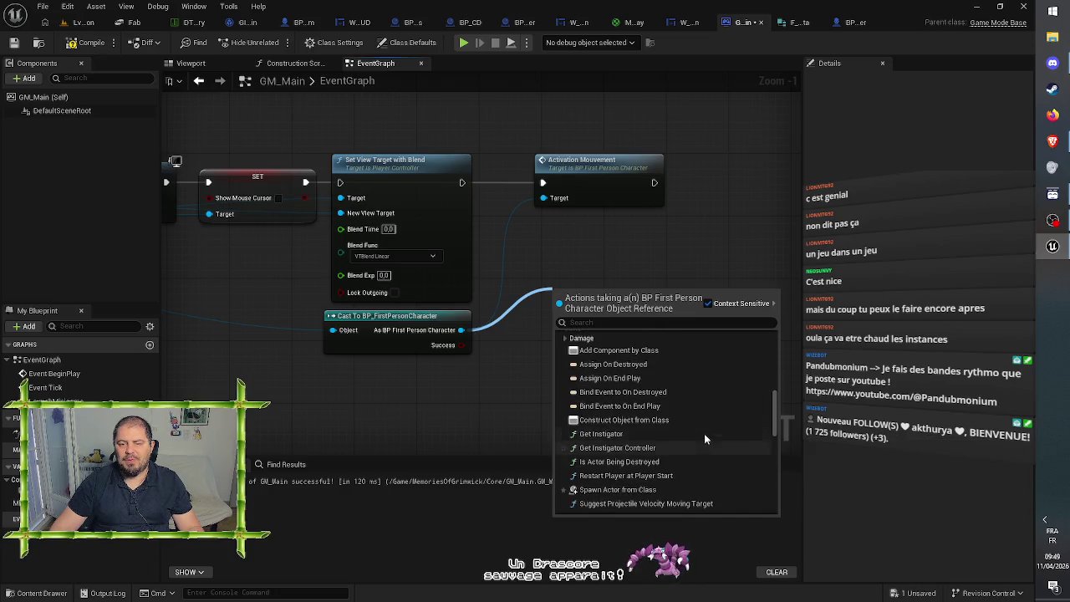
left_click(299, 391)
Step: Insert a controller-fed Restart Player node between Possess and Set Visibility
mouse_move(299, 390)
left_mouse_down()
mouse_move(546, 354)
mouse_move(626, 363)
mouse_move(643, 352)
mouse_move(568, 326)
mouse_move(602, 333)
left_mouse_up()
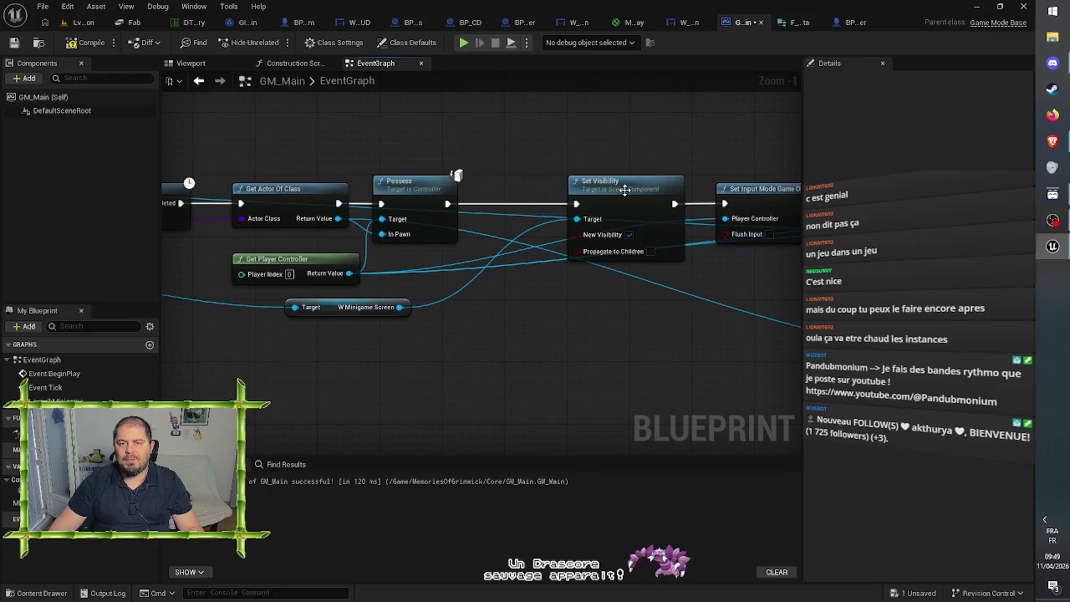
left_click_drag(626, 190, 648, 191)
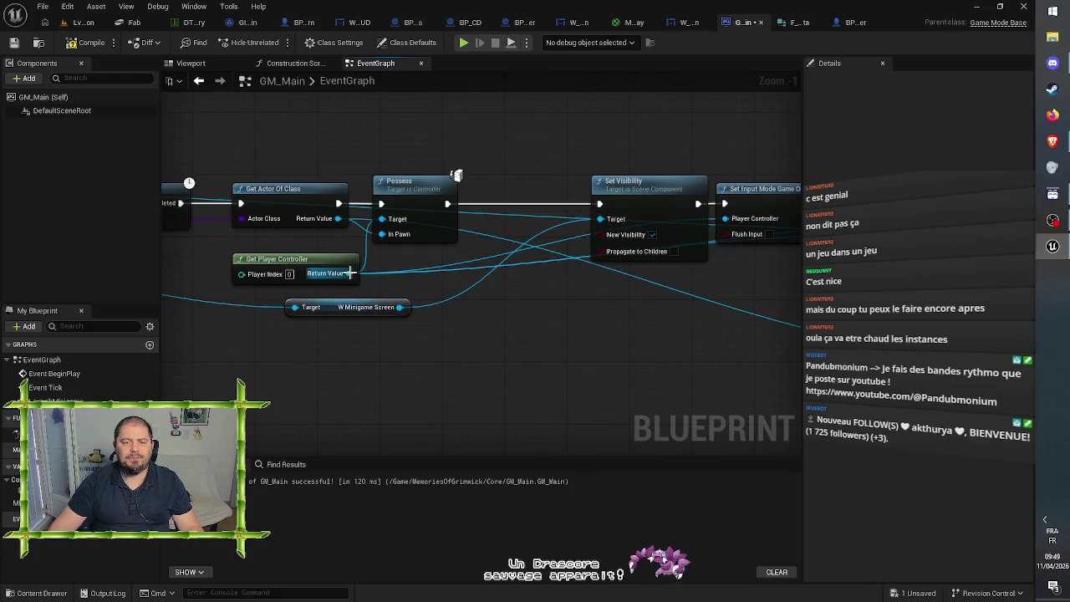
left_click_drag(349, 273, 450, 266)
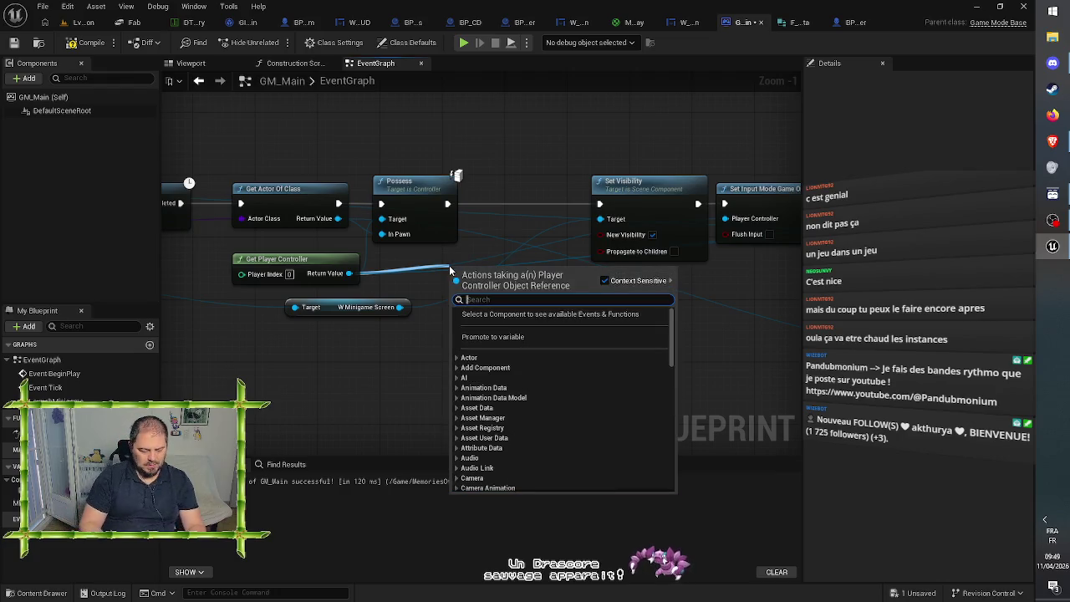
type("resta")
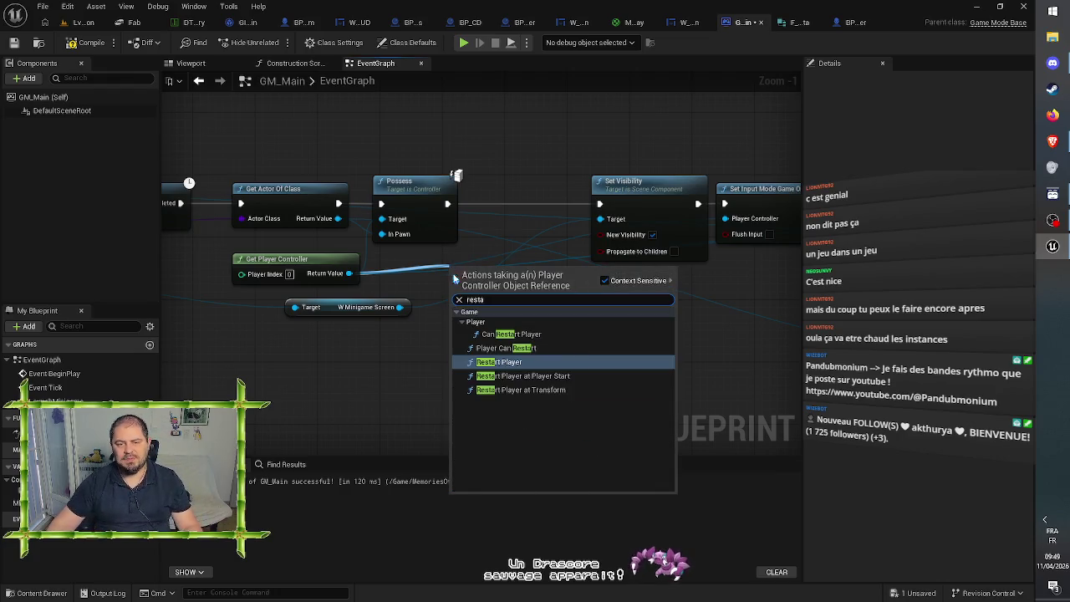
left_click(502, 362)
left_click_drag(487, 274, 499, 238)
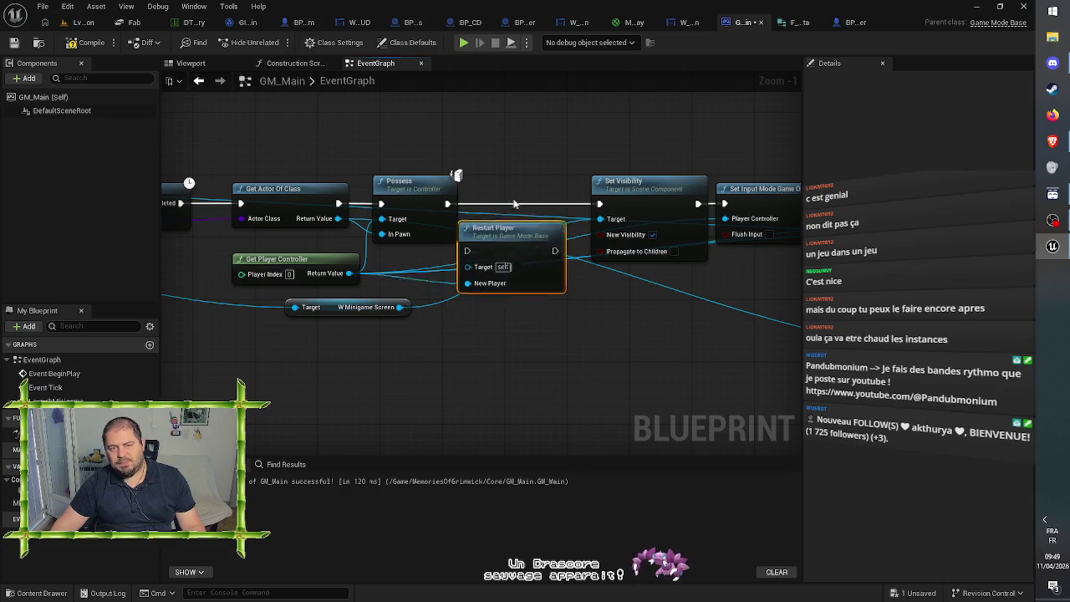
left_click_drag(514, 203, 514, 188)
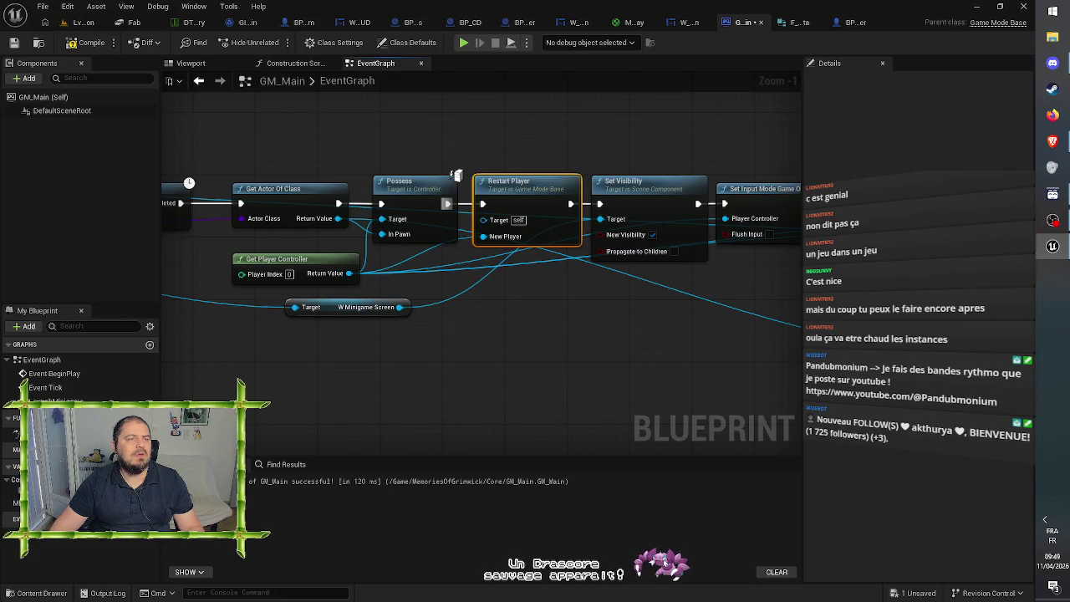
left_click(84, 22)
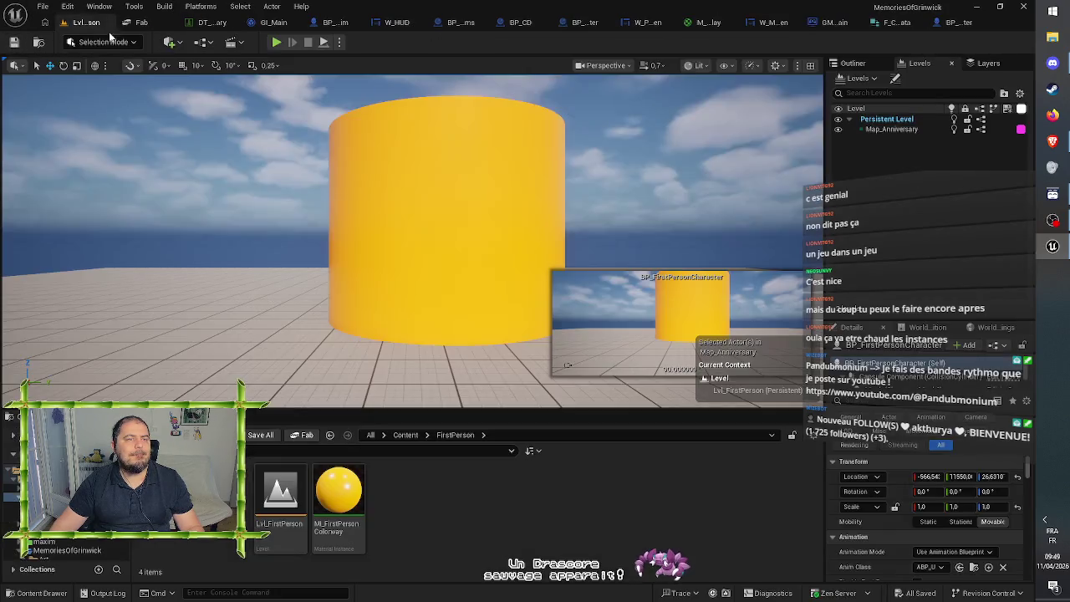
key("alt+p")
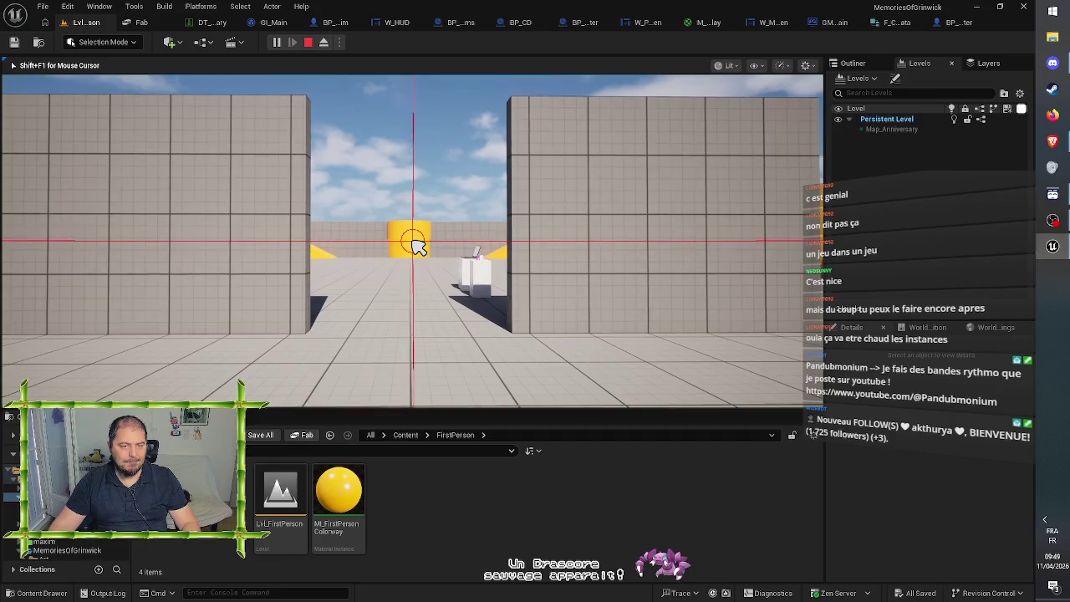
key("w")
key("w")
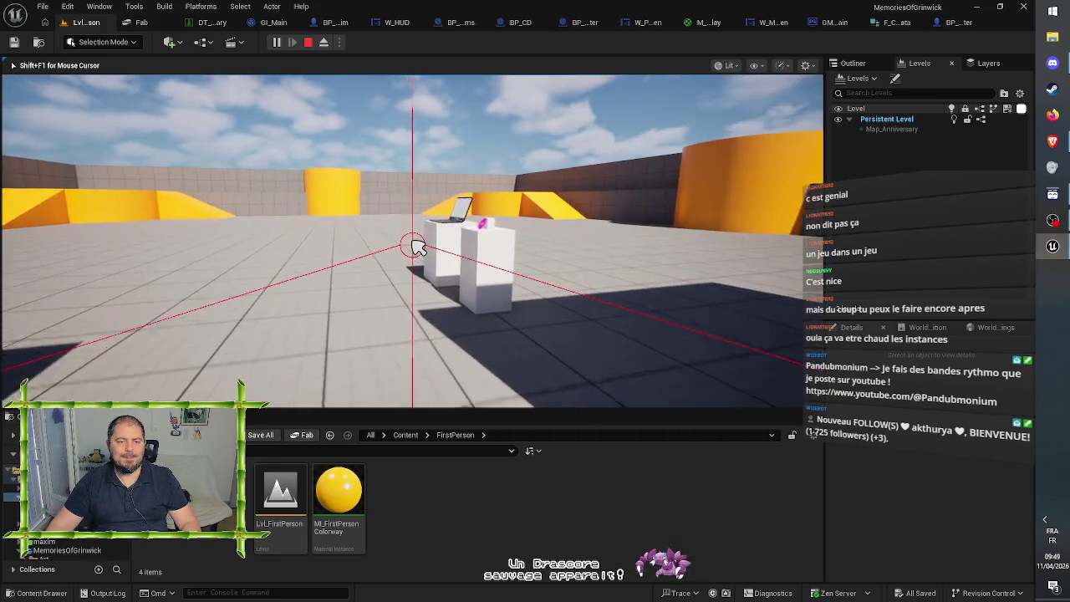
key("w")
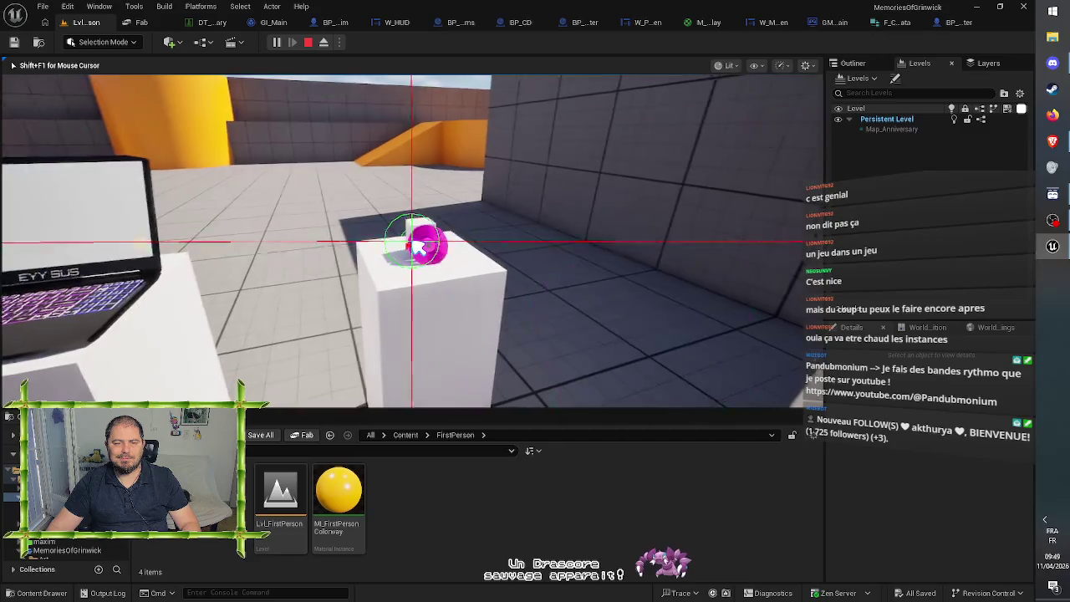
left_click(418, 246)
key("a")
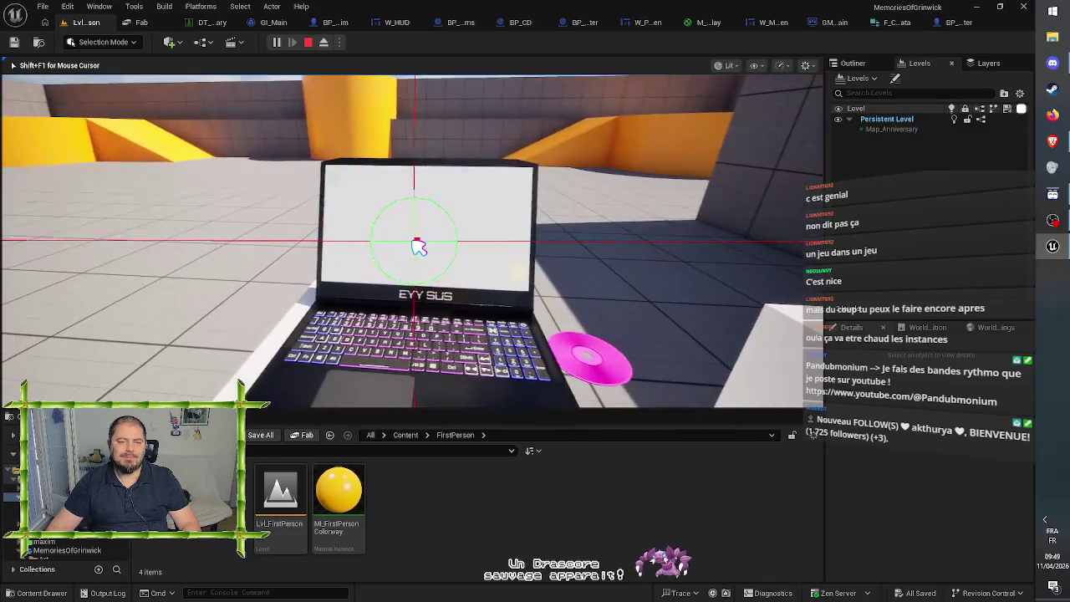
left_click(418, 246)
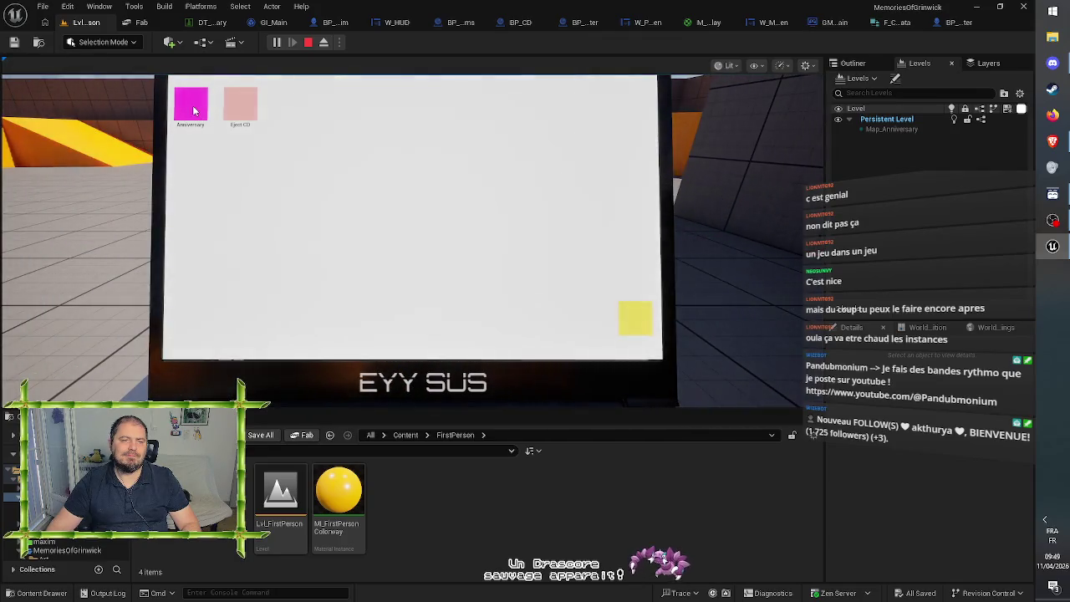
double_click(193, 108)
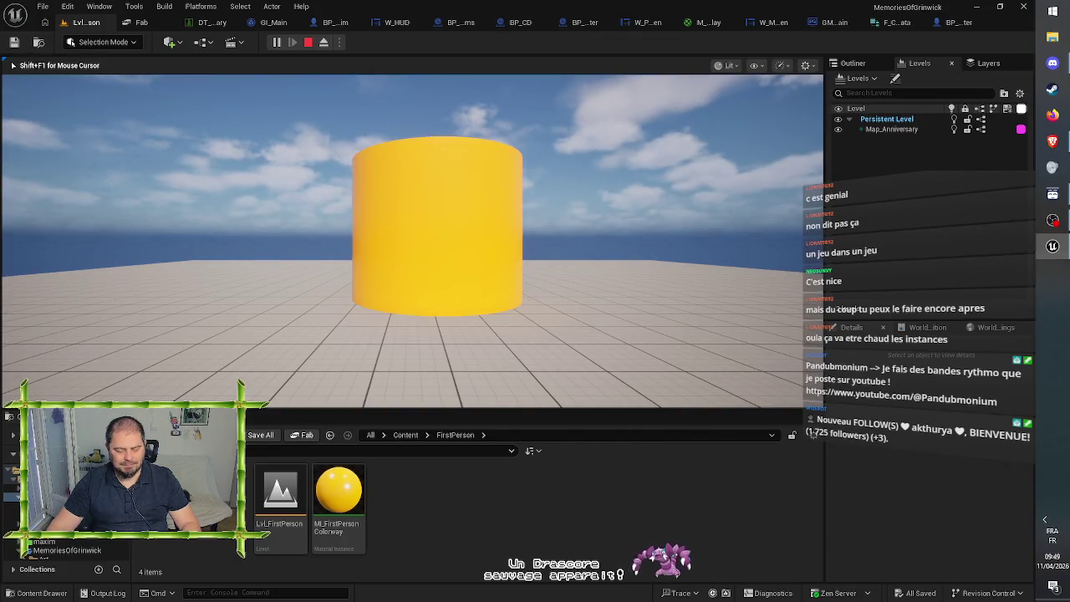
key("F8")
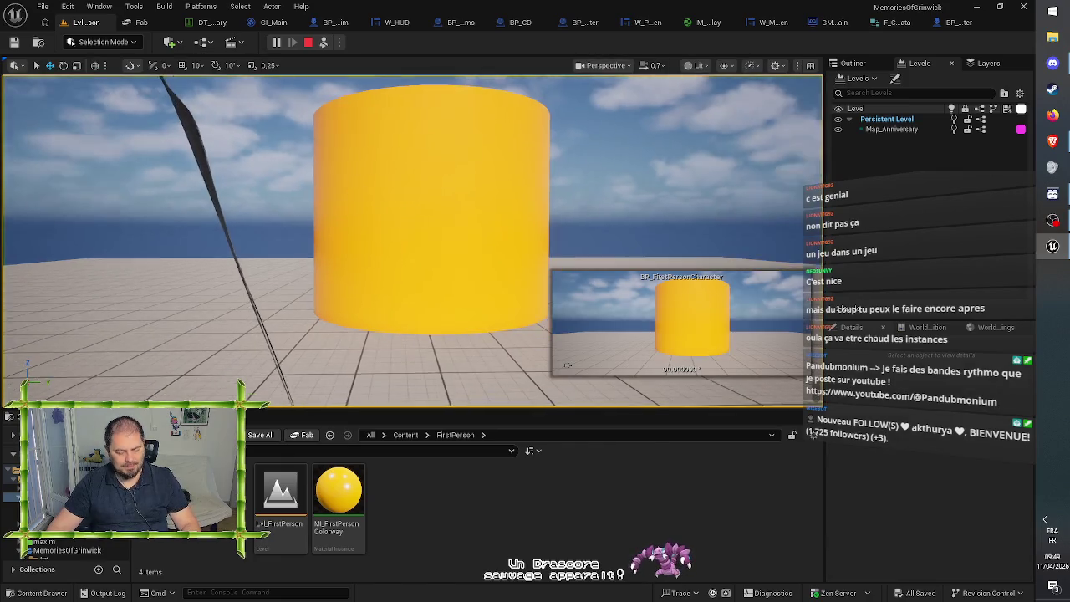
scroll(571, 221, "down", 5)
mouse_move(572, 222)
left_mouse_down()
mouse_move(590, 179)
mouse_move(595, 267)
mouse_move(595, 234)
left_mouse_up()
scroll(413, 241, "up", 5)
scroll(414, 241, "down", 8)
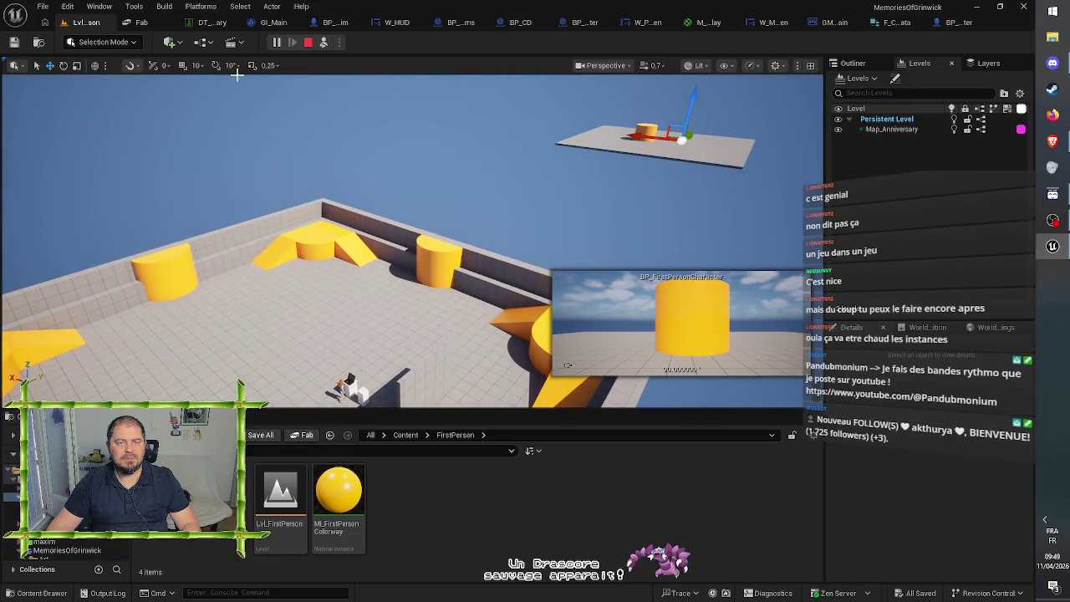
left_click(307, 46)
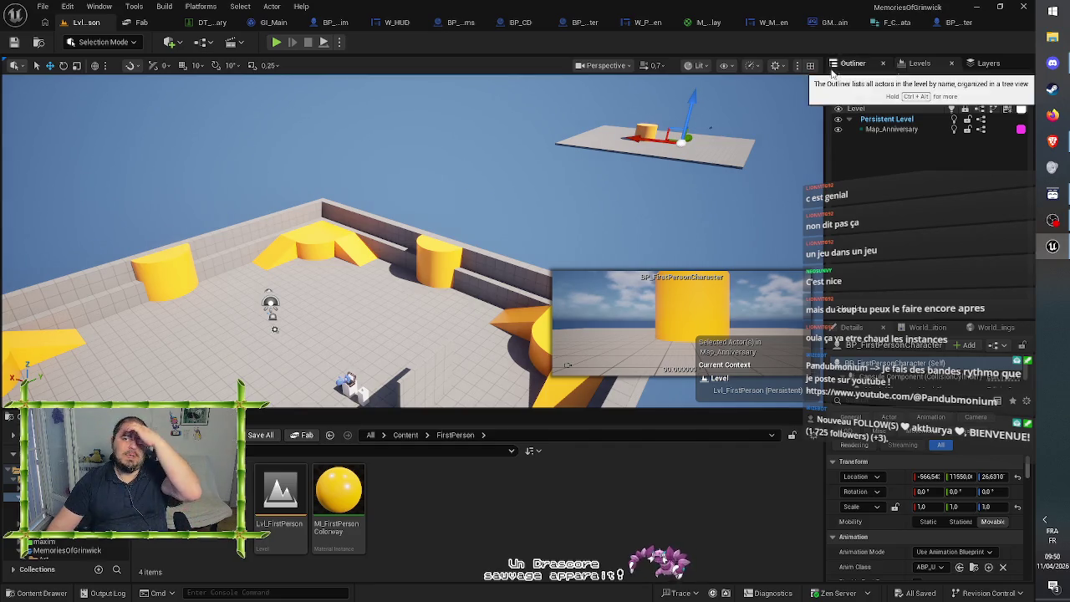
left_click(945, 27)
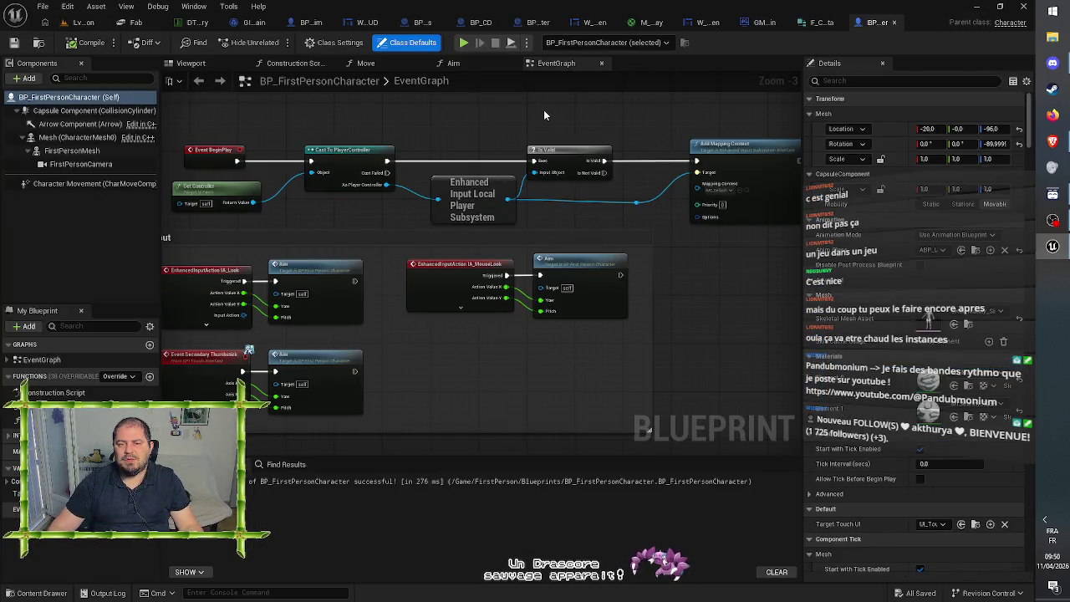
Step: In BP_Computer, cut and restore the Delay-to-Disable Movement links, then save
left_click_drag(473, 112, 596, 107)
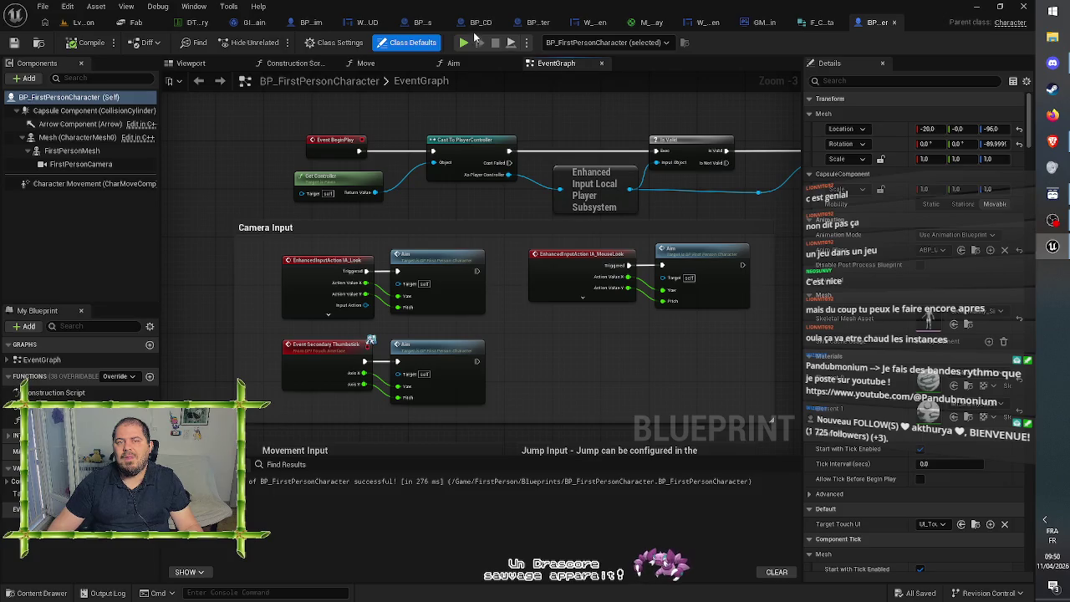
left_click(539, 23)
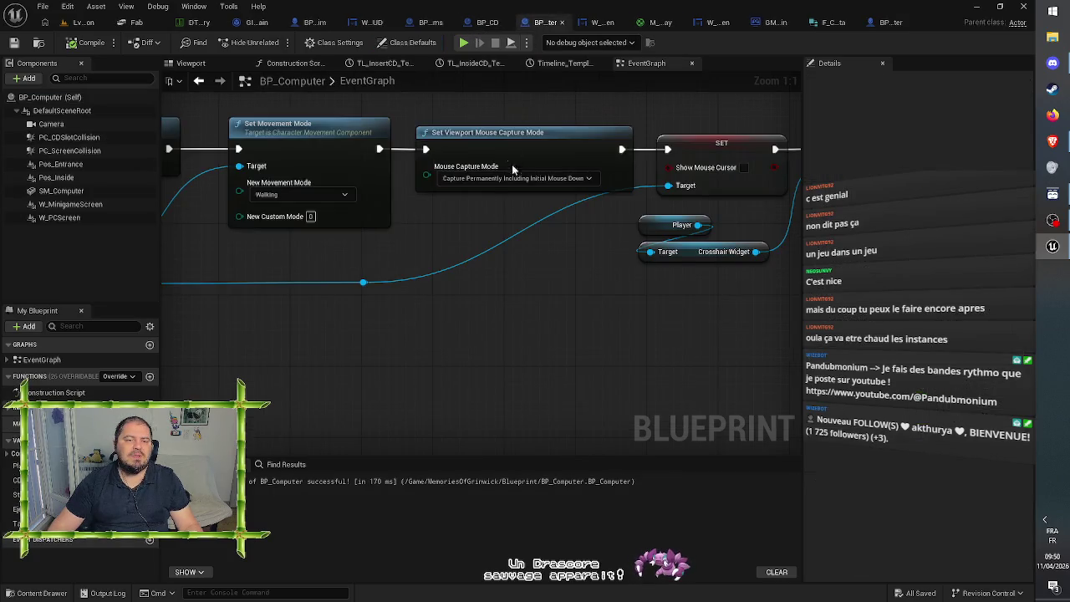
mouse_move(308, 268)
left_mouse_down()
mouse_move(370, 256)
mouse_move(437, 287)
mouse_move(507, 287)
mouse_move(585, 314)
left_mouse_up()
mouse_move(420, 173)
left_mouse_down()
mouse_move(656, 177)
mouse_move(666, 199)
mouse_move(354, 156)
left_mouse_up()
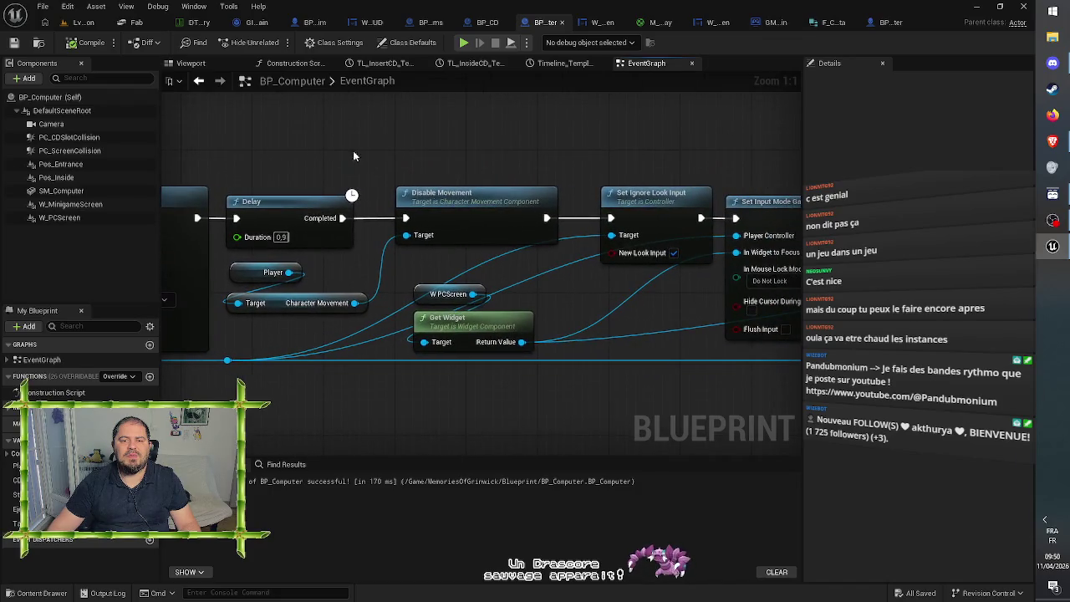
left_click(372, 220, "alt")
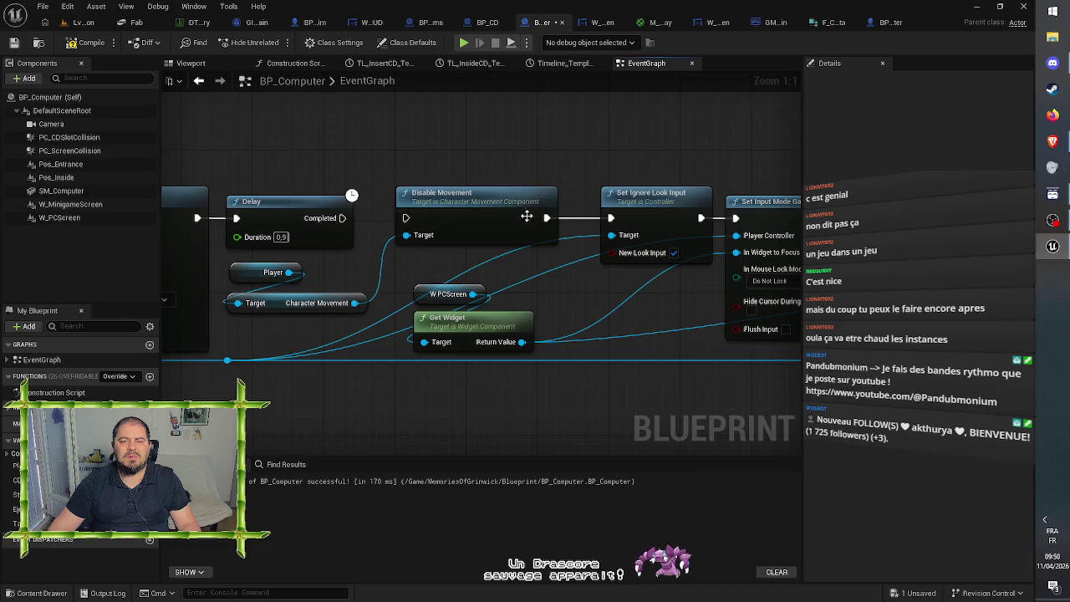
left_click(603, 217, "alt")
key("ctrl+z")
key("ctrl+z")
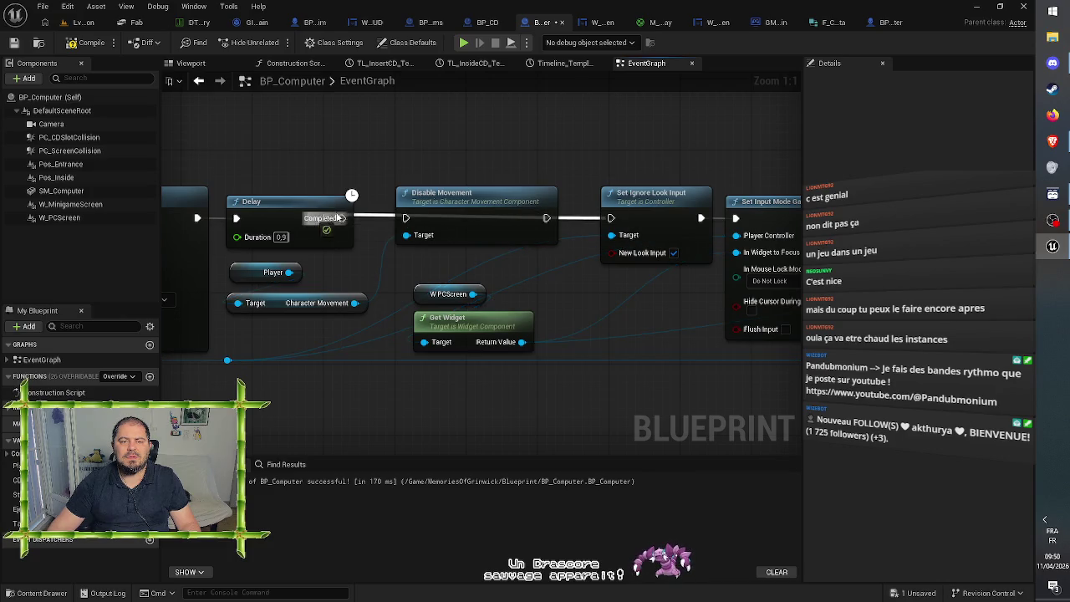
left_click(14, 43)
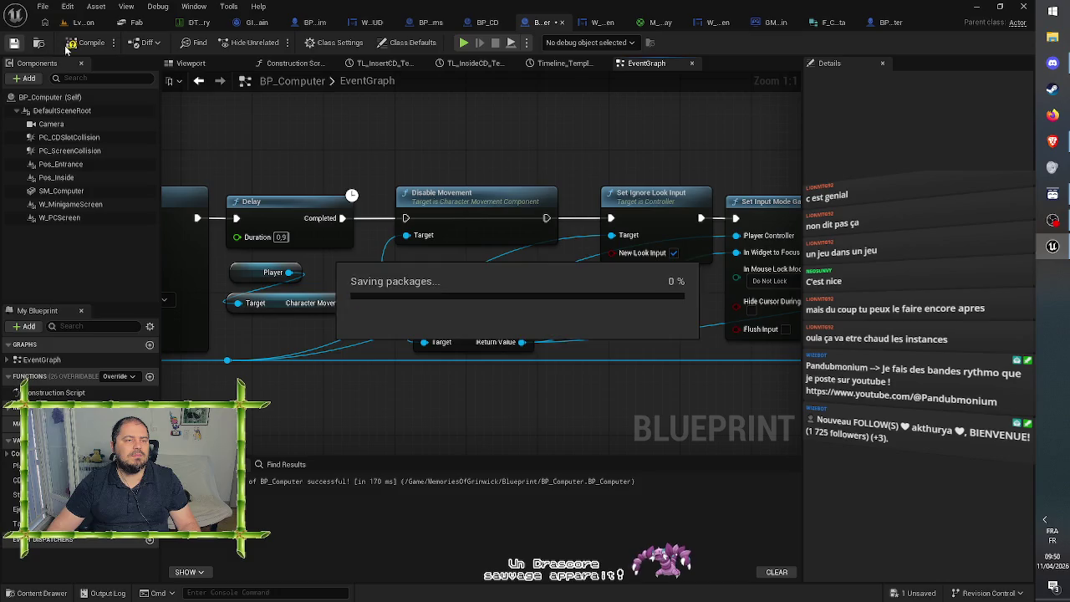
Step: Play test walking the player to the laptop and launch the map from its desktop
left_click(84, 23)
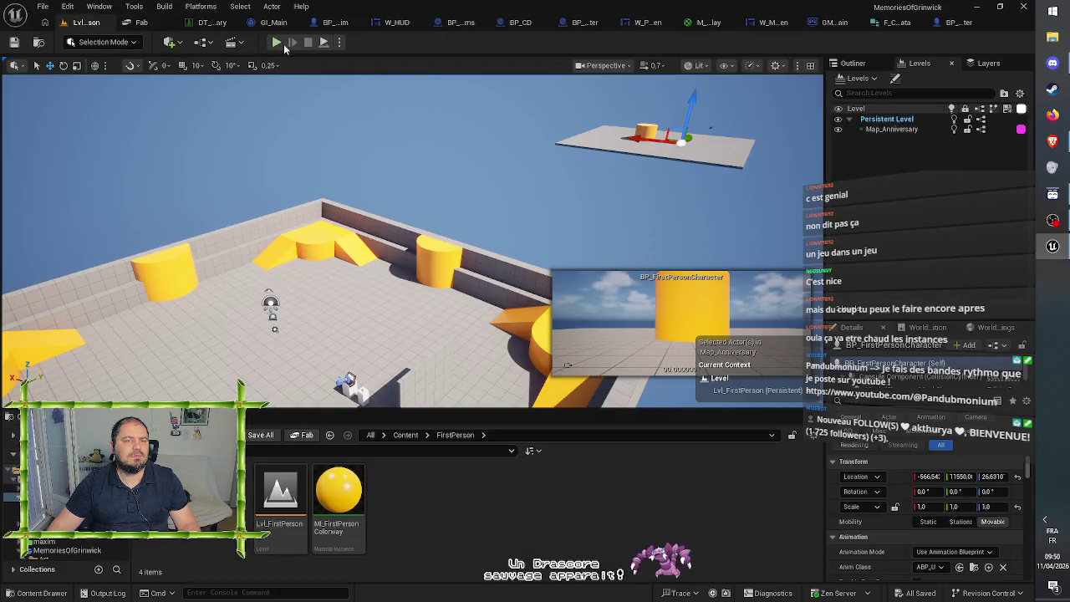
left_click(284, 45)
left_click(423, 177)
key("w")
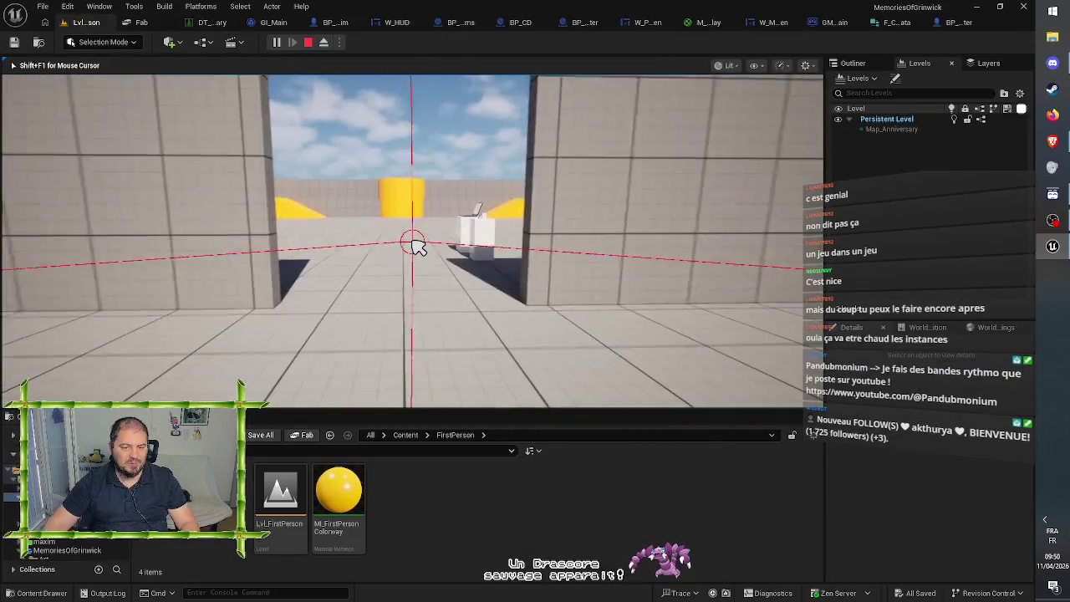
key("w")
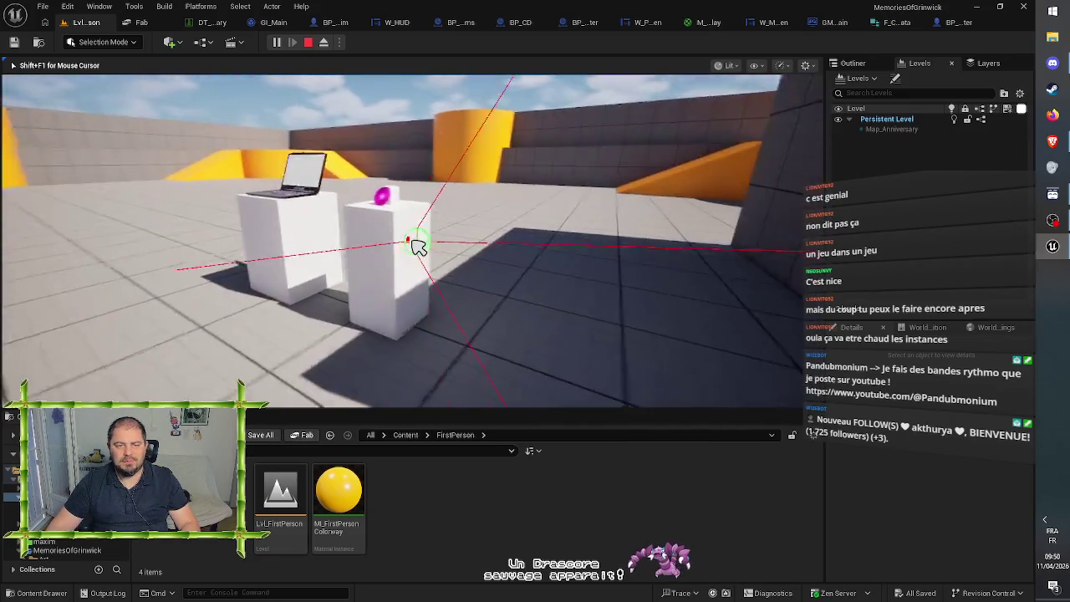
key("w")
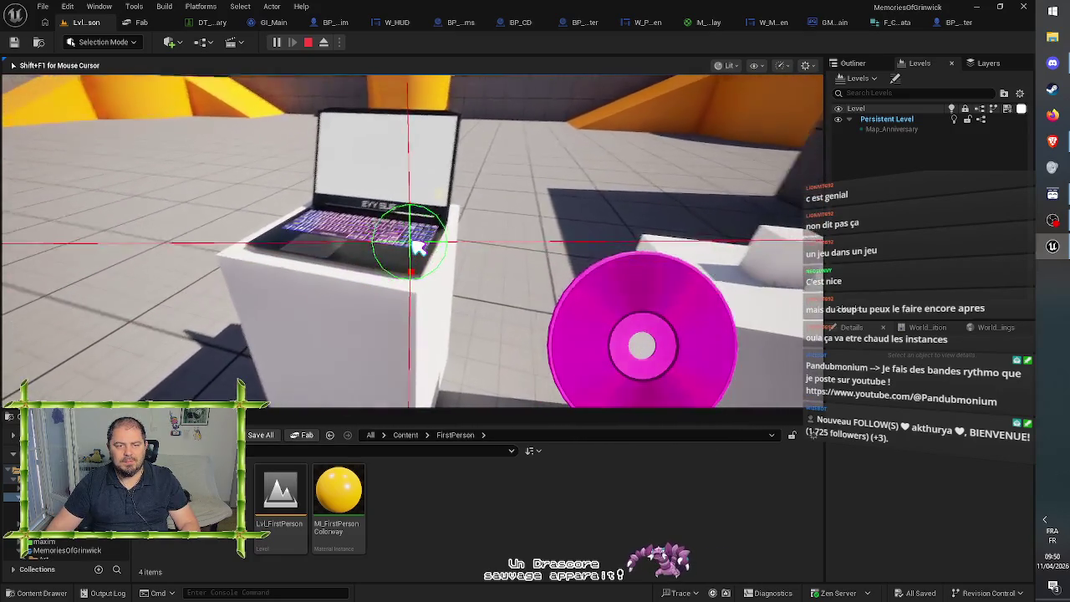
left_click(416, 246)
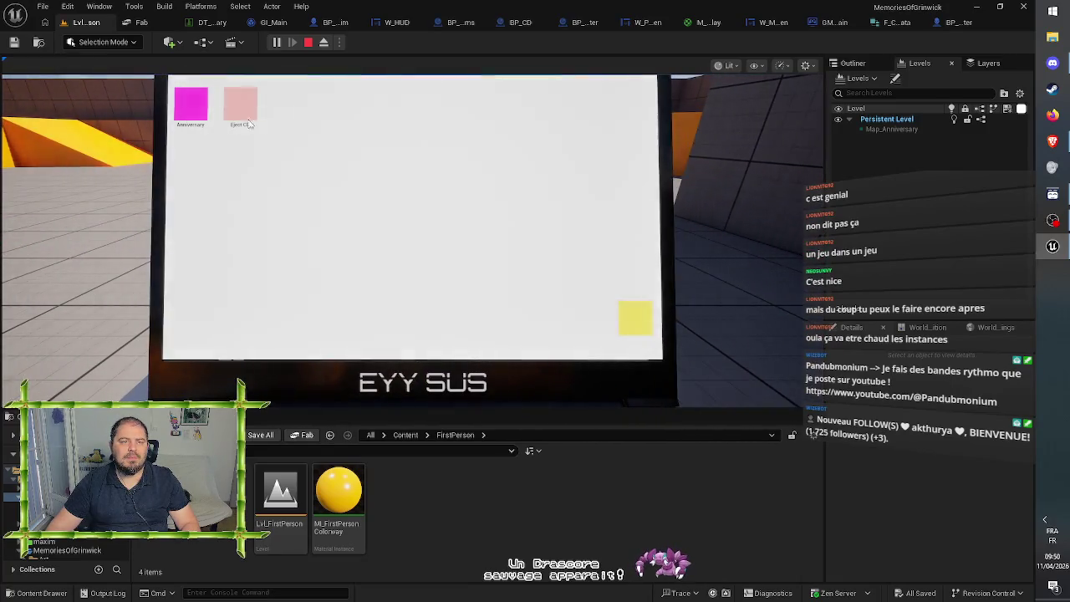
left_click(248, 124)
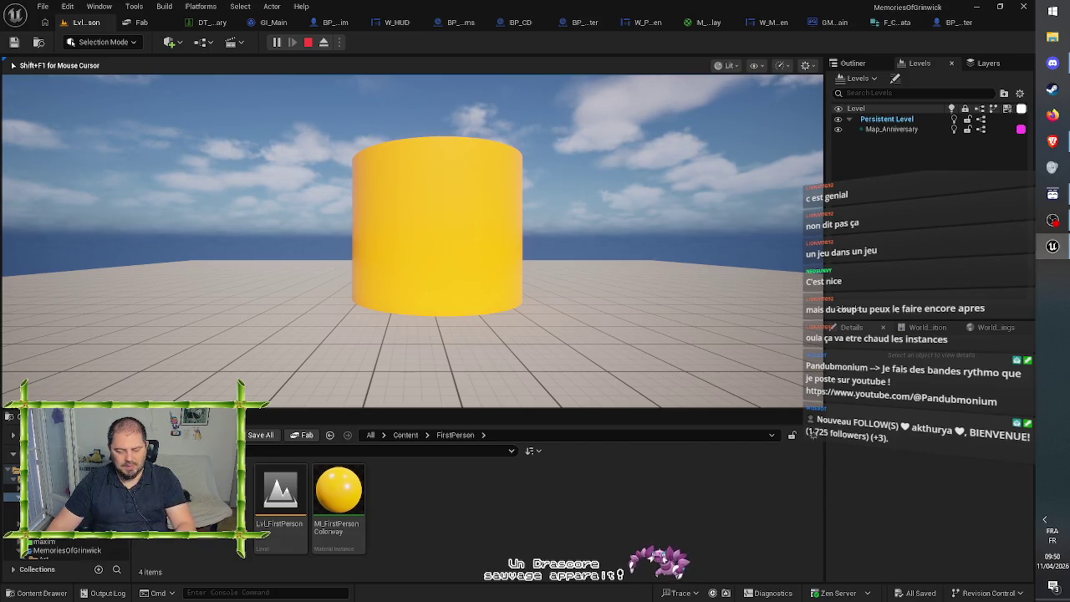
Step: Eject to the free editor camera with F8, look around, and stop the play test
key("F8")
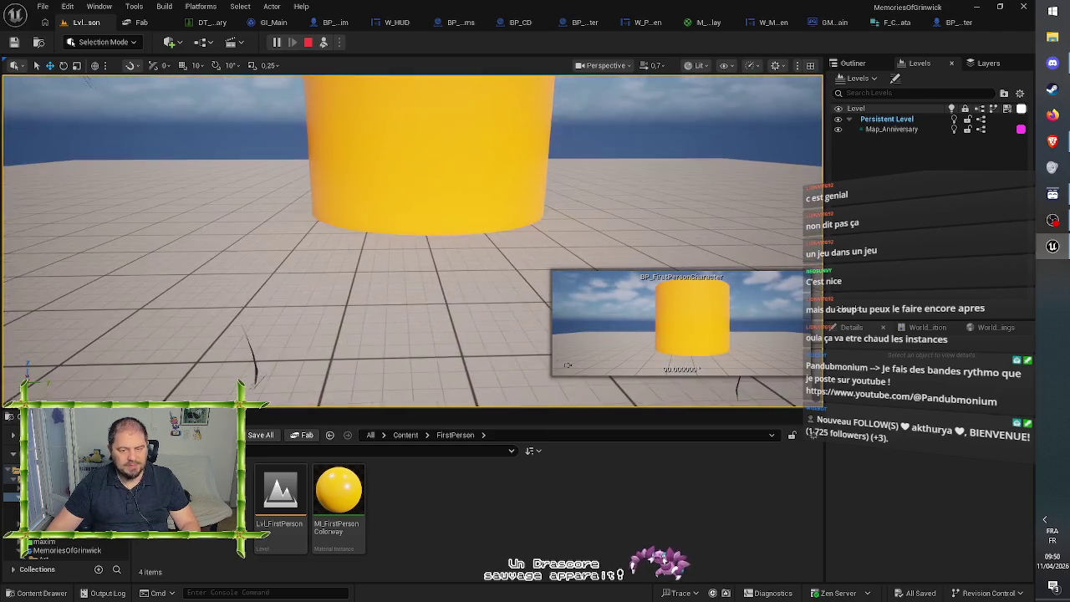
scroll(410, 243, "down", 5)
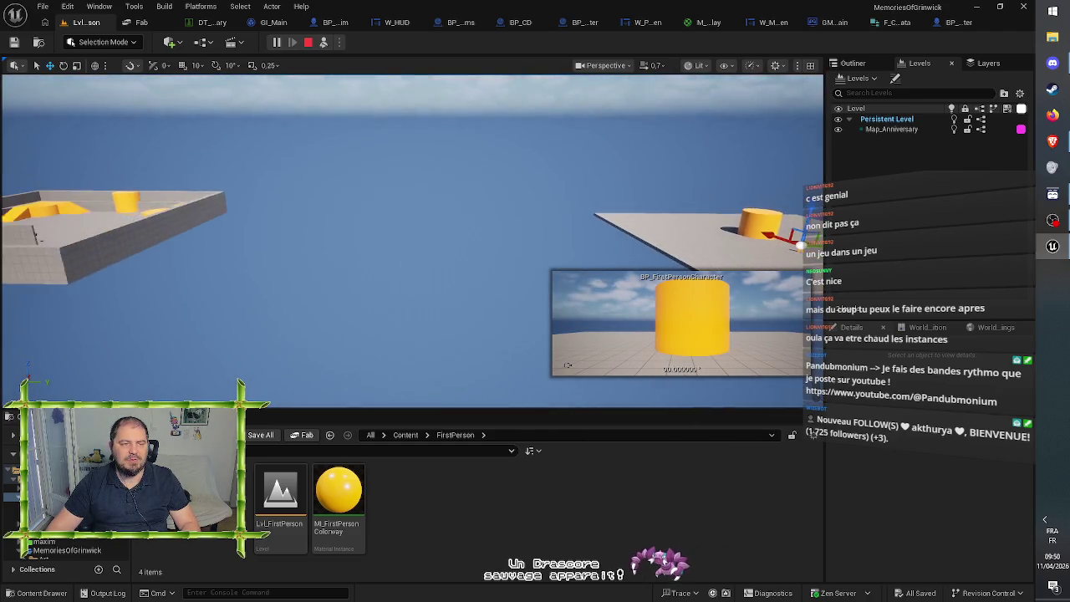
scroll(410, 242, "up", 2)
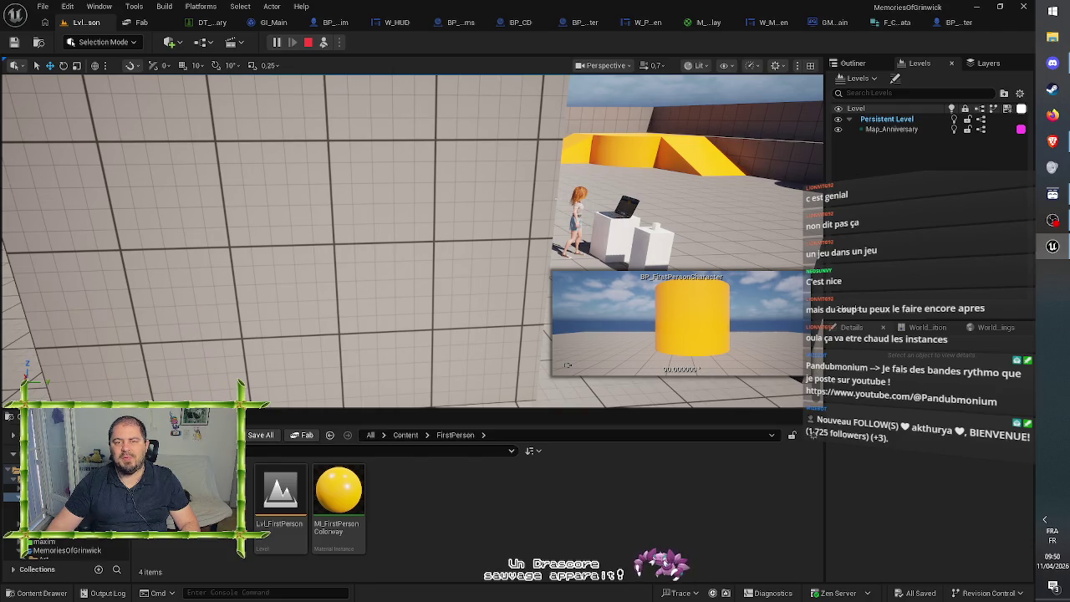
left_click(308, 42)
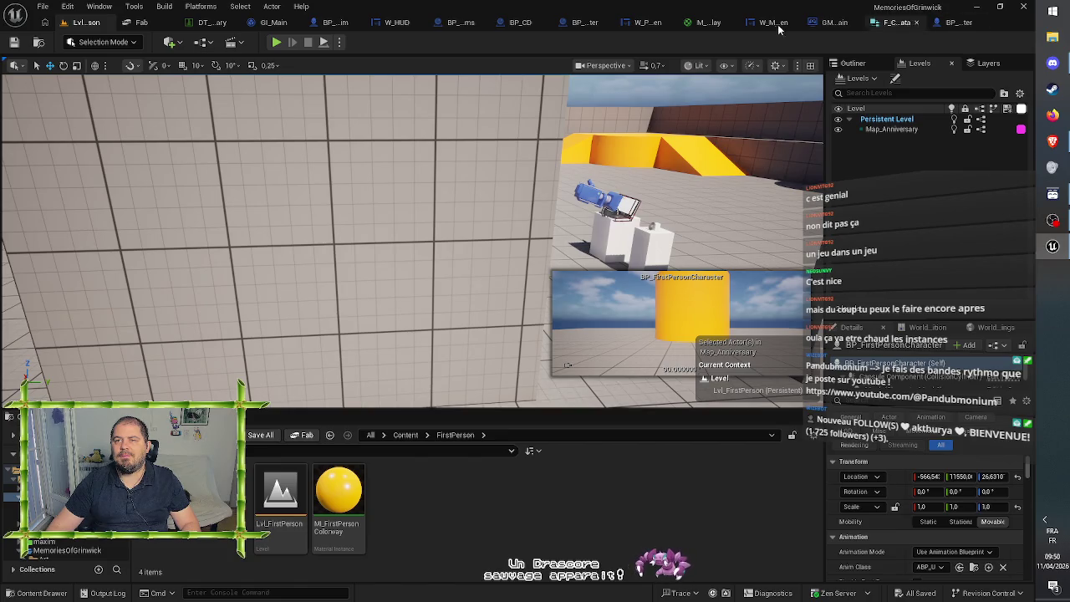
Step: Wire Delay's Completed into Disable Movement, and Disable Movement into Set Ignore Look Input
left_click(633, 22)
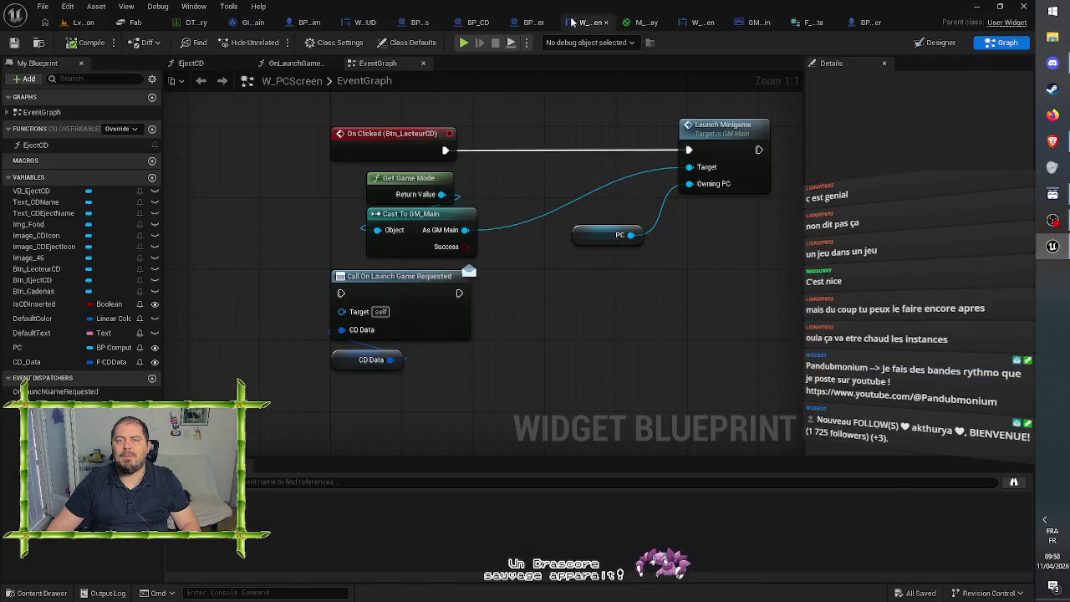
left_click(540, 21)
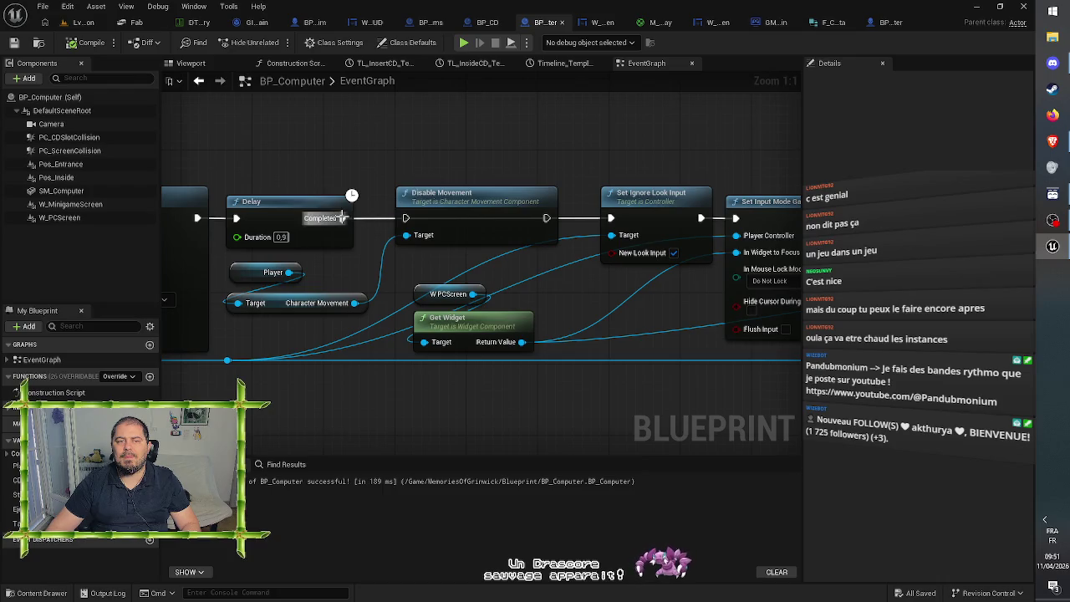
left_click_drag(343, 218, 406, 219)
left_click_drag(547, 218, 612, 218)
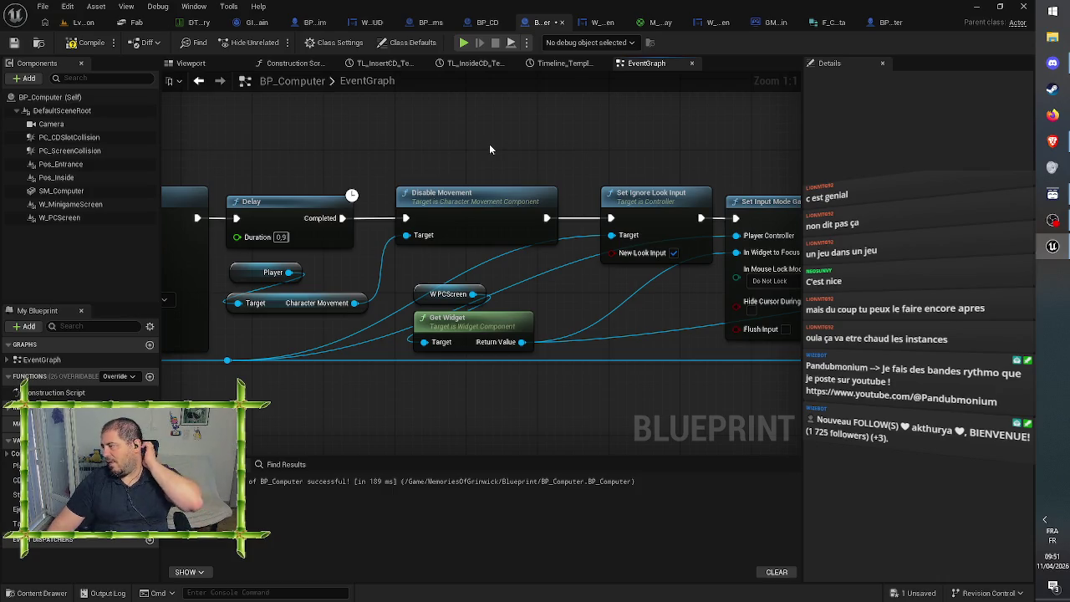
Step: Check the whole EnterPC node chain, then compile and save BP_Computer
mouse_move(459, 135)
left_mouse_down()
mouse_move(554, 123)
mouse_move(692, 157)
mouse_move(471, 143)
left_mouse_up()
left_click_drag(668, 141, 182, 148)
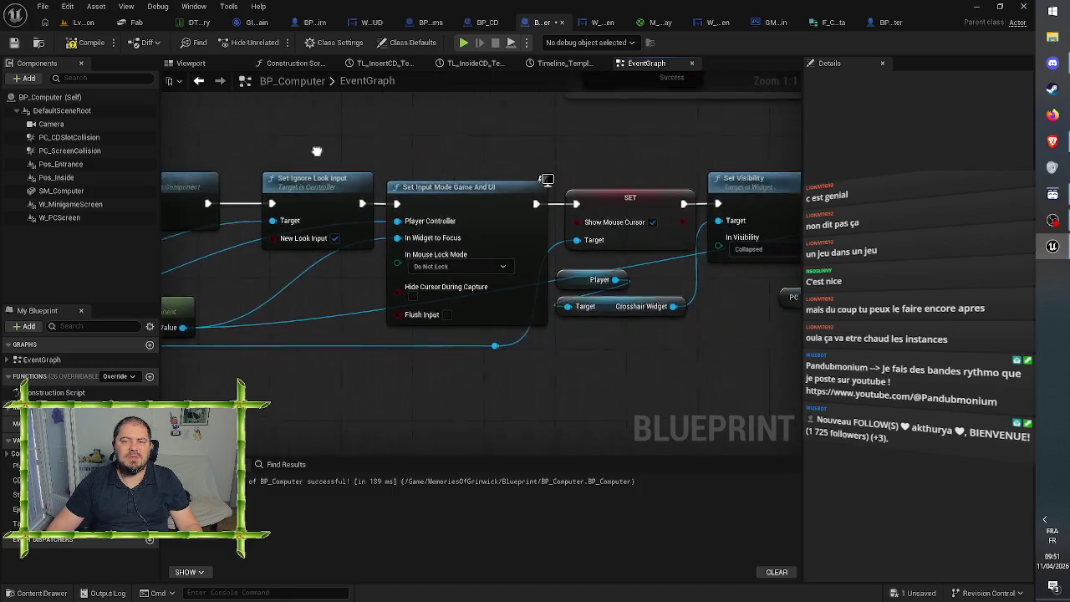
mouse_move(485, 155)
left_mouse_down()
mouse_move(287, 160)
mouse_move(357, 143)
mouse_move(280, 149)
left_mouse_up()
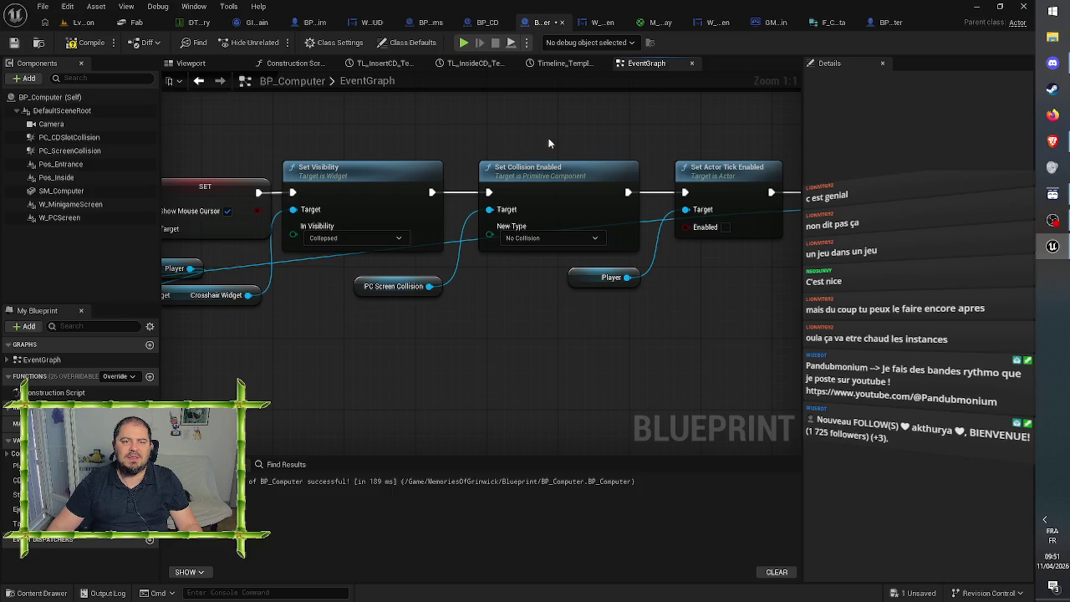
left_click_drag(589, 142, 300, 143)
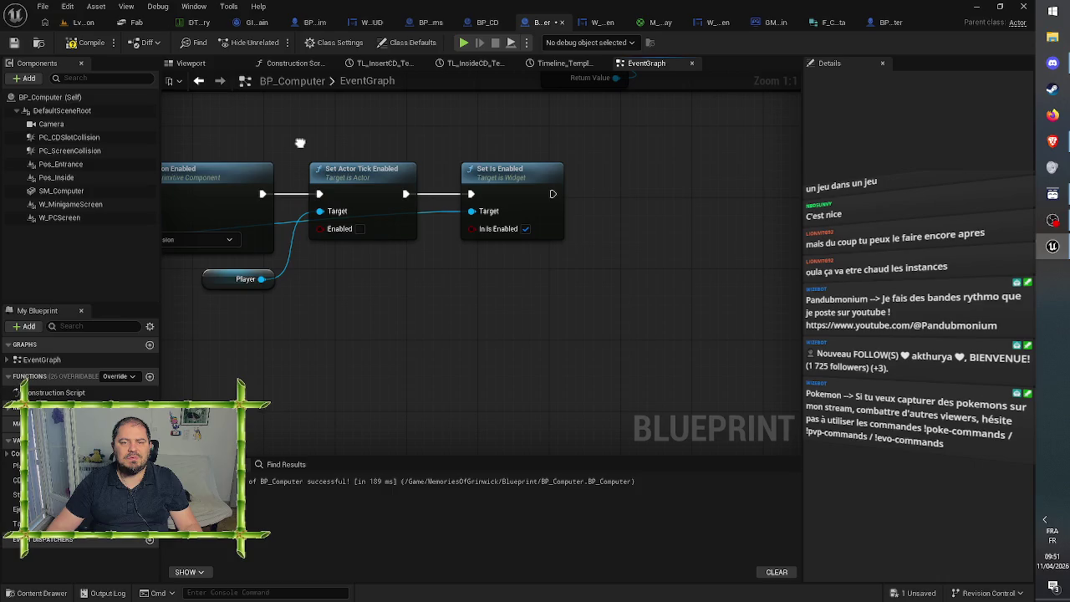
left_click_drag(304, 143, 454, 151)
left_click_drag(192, 172, 525, 166)
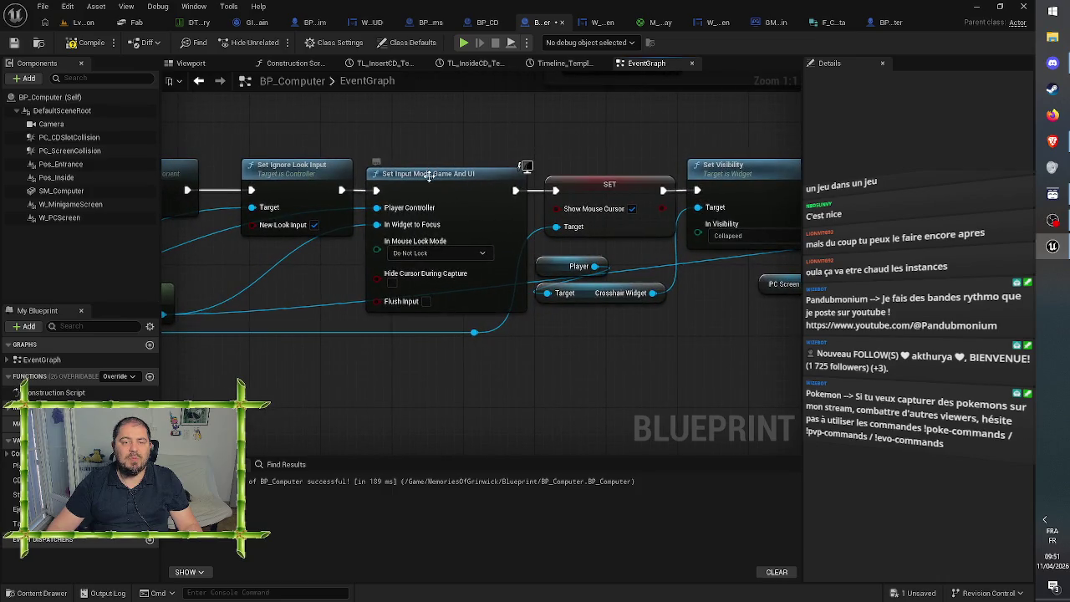
mouse_move(456, 185)
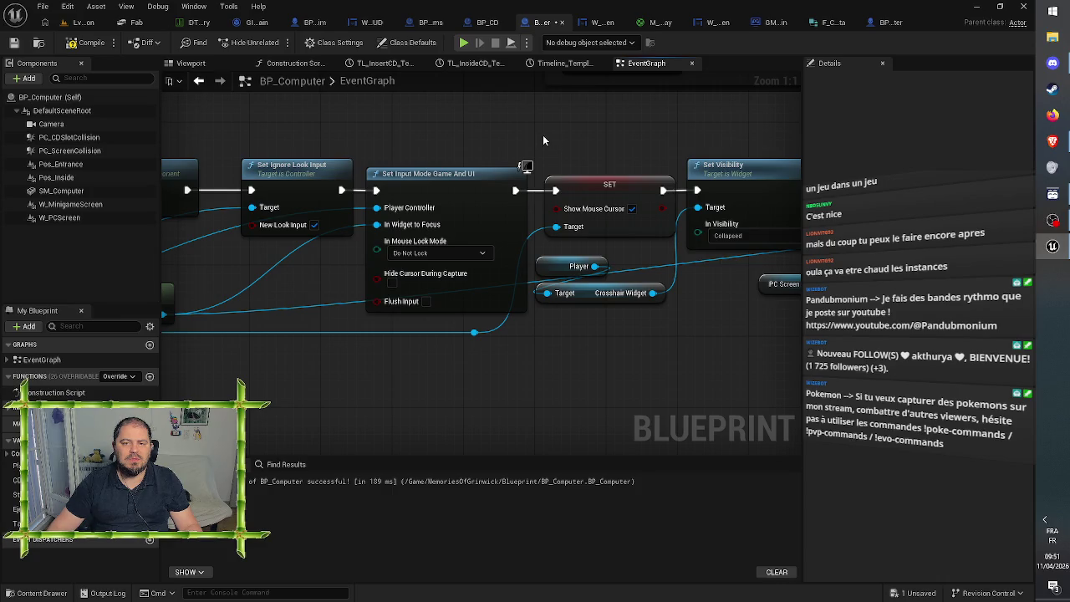
scroll(544, 134, "down", 1)
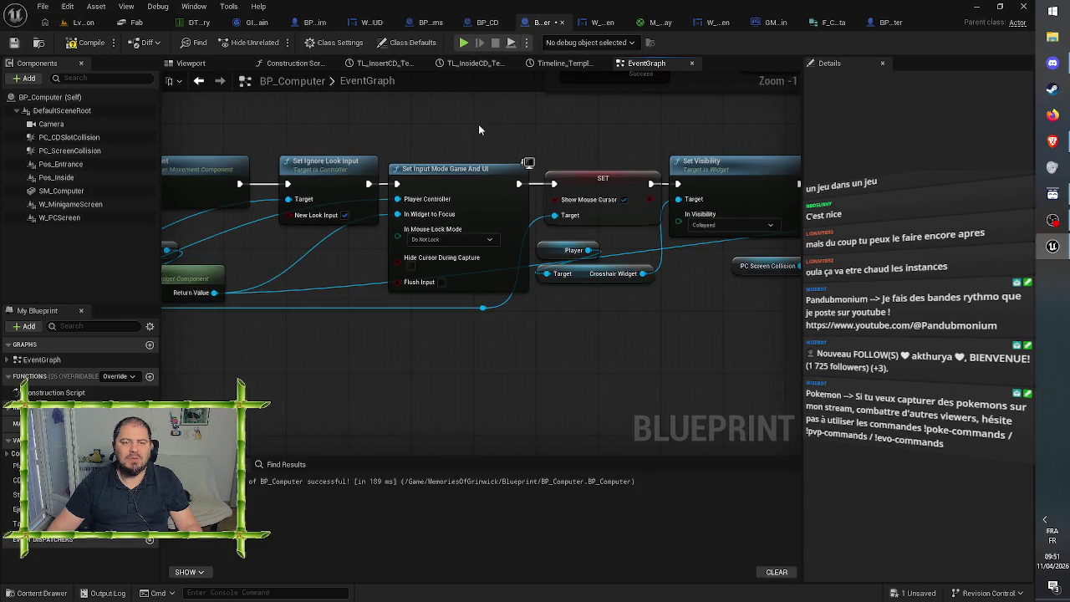
mouse_move(479, 124)
left_mouse_down()
mouse_move(656, 157)
mouse_move(795, 159)
mouse_move(343, 148)
left_mouse_up()
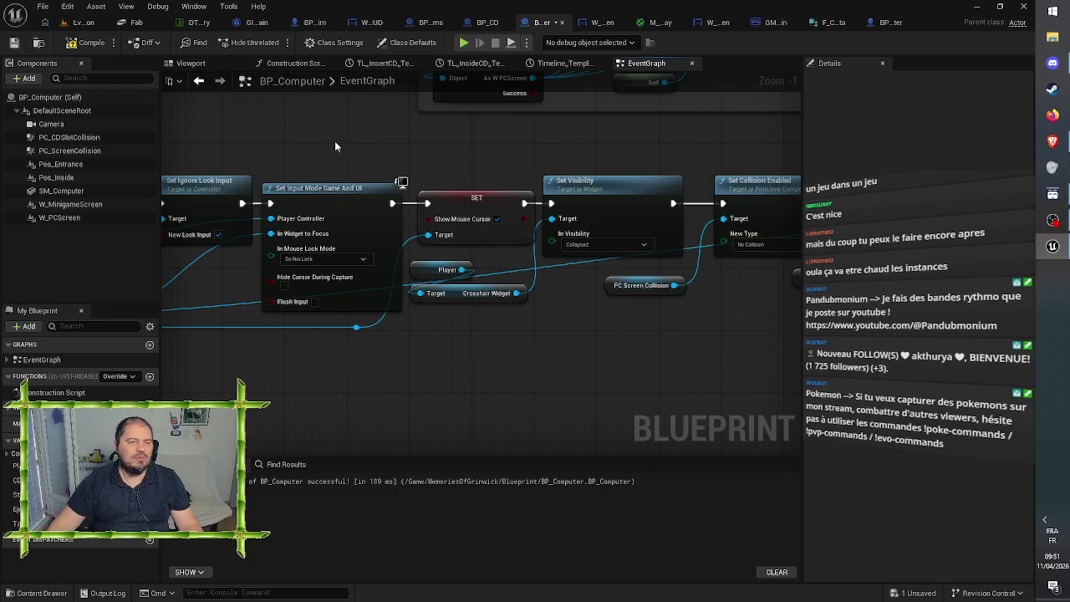
left_click(14, 42)
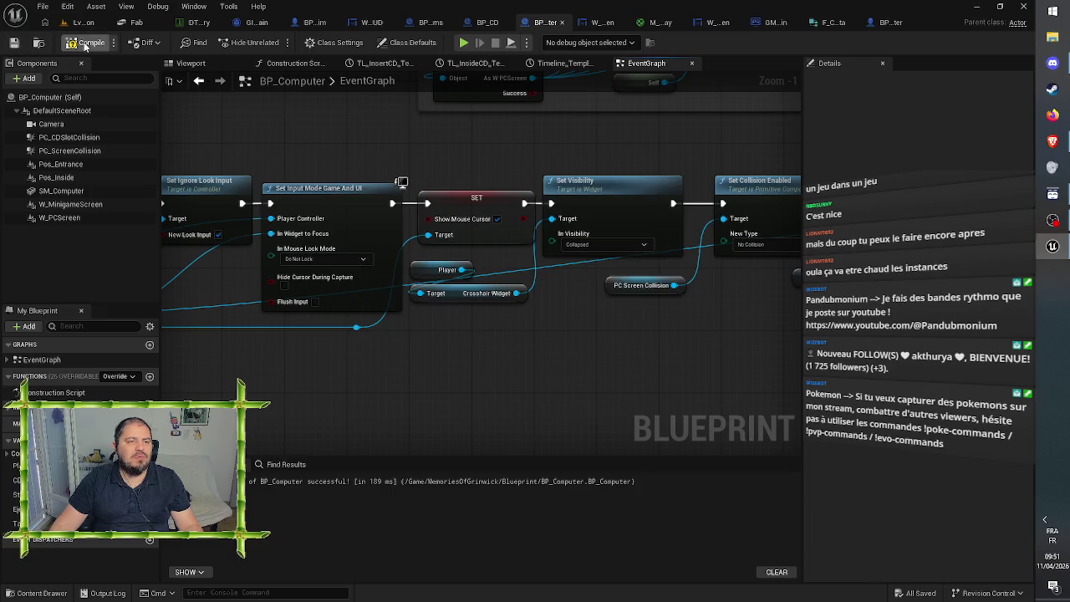
left_click(88, 43)
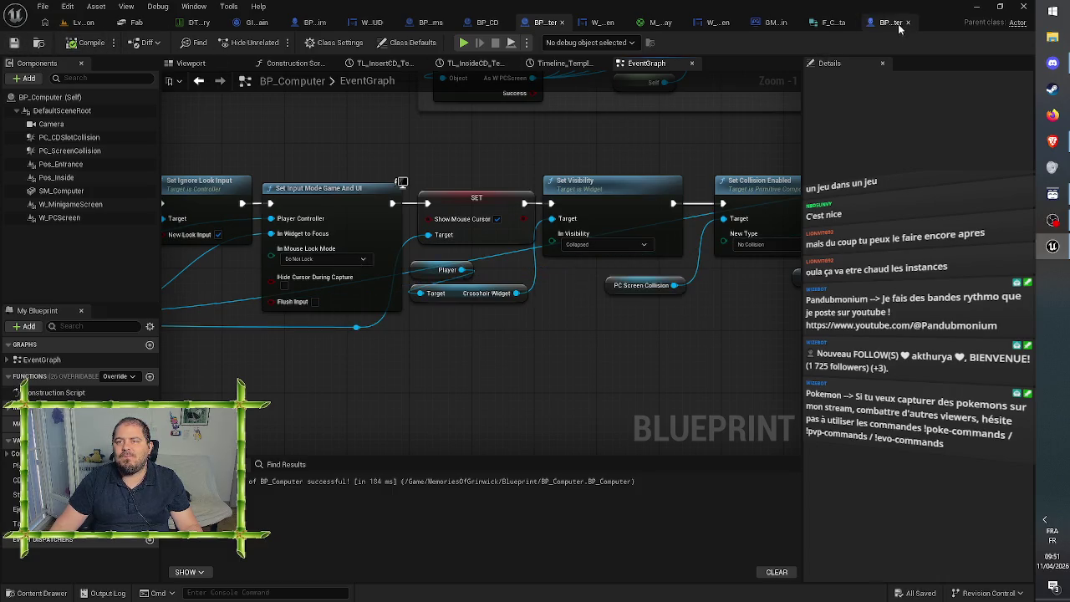
left_click(82, 23)
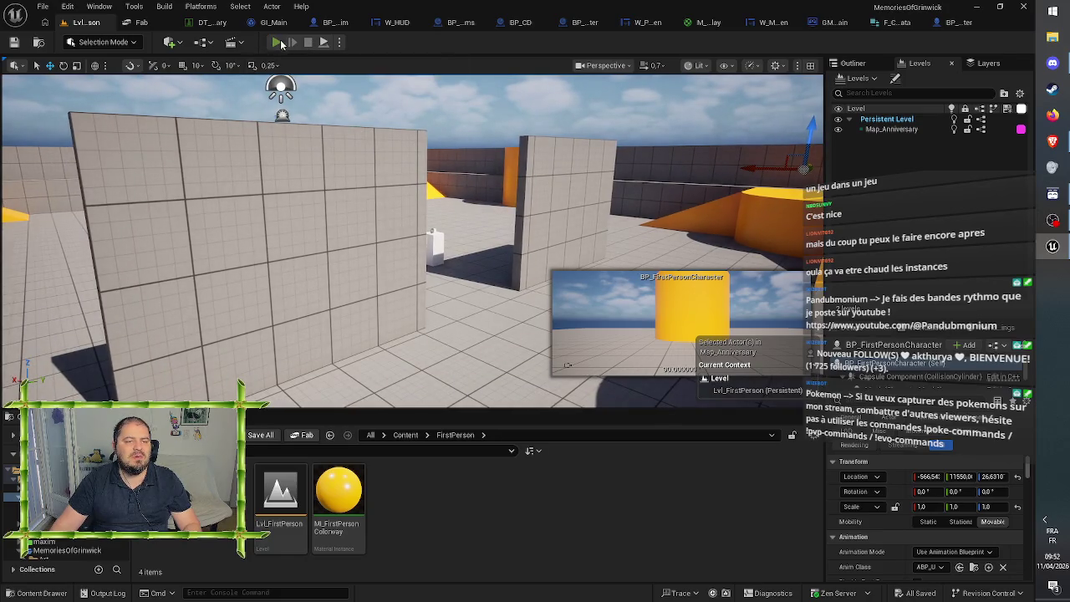
Step: Play test walking the player through the gap up to the laptop, then stop and view the level
left_click(281, 43)
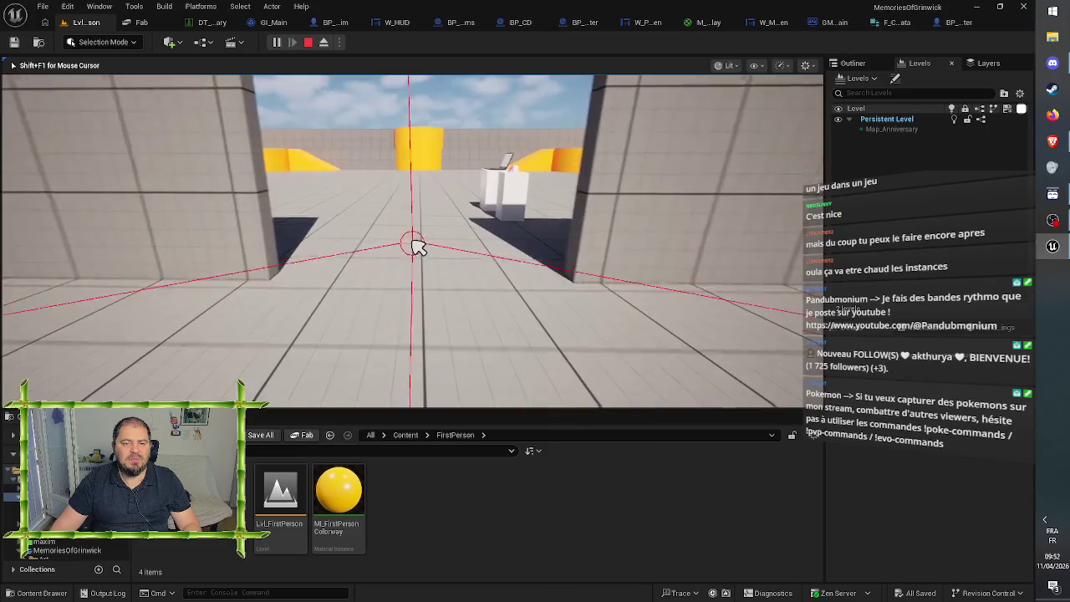
key("w")
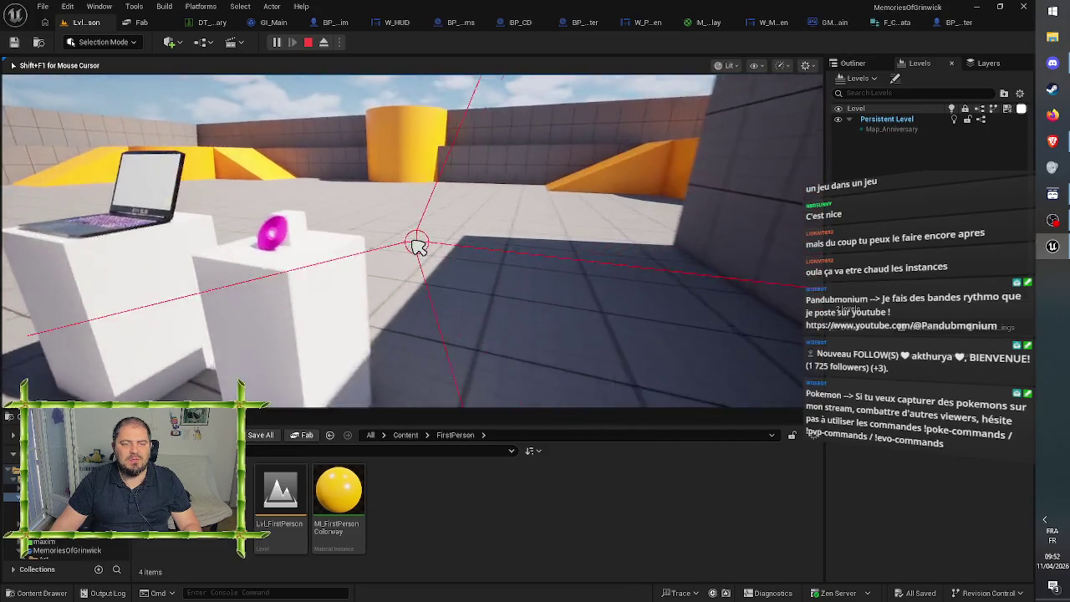
key("w")
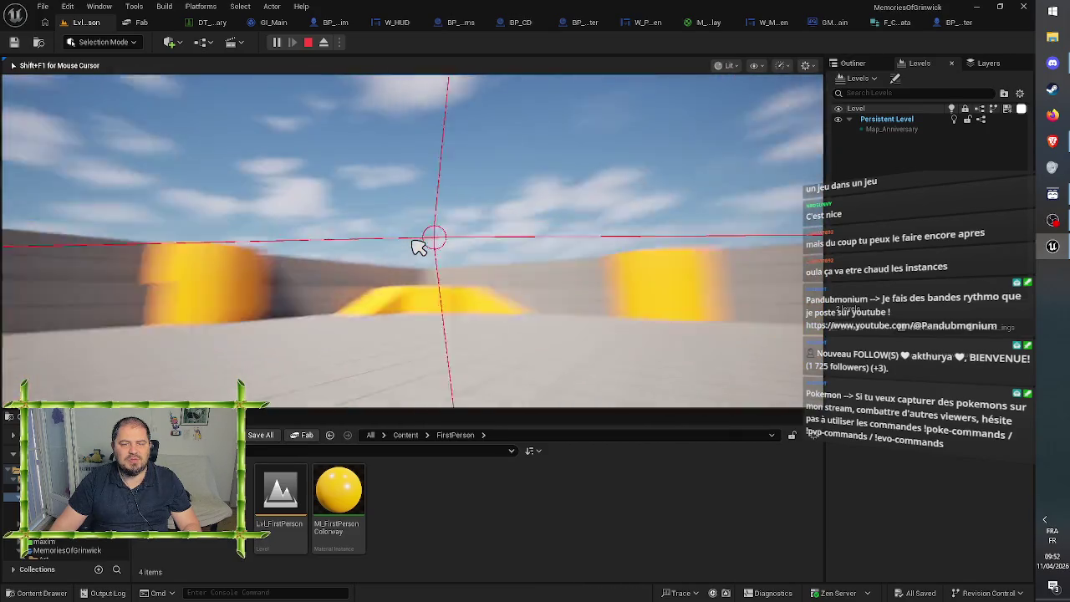
key("w")
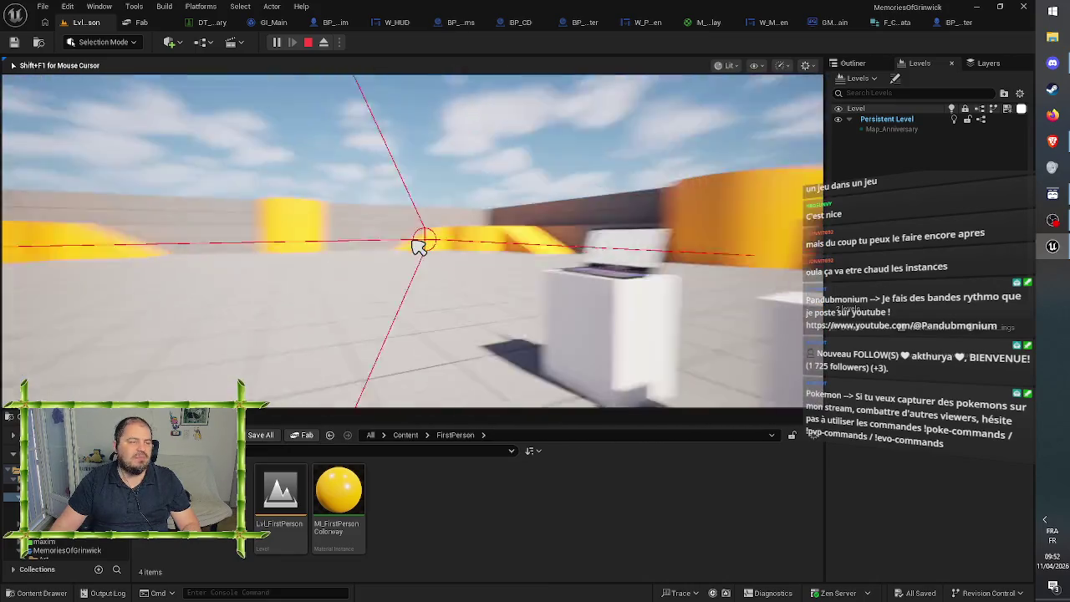
key("w")
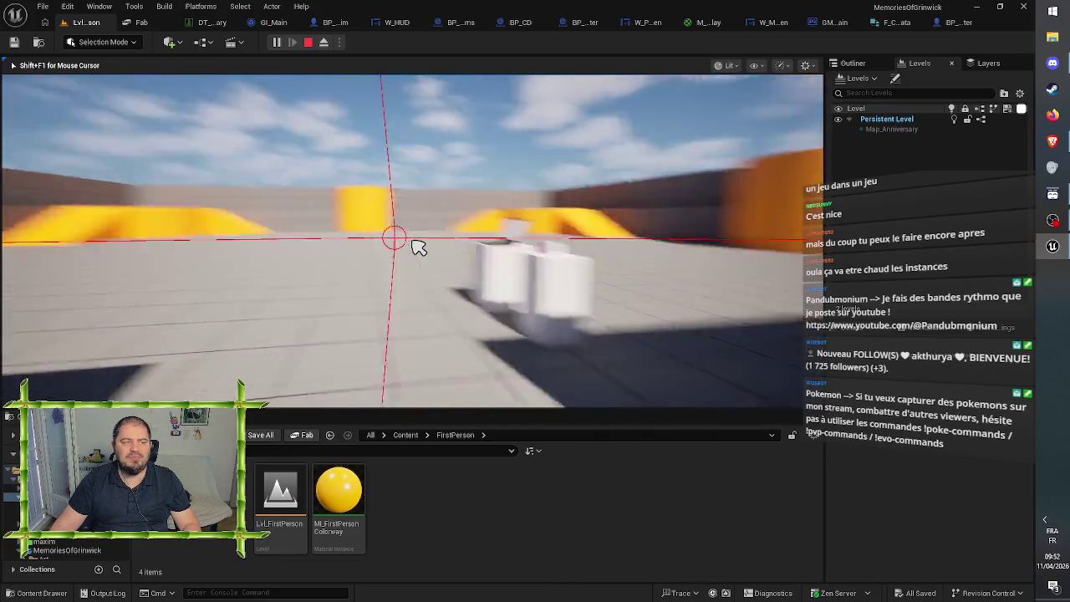
key("w")
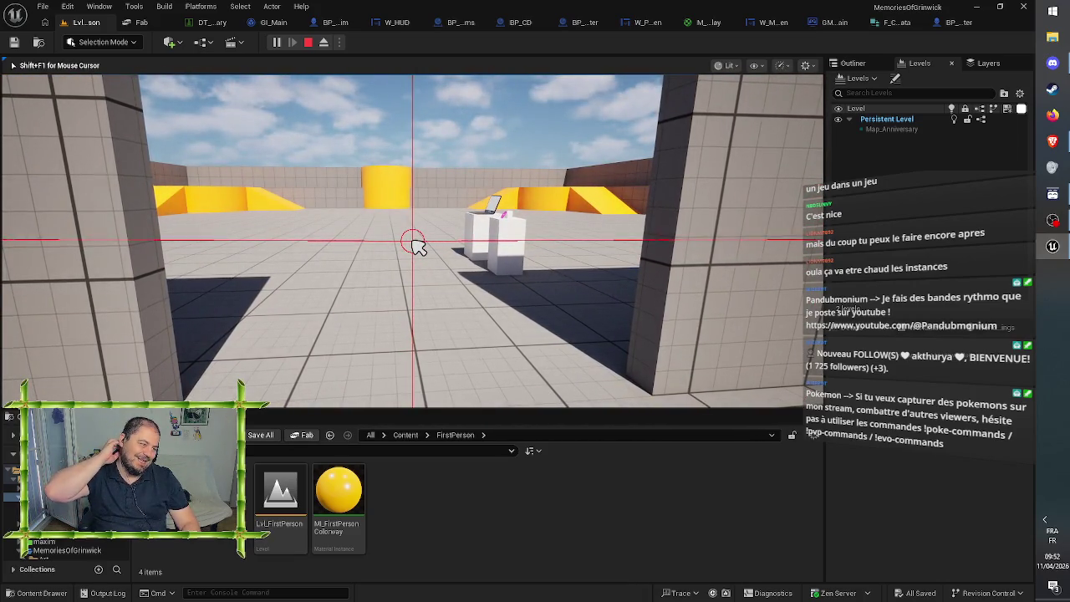
key("w")
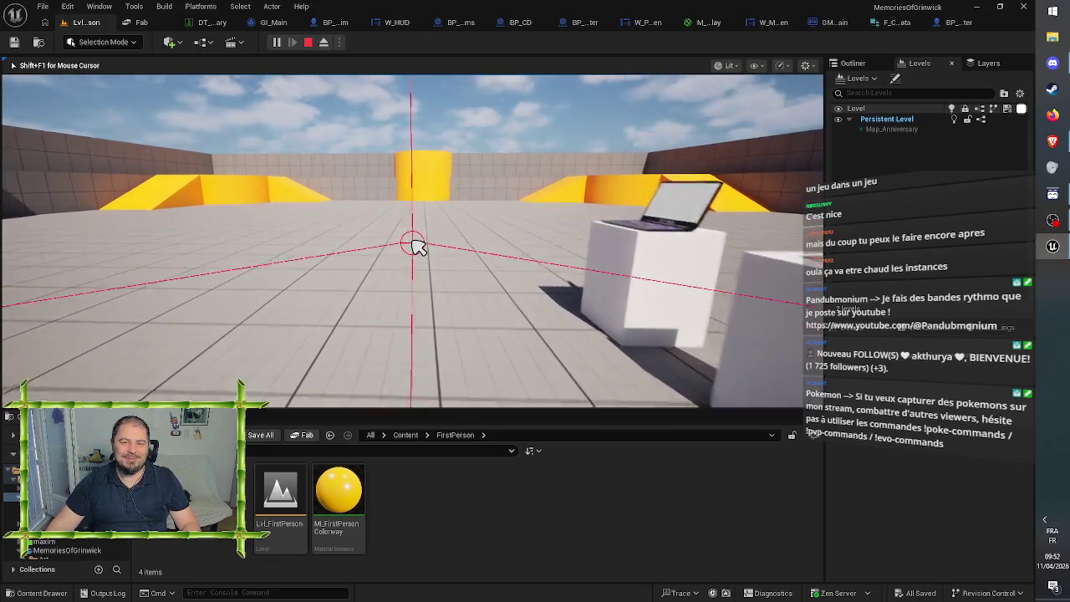
key("Escape")
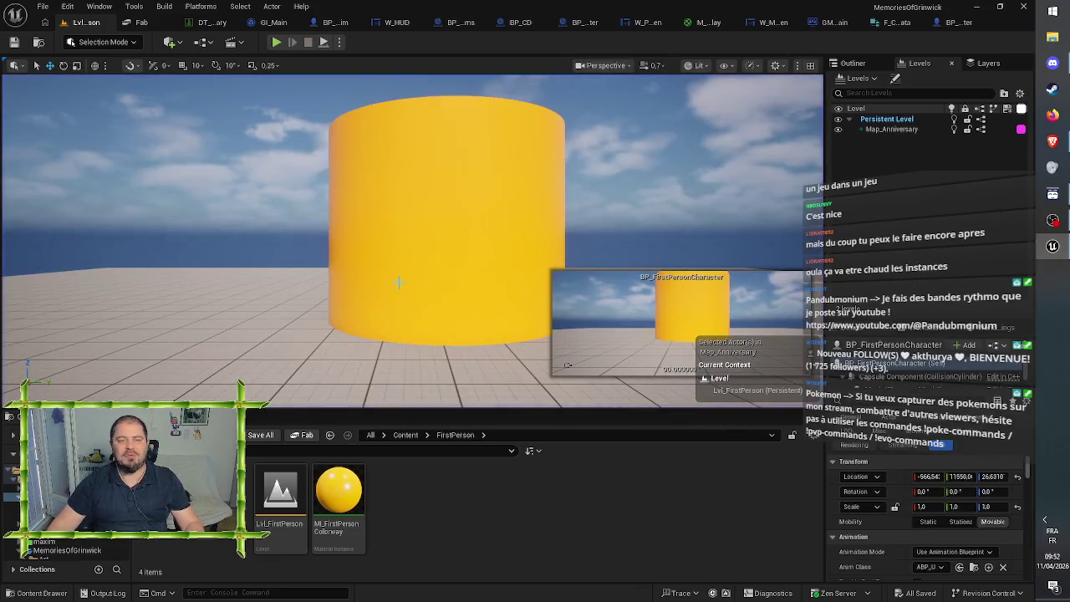
scroll(412, 241, "down", 10)
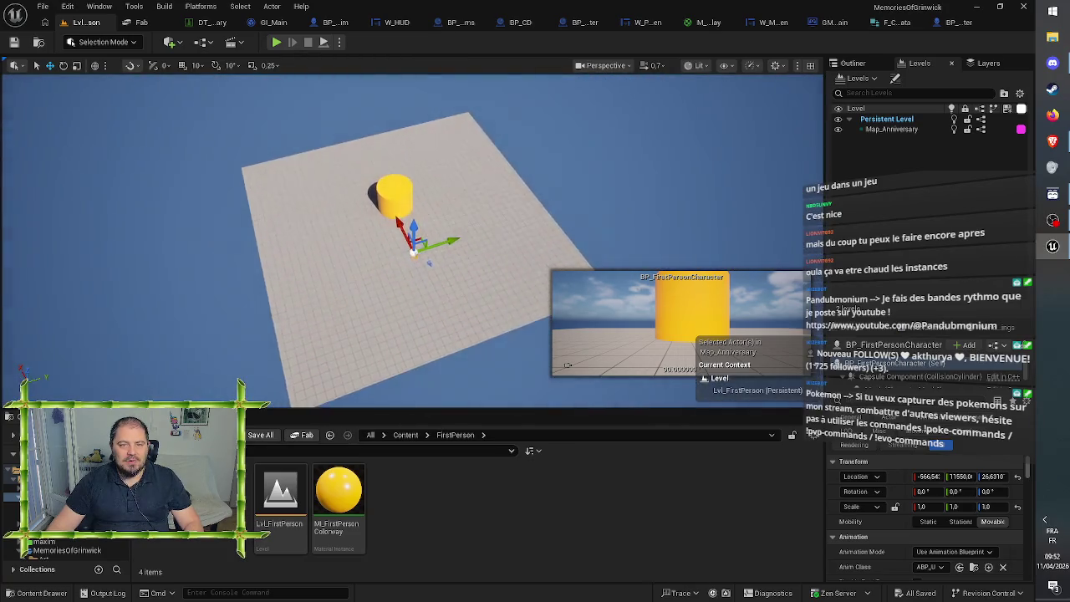
left_click_drag(446, 224, 446, 224)
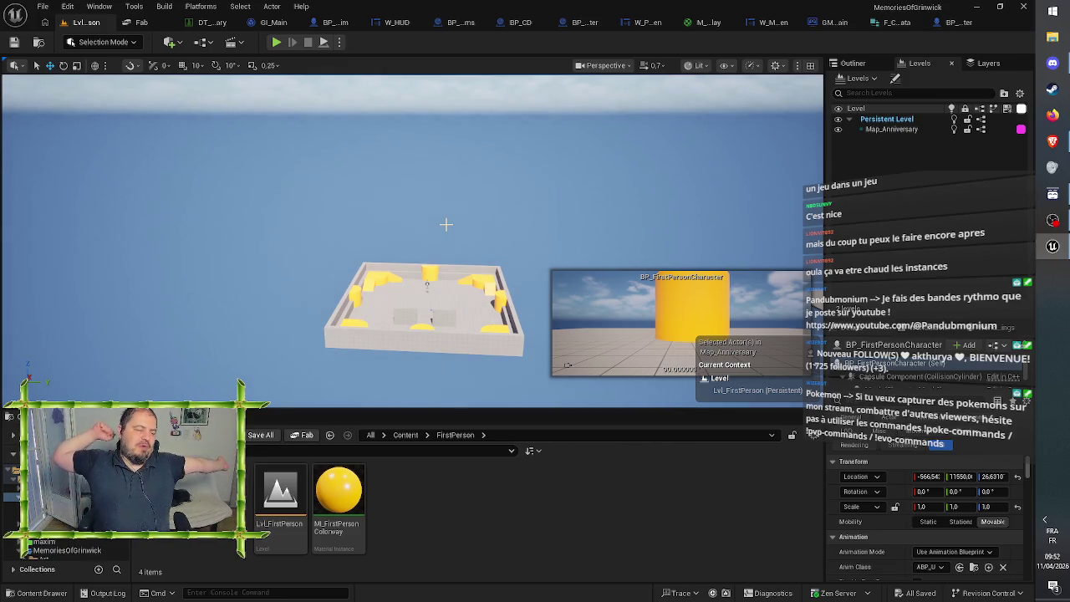
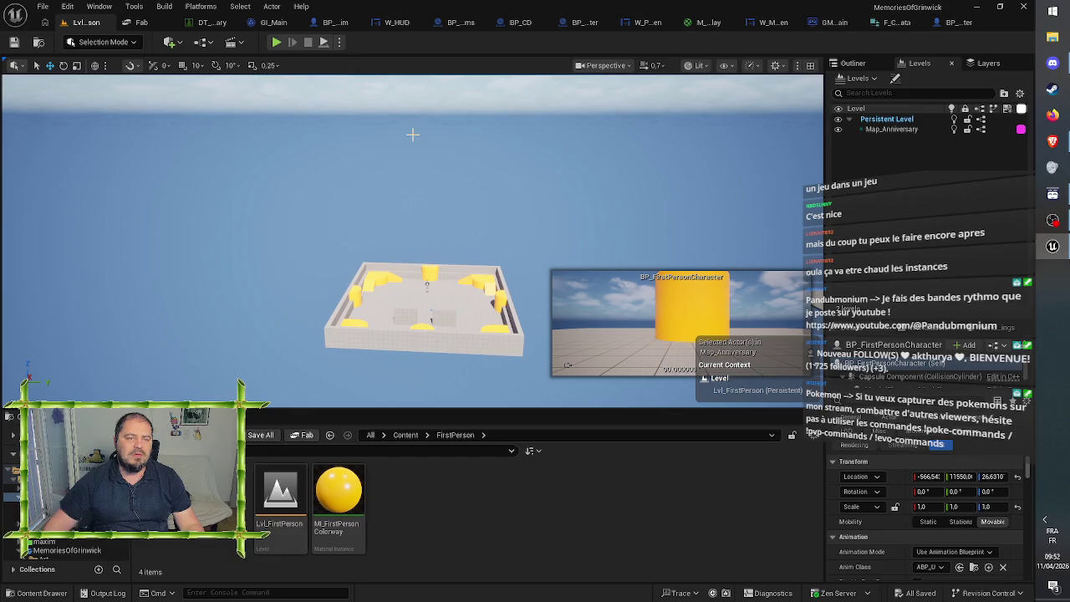
Step: Browse from Content into ModularHouses, glance at Blueprints, then open Maps and select Demo_01_Night
mouse_move(411, 133)
left_mouse_down()
mouse_move(477, 155)
mouse_move(411, 143)
mouse_move(448, 77)
left_mouse_up()
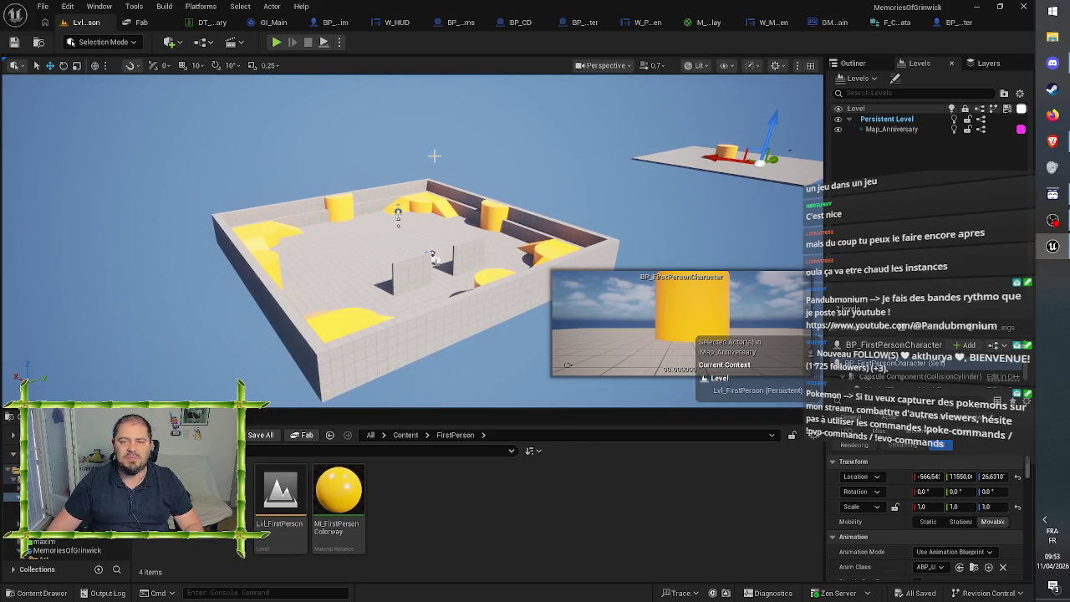
left_click(406, 435)
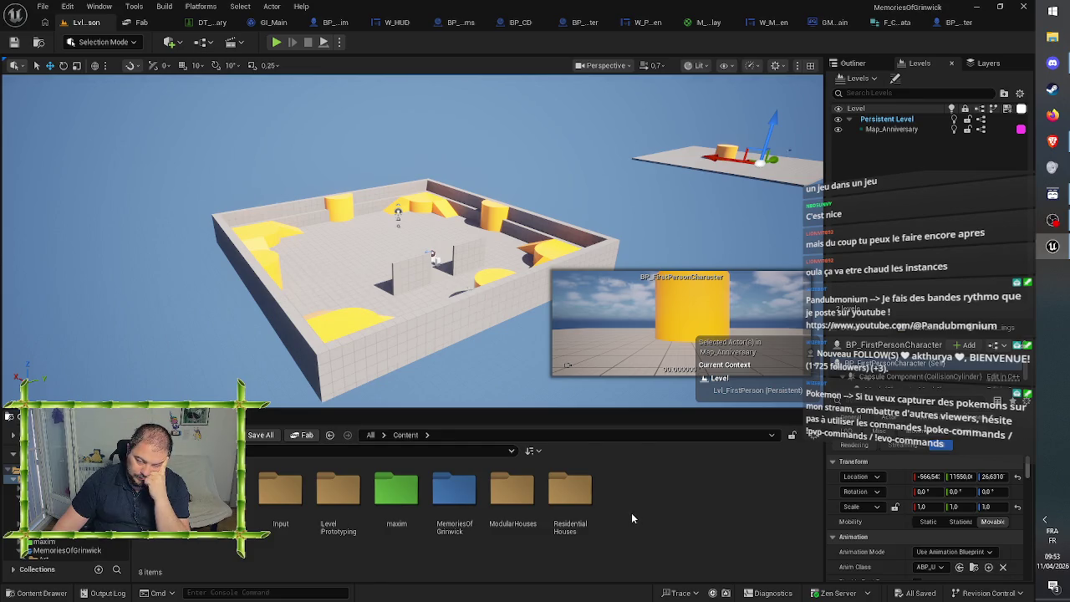
double_click(531, 499)
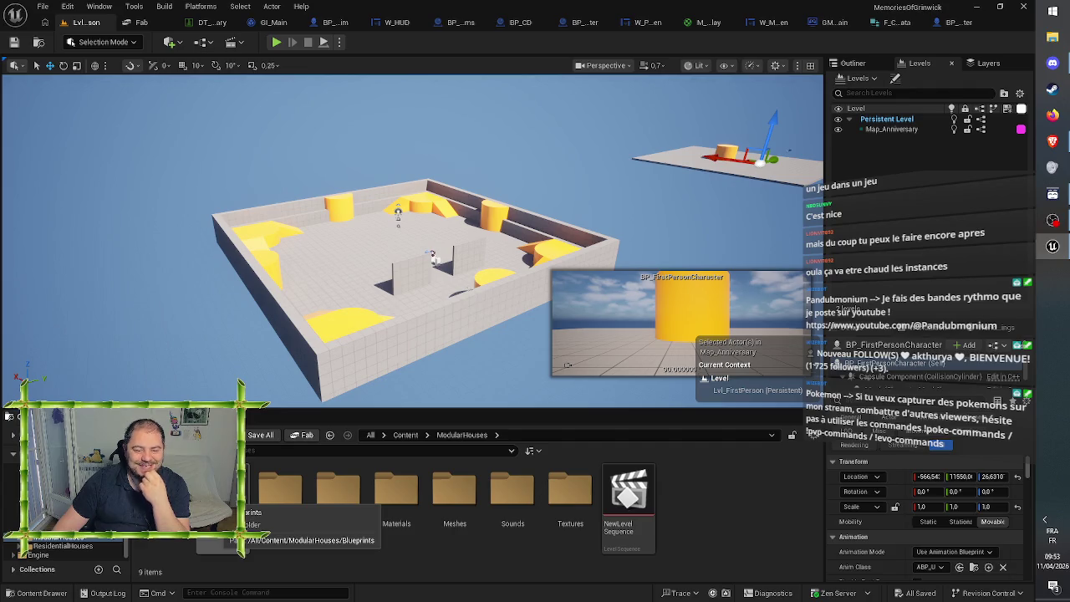
double_click(222, 492)
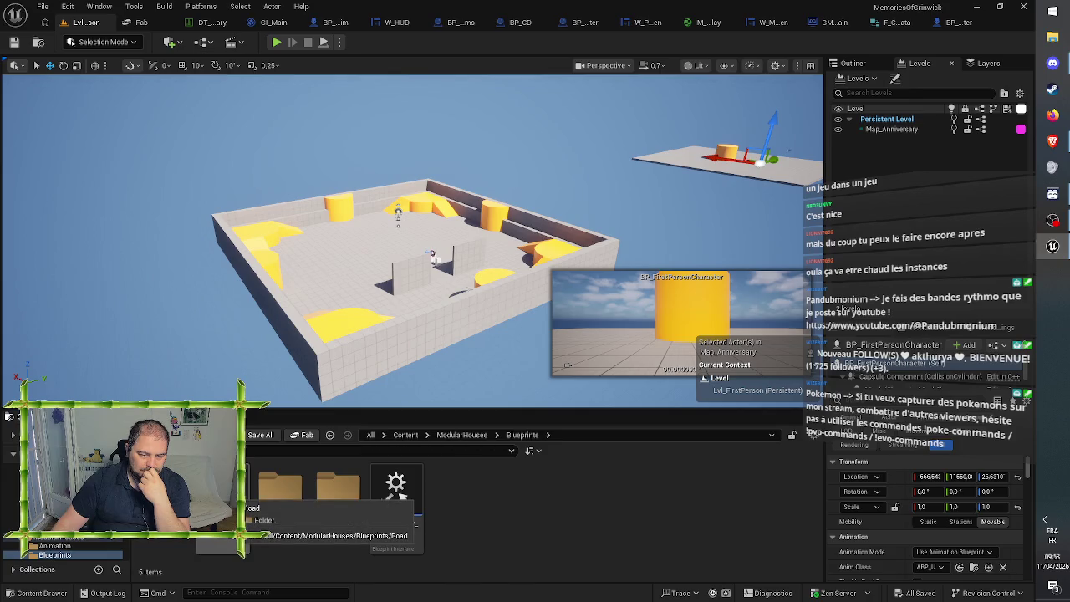
left_click(459, 436)
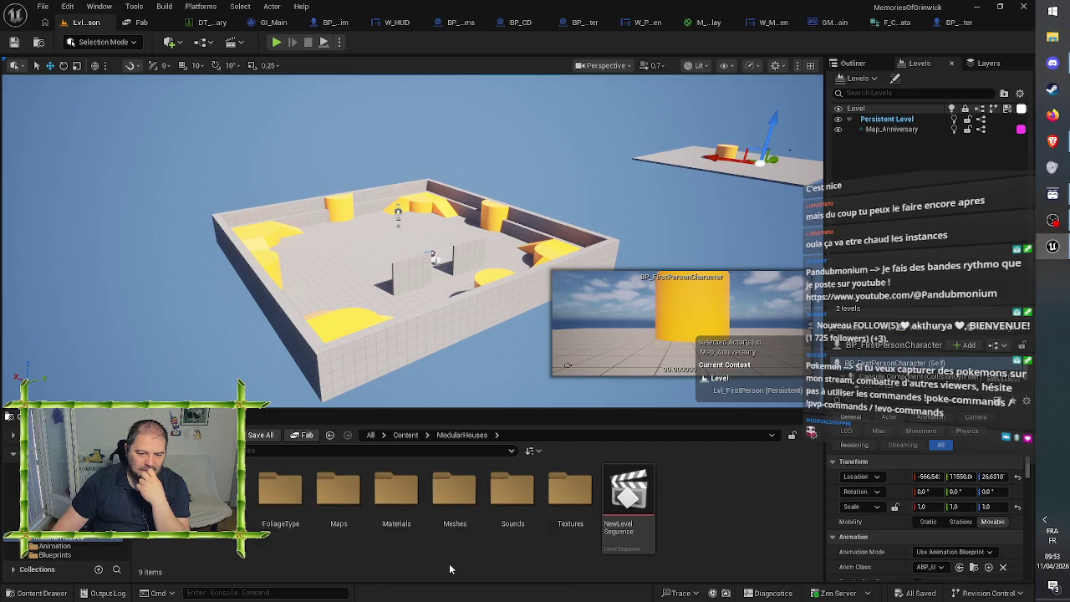
double_click(336, 492)
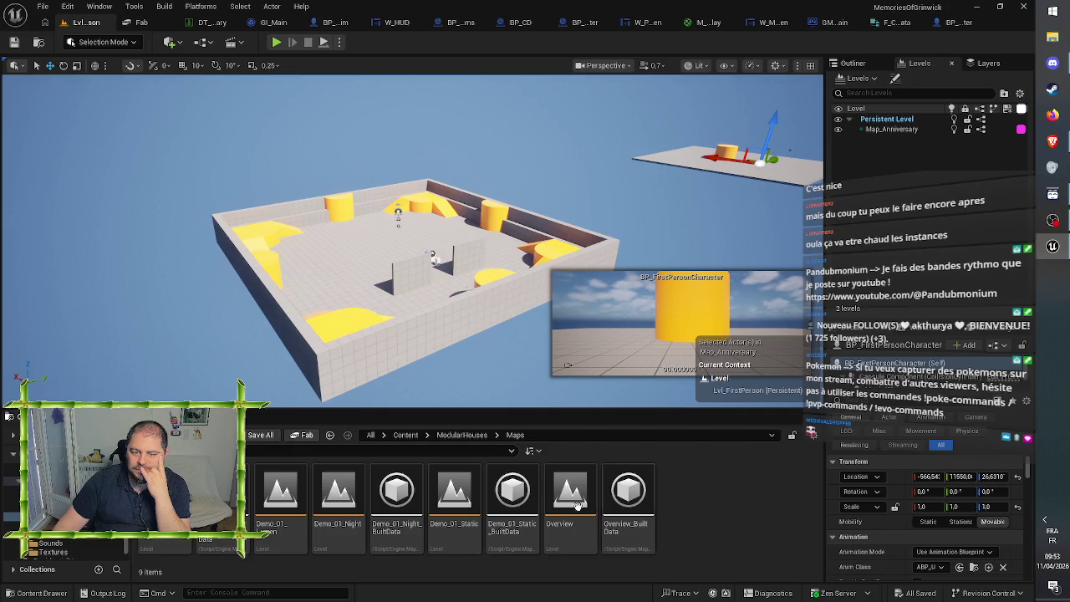
left_click(338, 499)
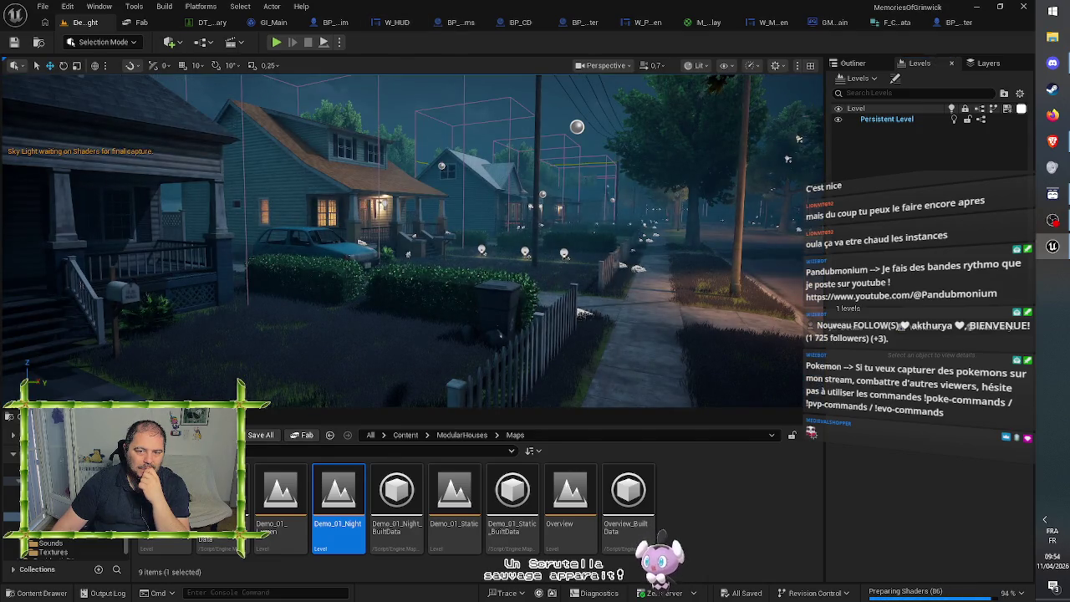
Step: Orbit the Demo_01_Night view toward the houses, then return up to the Content root folder
mouse_move(583, 313)
left_mouse_down()
mouse_move(501, 305)
mouse_move(770, 255)
mouse_move(727, 209)
mouse_move(685, 84)
mouse_move(652, 129)
mouse_move(602, 127)
mouse_move(586, 138)
mouse_move(619, 112)
mouse_move(623, 134)
mouse_move(646, 137)
mouse_move(623, 137)
mouse_move(623, 114)
mouse_move(648, 113)
mouse_move(648, 90)
left_mouse_up()
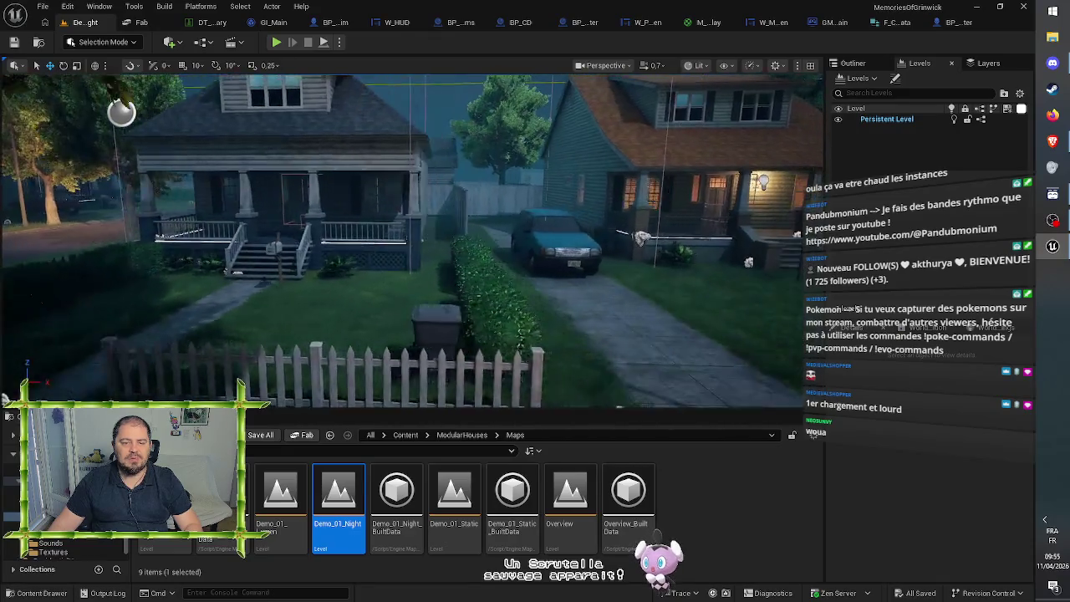
left_click(464, 436)
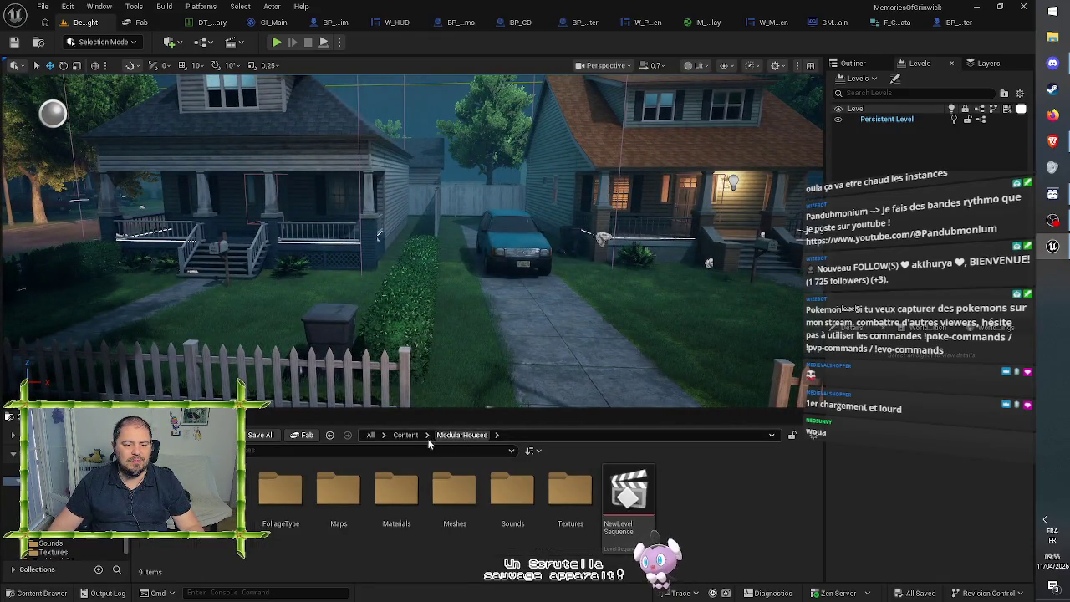
left_click(408, 436)
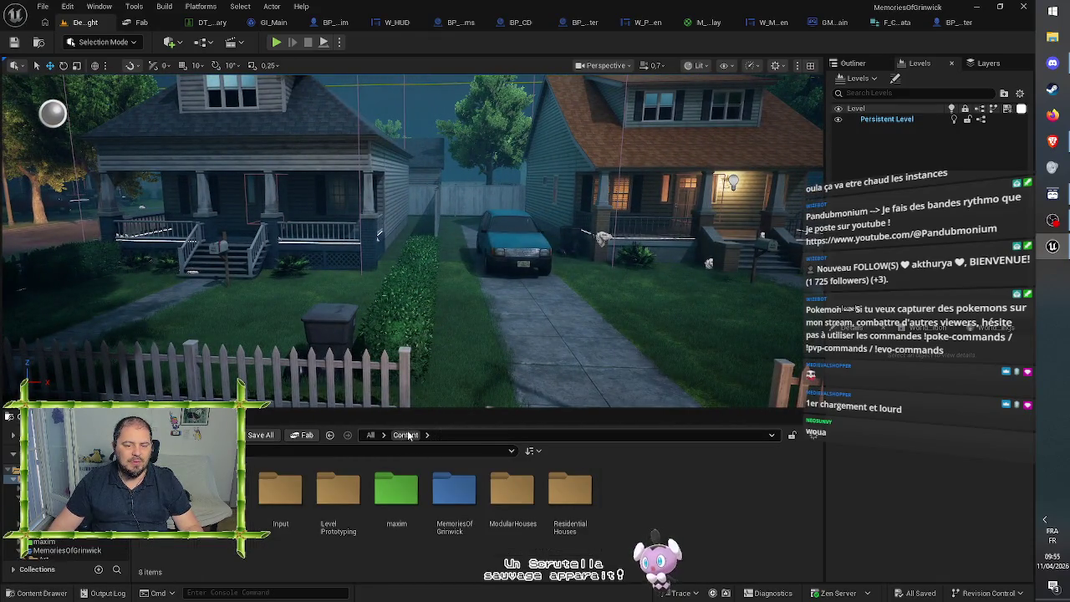
Step: Open Content/maxim/Blueprints and drop BP_Maxim into the level near the car
double_click(397, 489)
double_click(164, 489)
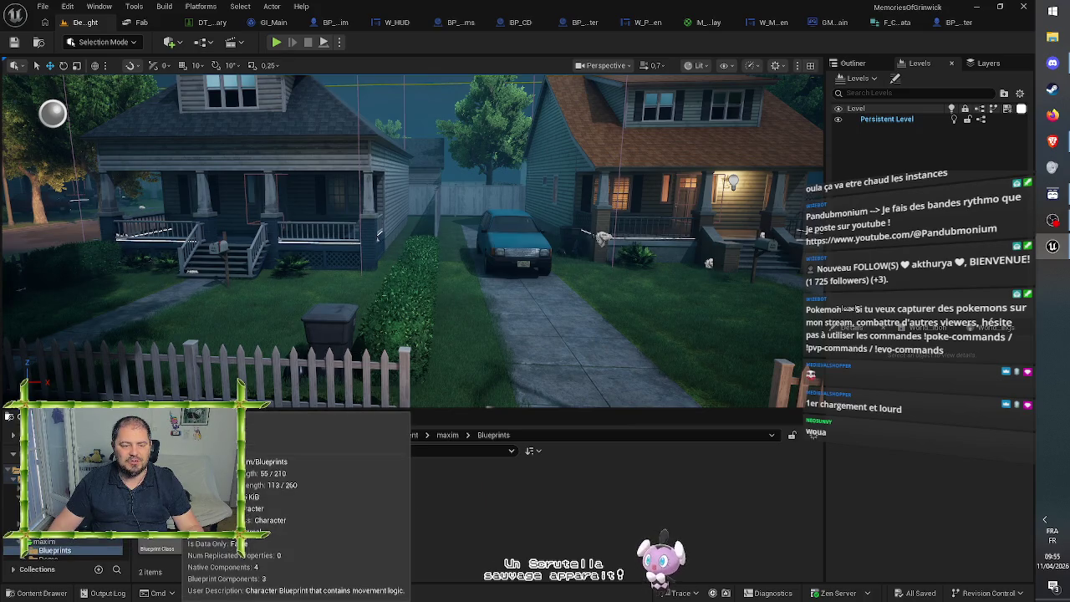
left_click_drag(489, 289, 481, 239)
mouse_move(317, 379)
left_mouse_down()
mouse_move(437, 288)
mouse_move(472, 289)
left_mouse_up()
Step: Rotate BP_Maxim and slide it alongside the car door, inspecting it from several angles
left_click_drag(542, 291, 515, 264)
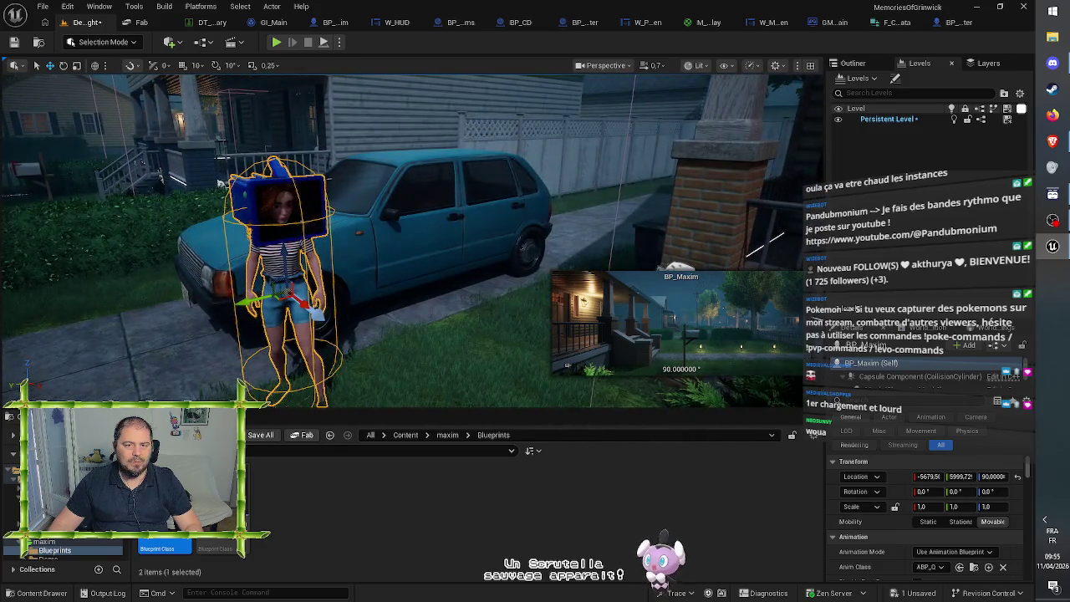
left_click_drag(288, 317, 314, 310)
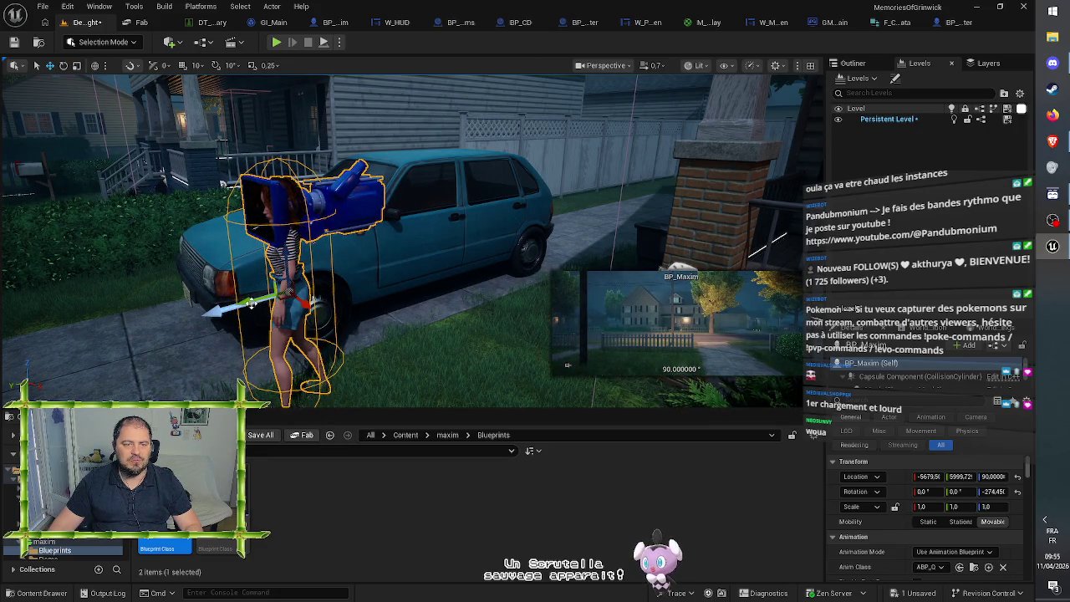
left_click_drag(266, 297, 427, 272)
key("f")
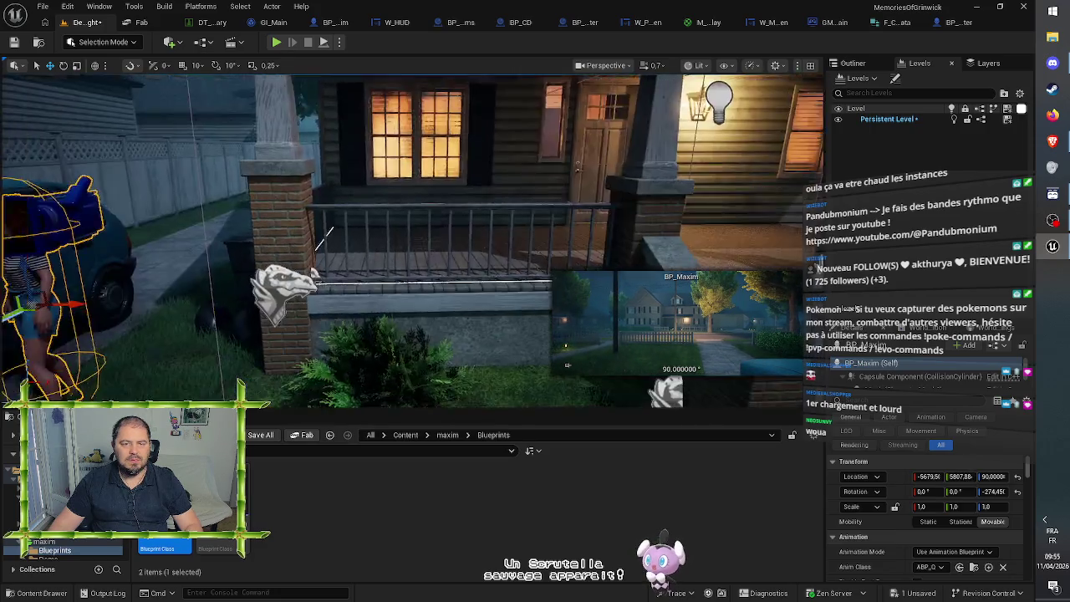
scroll(410, 242, "up", 5)
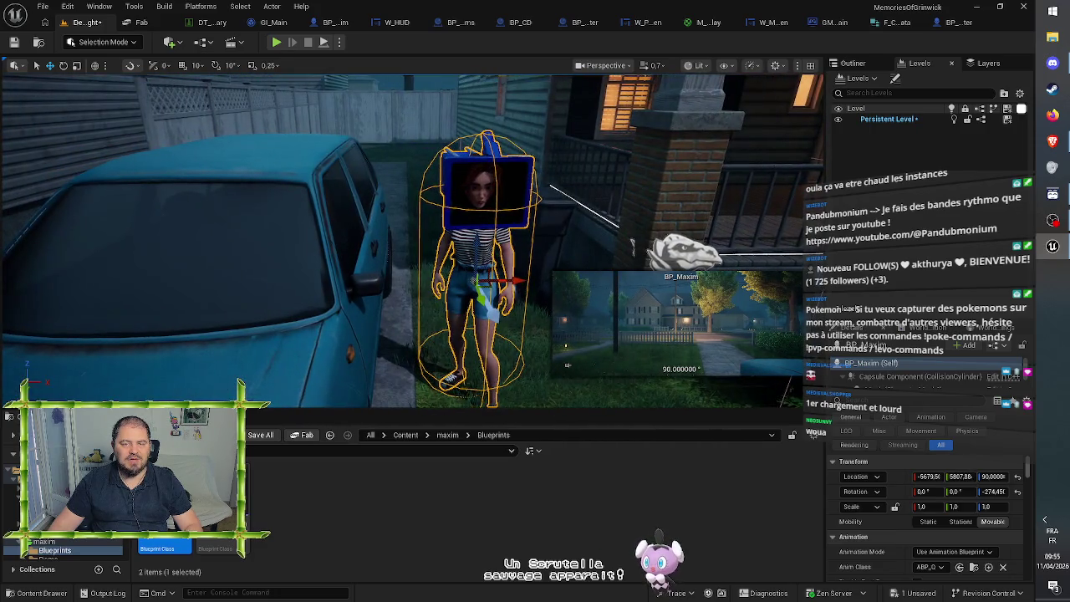
left_click_drag(431, 251, 328, 251)
left_click_drag(117, 153, 51, 153)
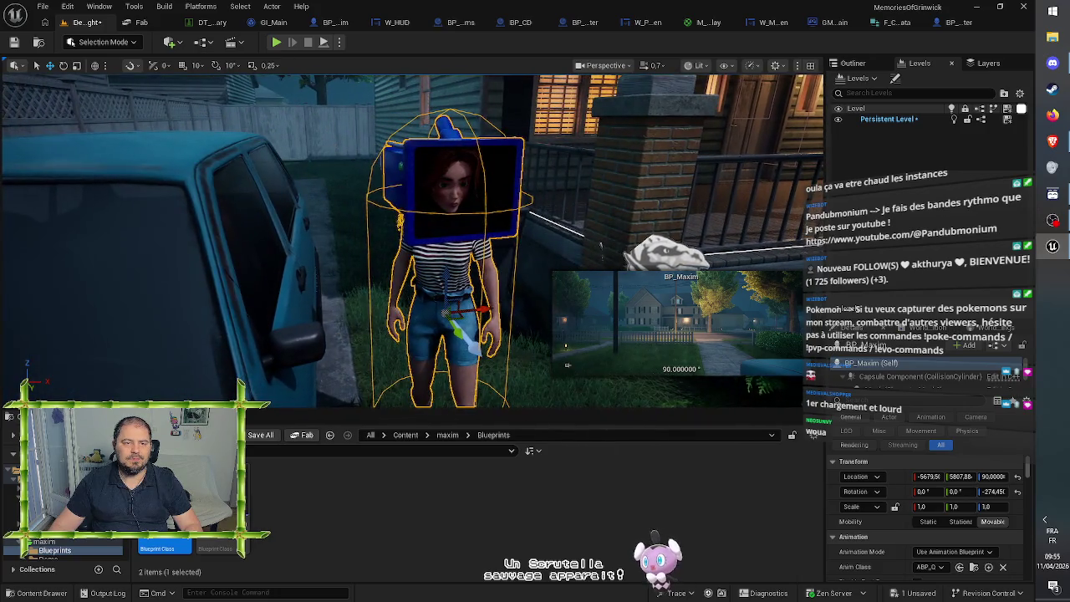
scroll(385, 269, "down", 5)
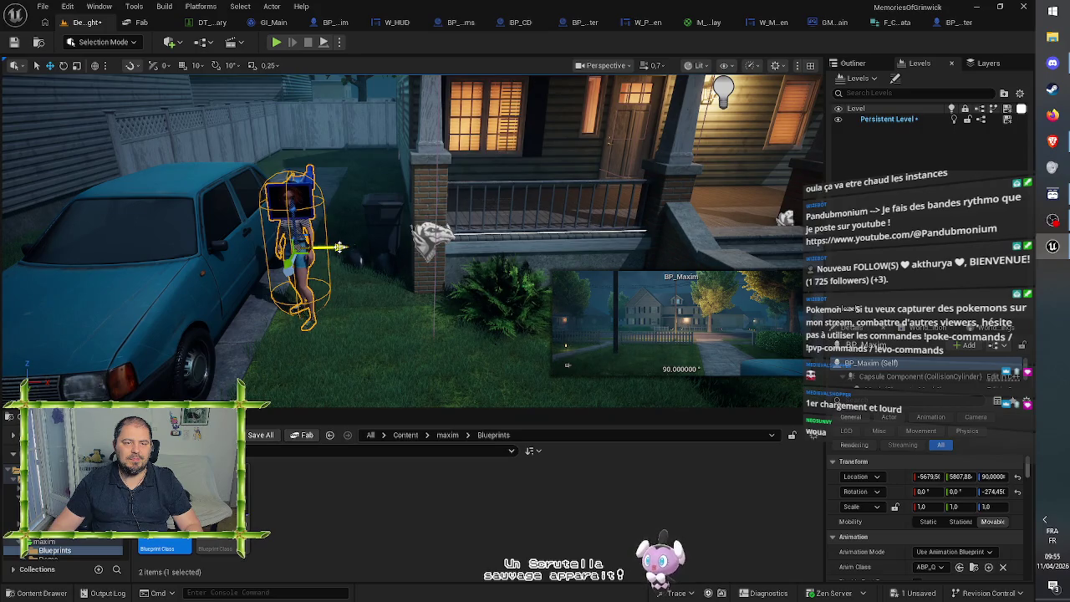
Step: Try BP_Maxim on the house porch, rotating it there, then delete it from the level
mouse_move(338, 247)
left_mouse_down()
mouse_move(425, 236)
mouse_move(794, 236)
left_mouse_up()
key("f")
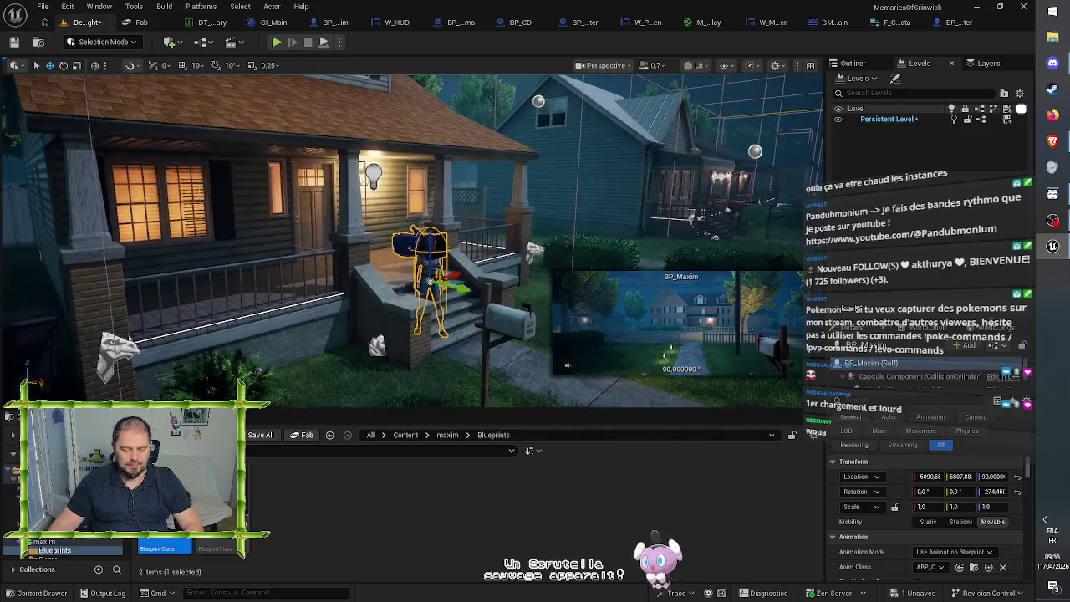
key("Delete")
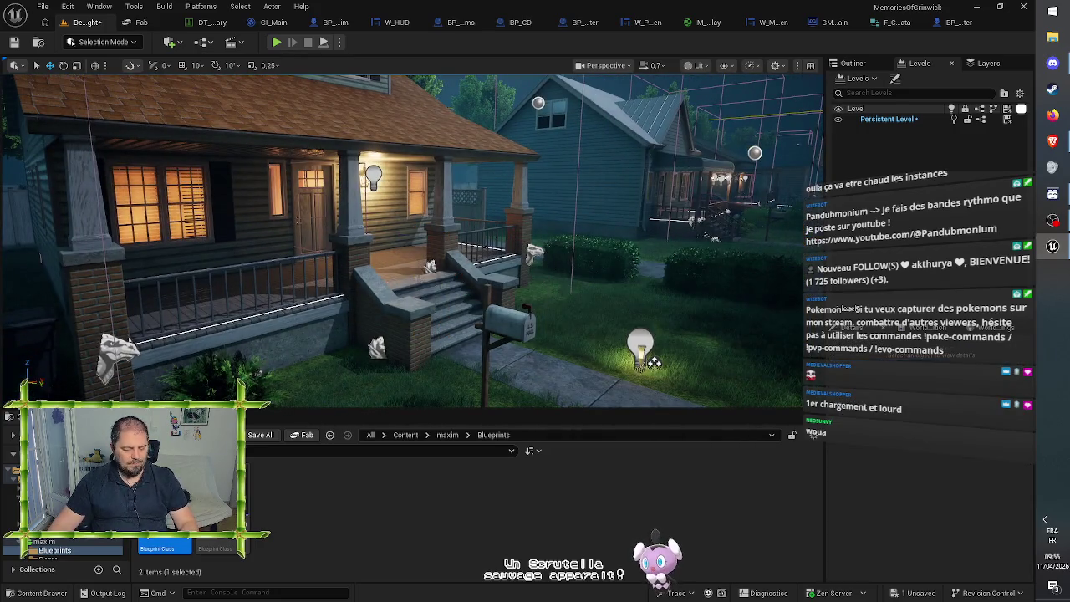
key("w")
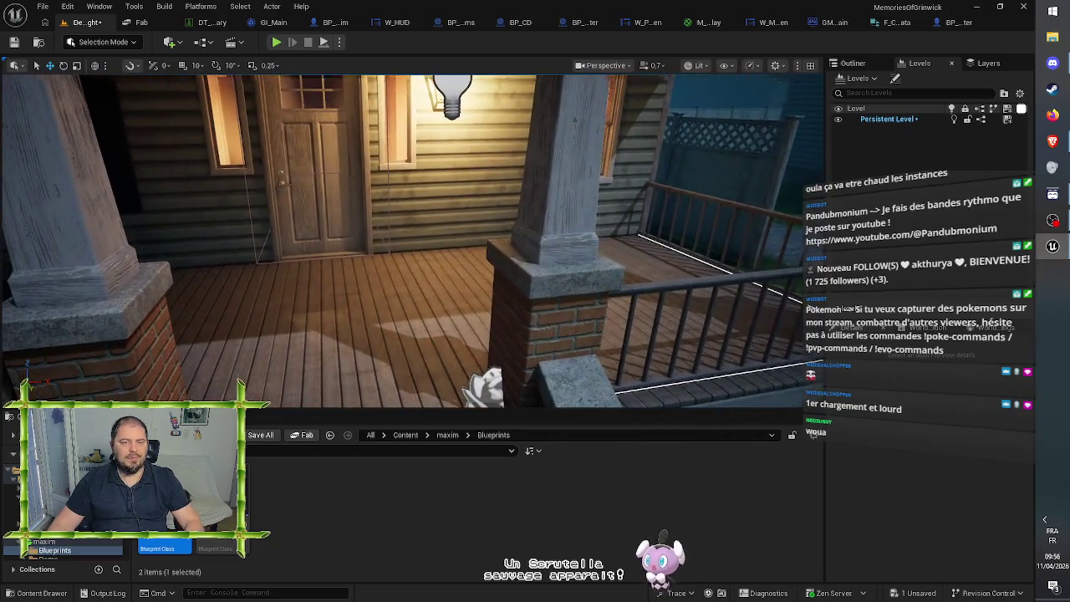
left_click_drag(260, 345, 326, 330)
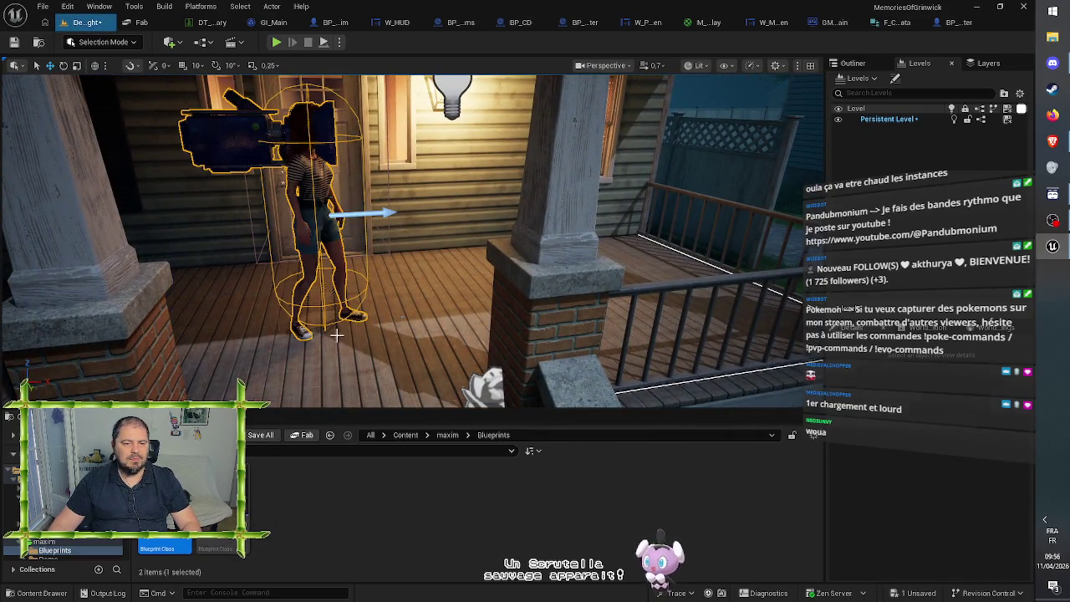
mouse_move(391, 264)
left_mouse_down()
mouse_move(355, 215)
mouse_move(339, 143)
mouse_move(364, 216)
mouse_move(427, 199)
mouse_move(326, 216)
mouse_move(360, 224)
left_mouse_up()
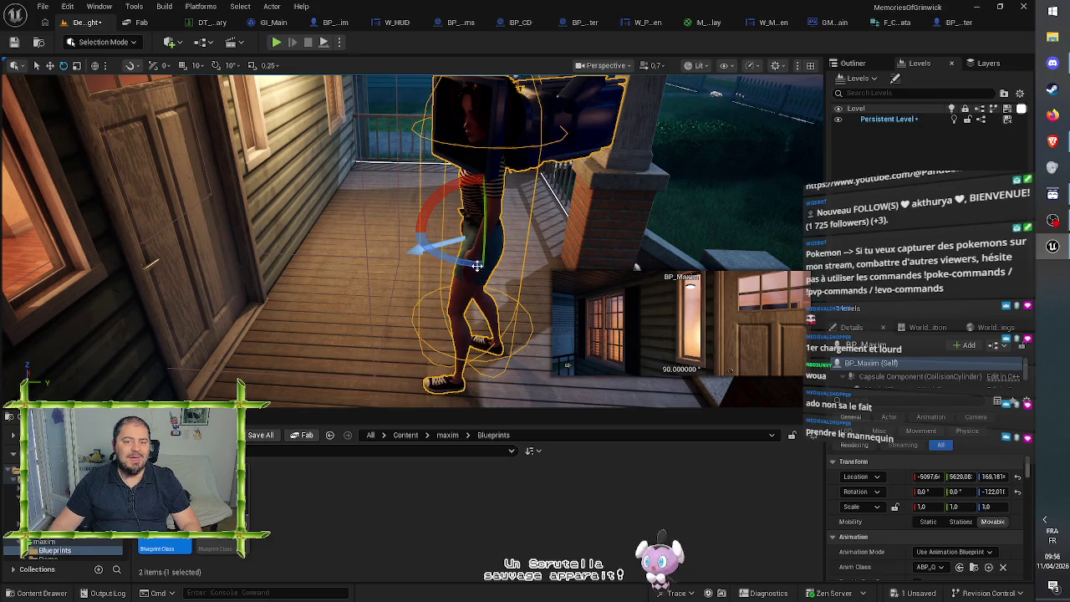
mouse_move(454, 255)
left_mouse_down()
mouse_move(483, 264)
mouse_move(447, 258)
mouse_move(435, 214)
mouse_move(440, 245)
mouse_move(221, 222)
mouse_move(378, 222)
left_mouse_up()
mouse_move(811, 136)
left_mouse_down()
mouse_move(752, 193)
mouse_move(811, 135)
left_mouse_up()
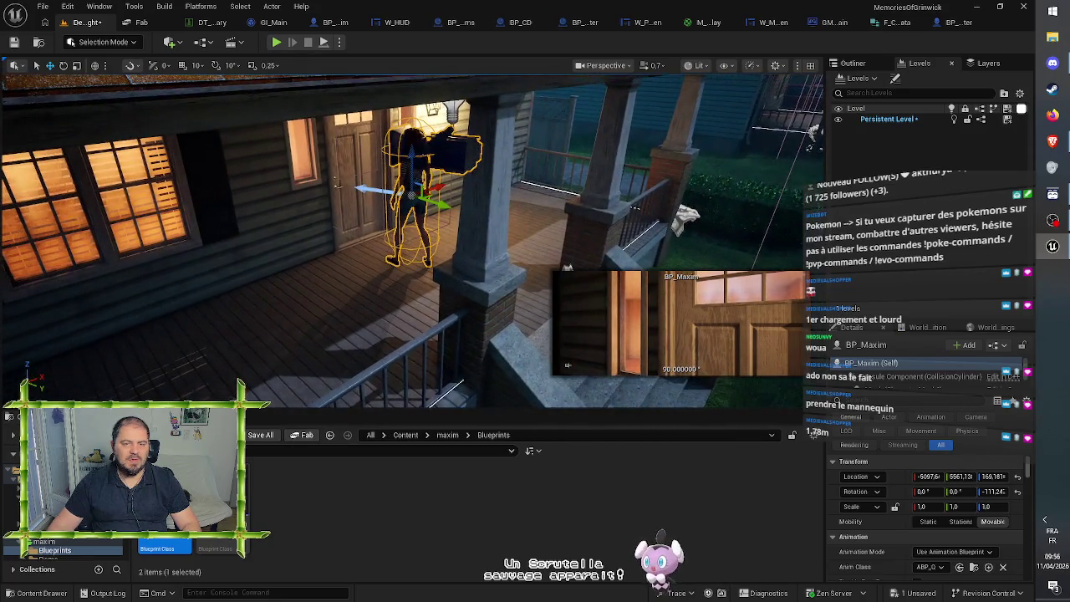
key("Delete")
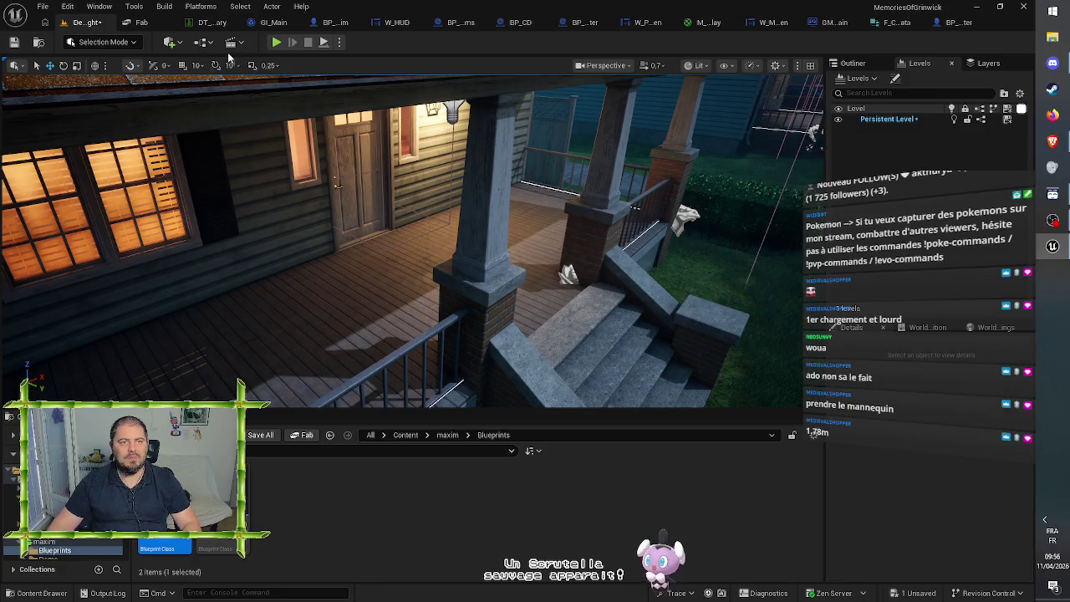
Step: Add a Player Start actor to the level by searching 'tart' in the add-actor list
left_click(201, 41)
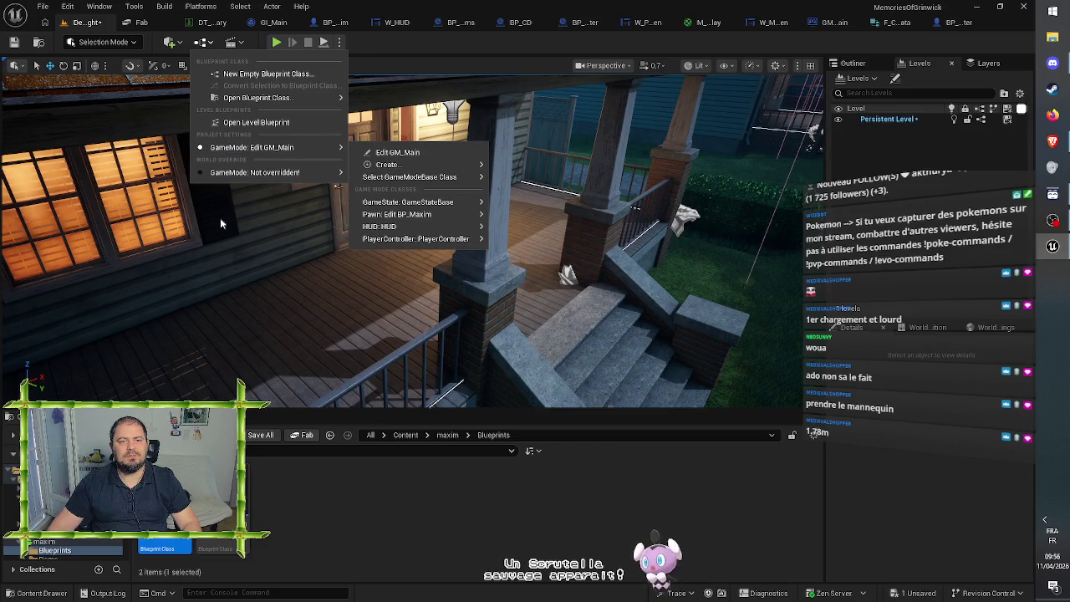
mouse_move(234, 267)
left_mouse_down()
mouse_move(351, 259)
mouse_move(368, 234)
mouse_move(510, 230)
left_mouse_up()
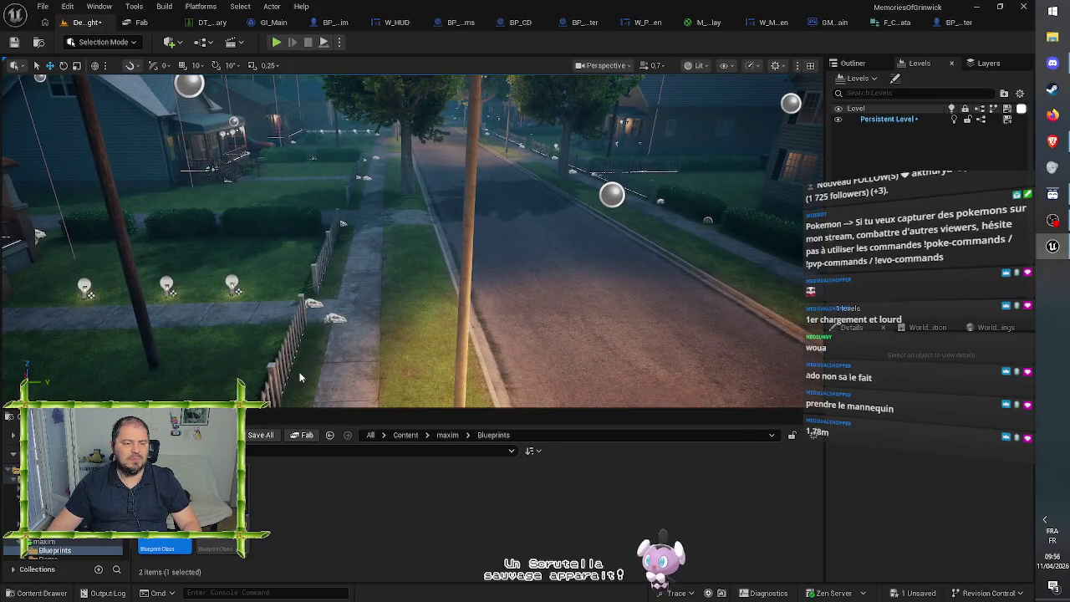
left_click(168, 42)
mouse_move(194, 162)
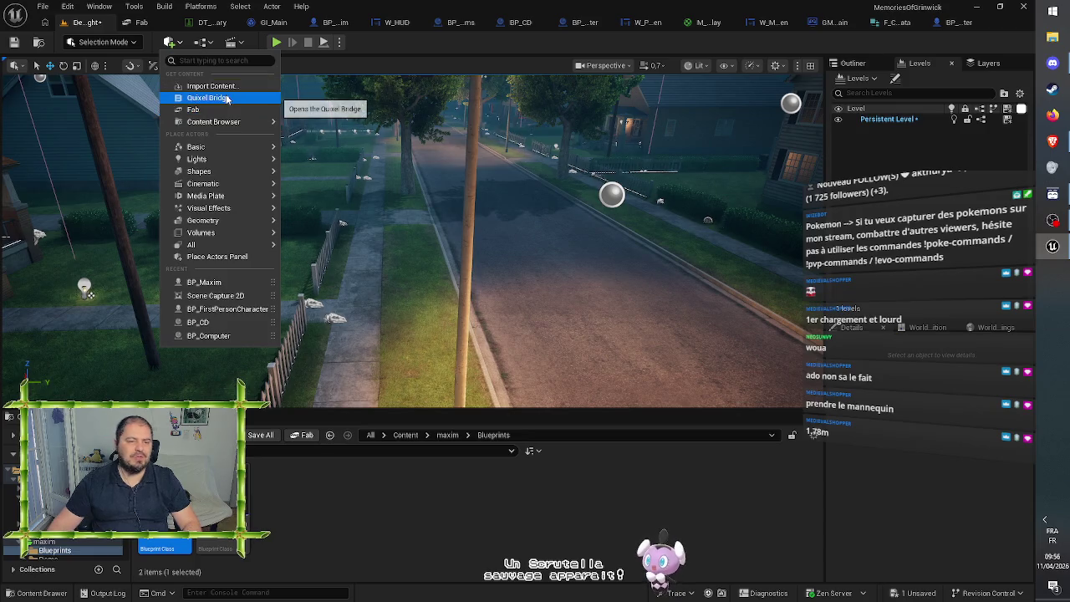
type("start")
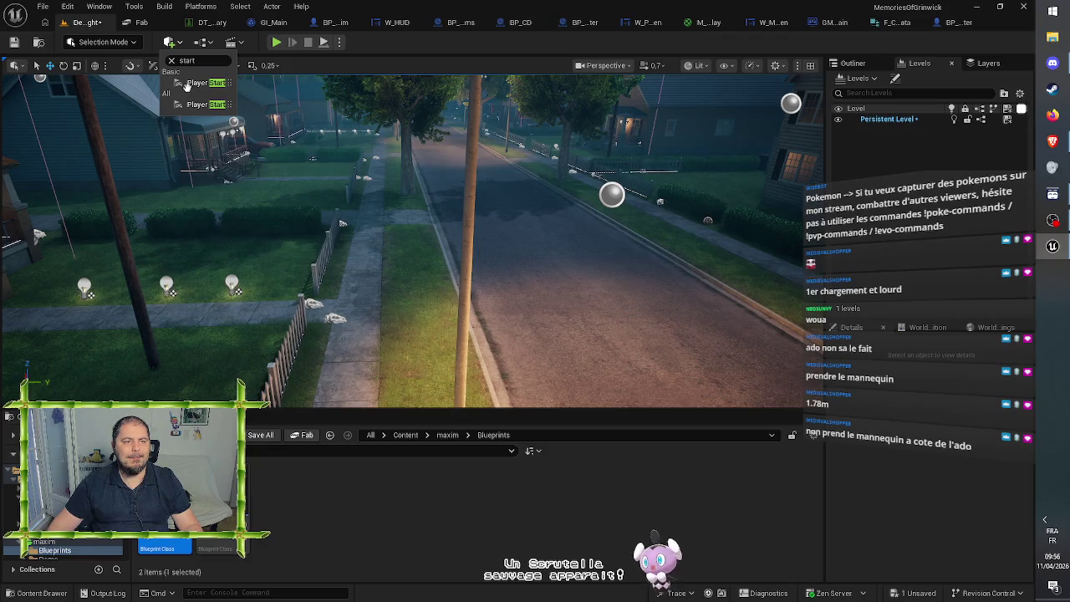
left_click(187, 87)
Step: Lower the Player Start to the ground, move it onto the road, and save the map
left_click_drag(527, 253, 397, 144)
mouse_move(329, 136)
left_mouse_down()
mouse_move(345, 255)
mouse_move(350, 237)
left_mouse_up()
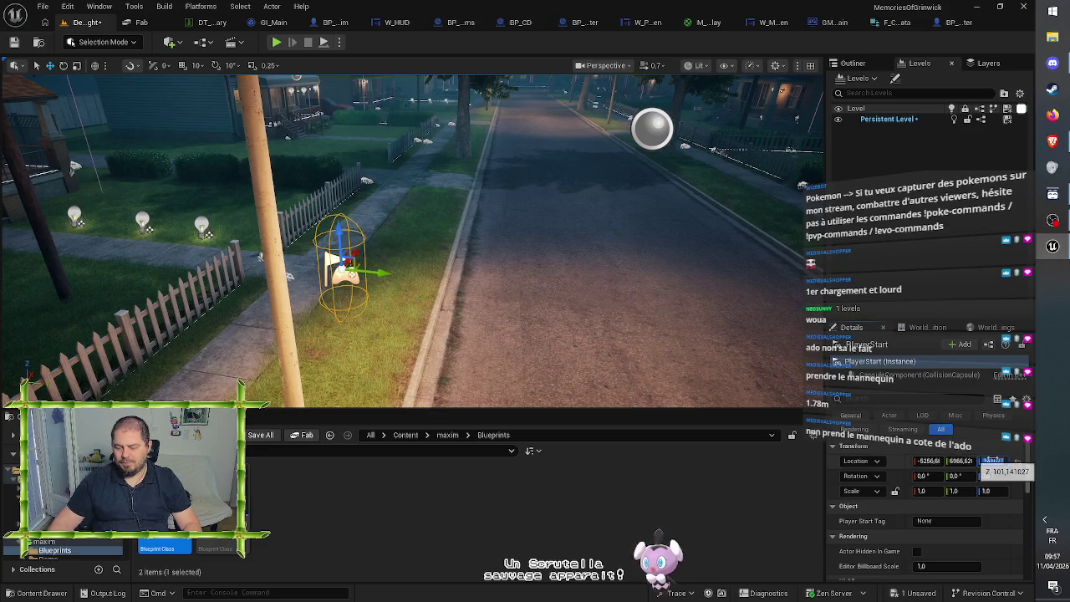
left_click_drag(991, 460, 993, 461)
type("960")
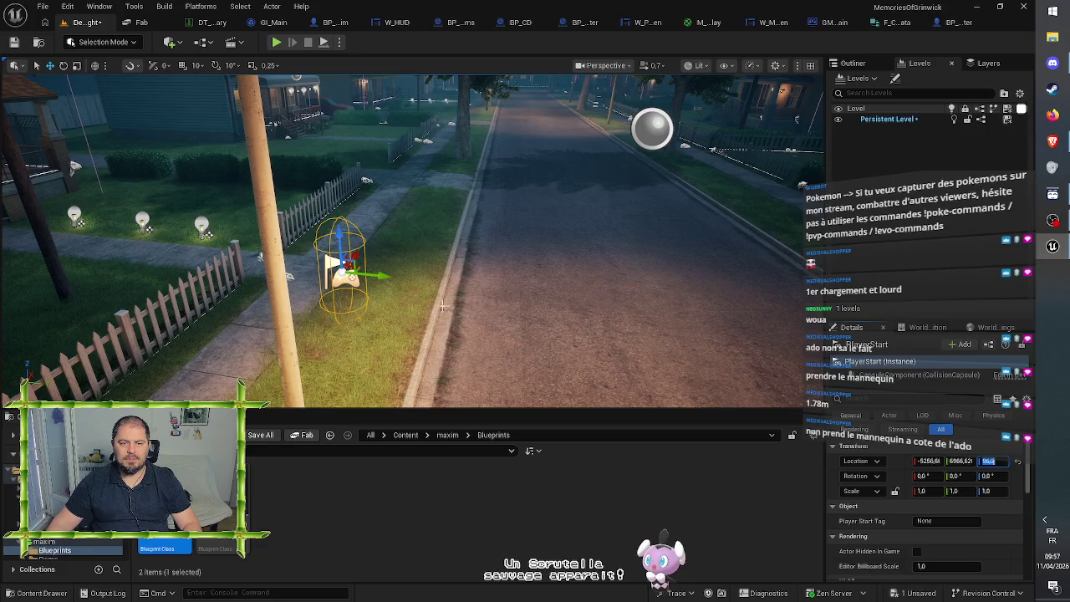
left_click_drag(381, 281, 593, 336)
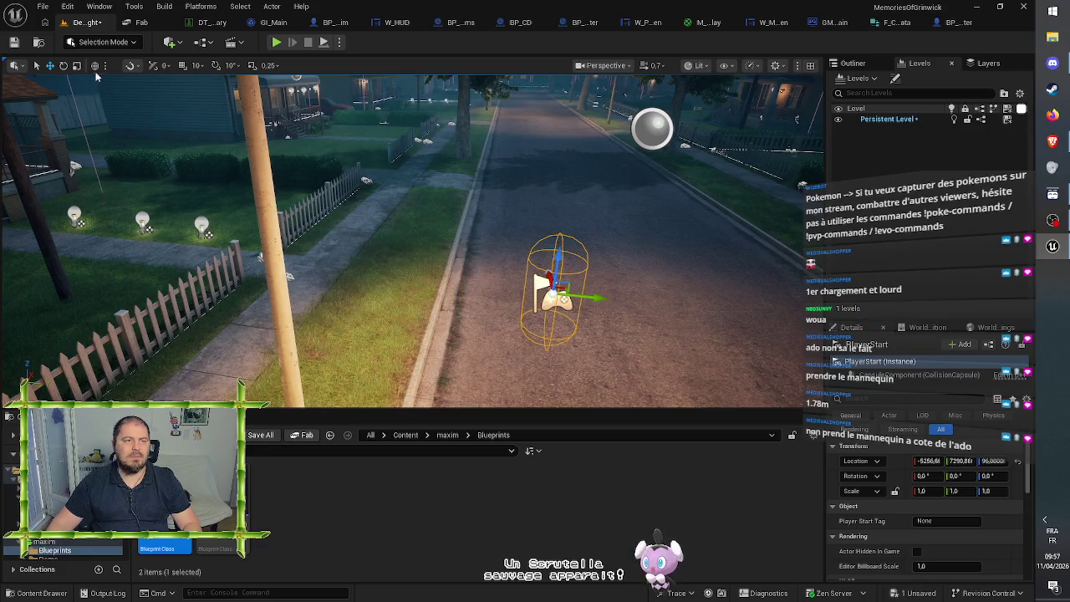
left_click(13, 43)
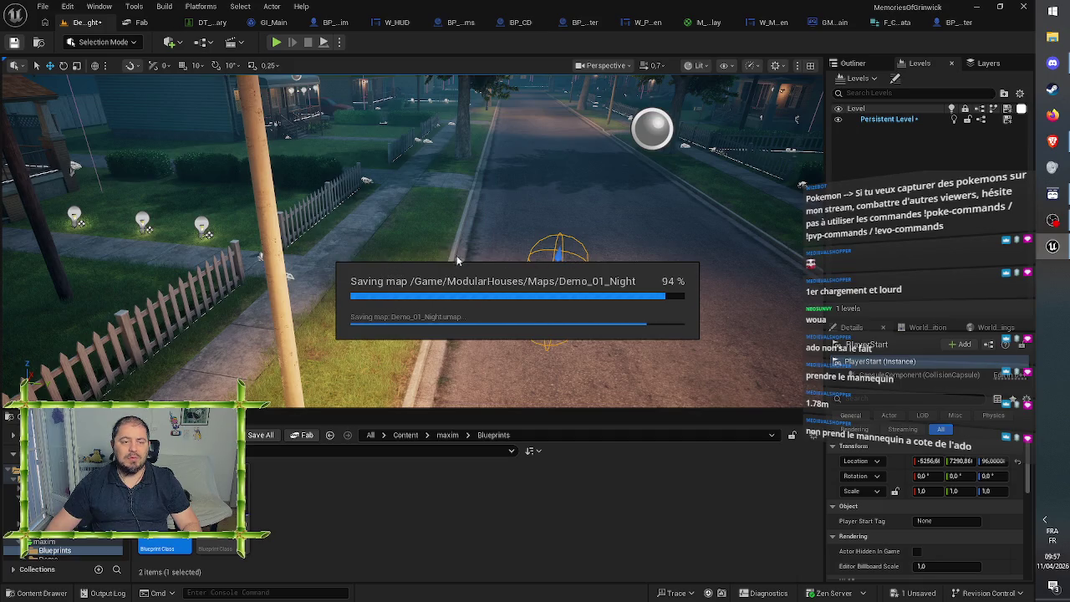
mouse_move(456, 260)
left_mouse_down()
mouse_move(376, 263)
mouse_move(435, 268)
left_mouse_up()
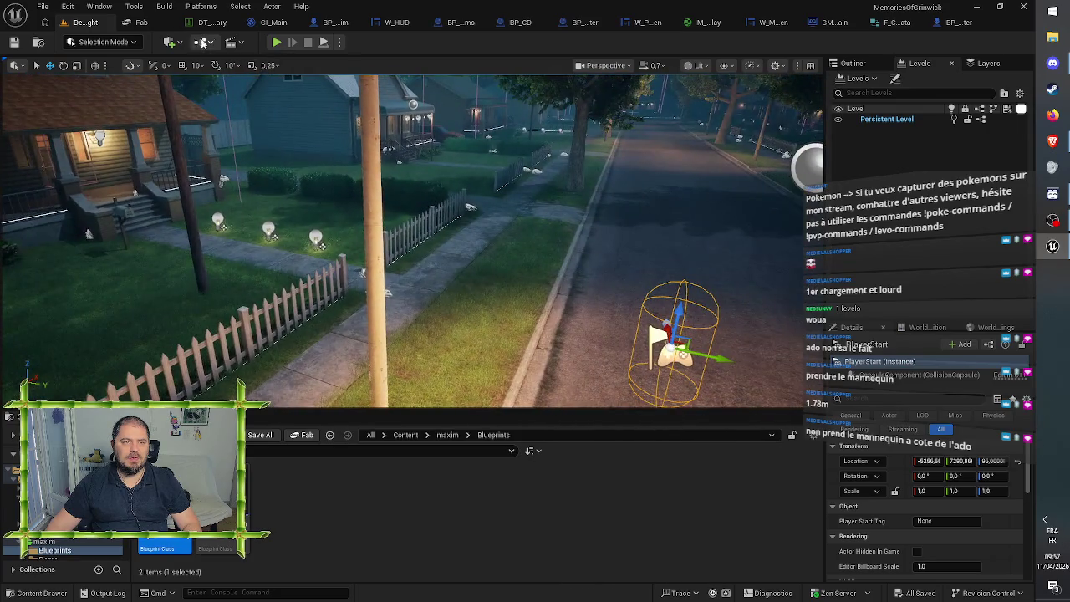
key("alt+p")
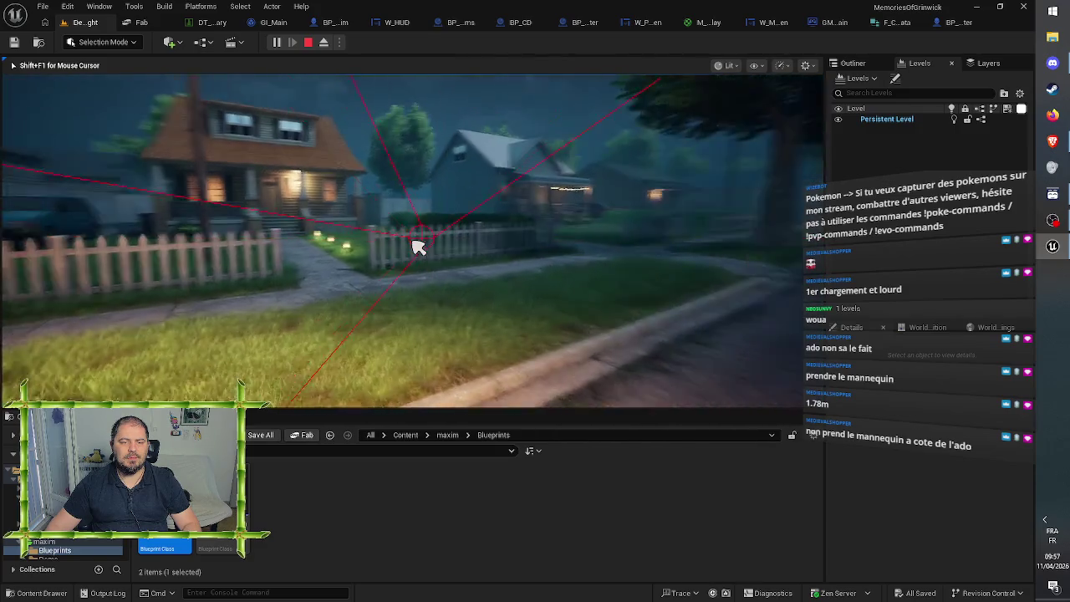
key("w")
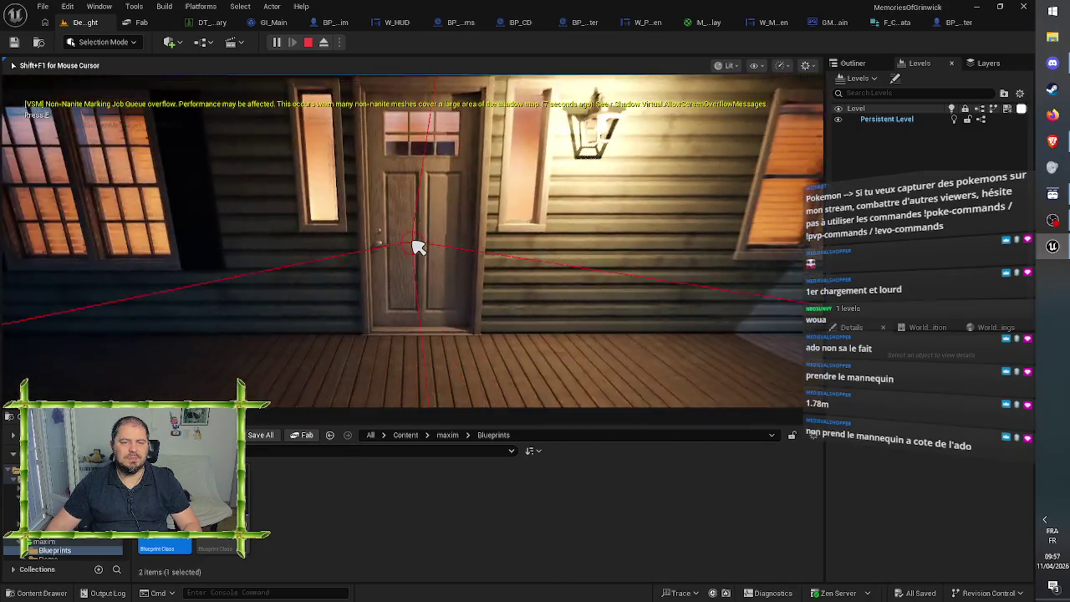
key("Escape")
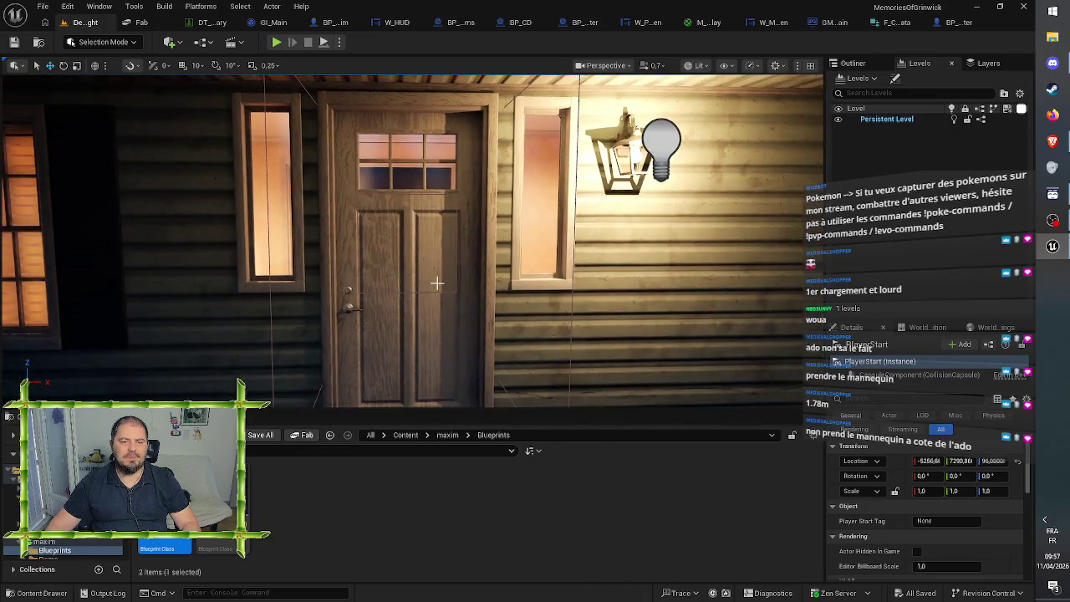
Step: Tick Actor Hidden In Game on door BP_Door_Outside_A7 and save the map
left_click(432, 279)
mouse_move(445, 273)
left_mouse_down()
mouse_move(419, 234)
mouse_move(677, 134)
mouse_move(636, 142)
left_mouse_up()
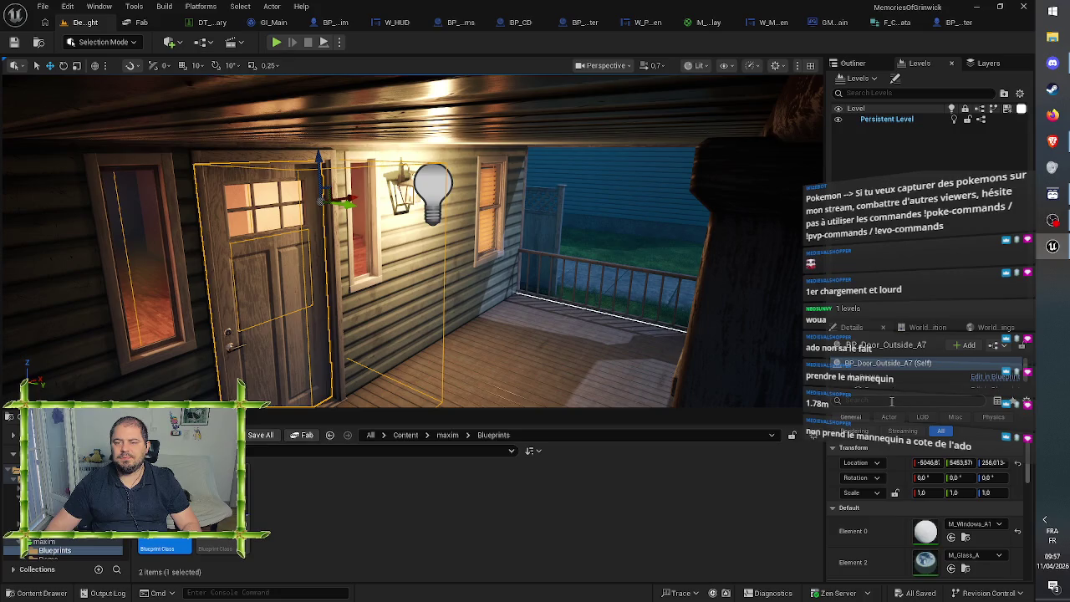
left_click(853, 63)
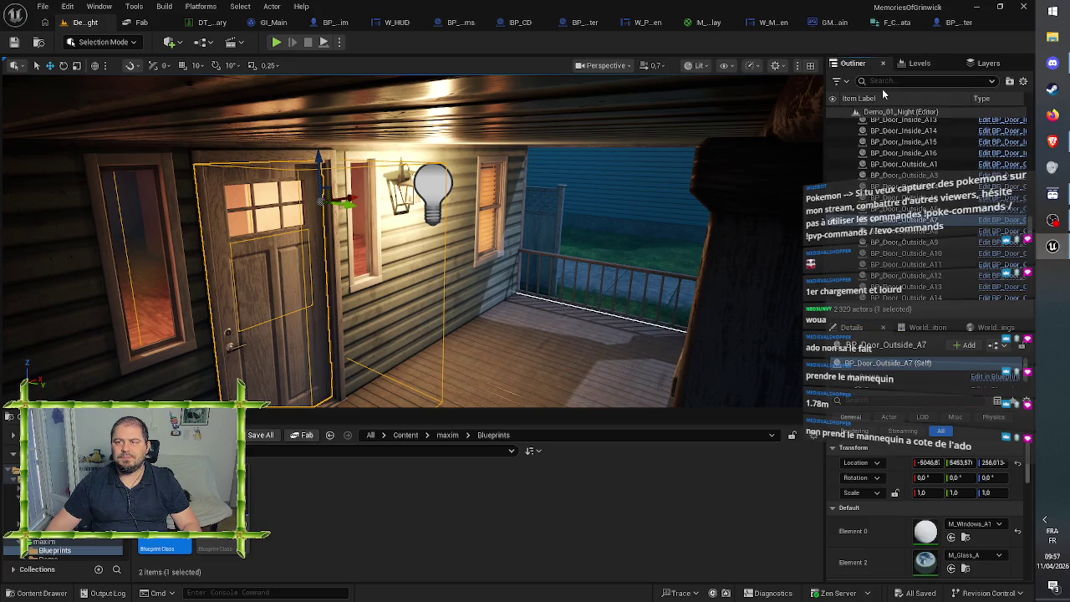
left_click(886, 401)
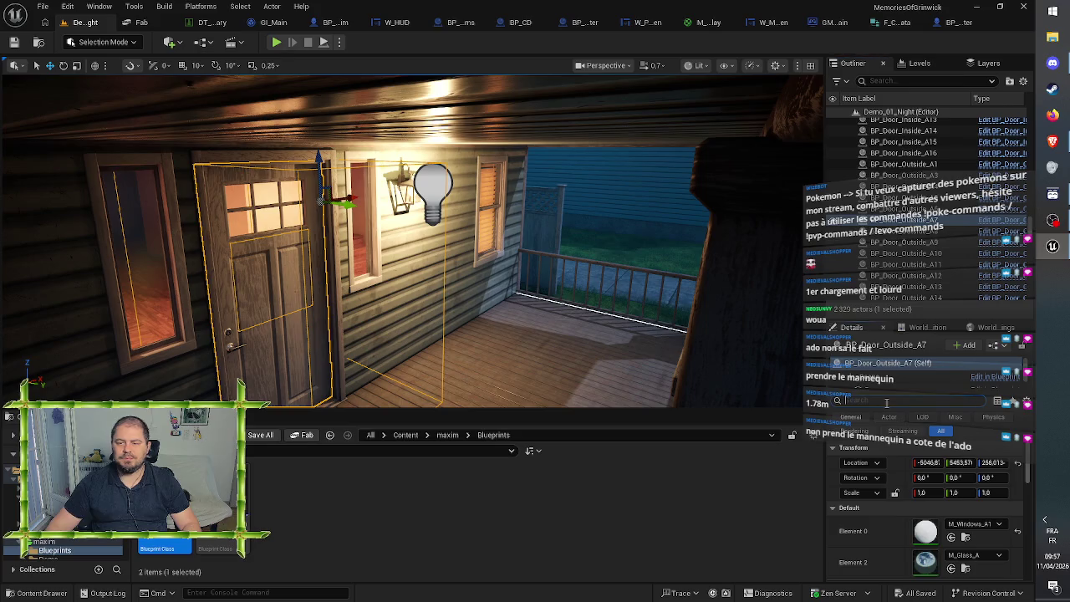
type("enabl")
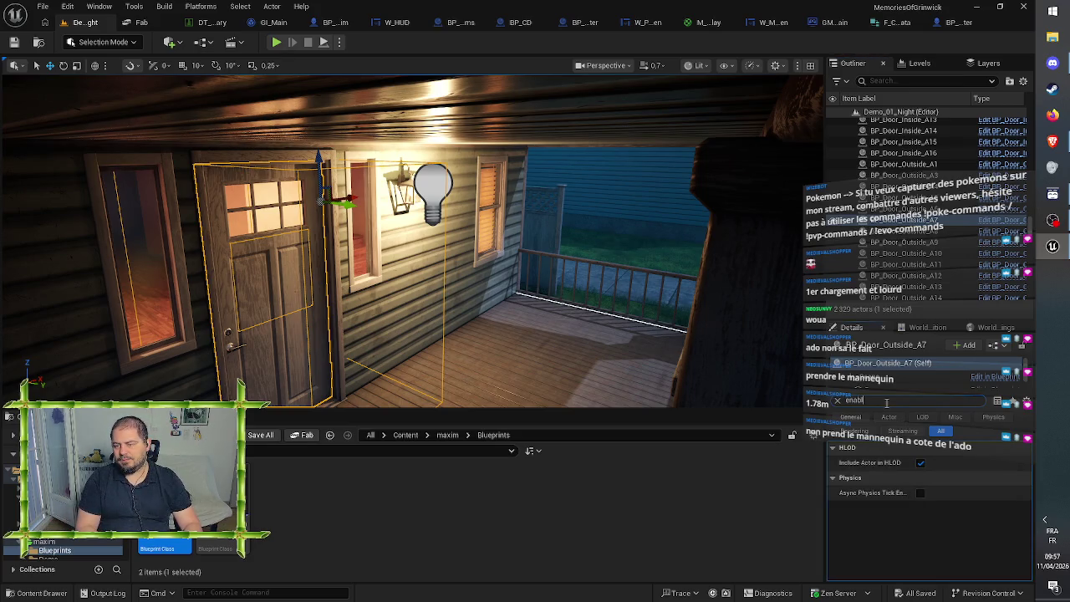
key("BackSpace")
key("BackSpace")
key("BackSpace")
type("hidd")
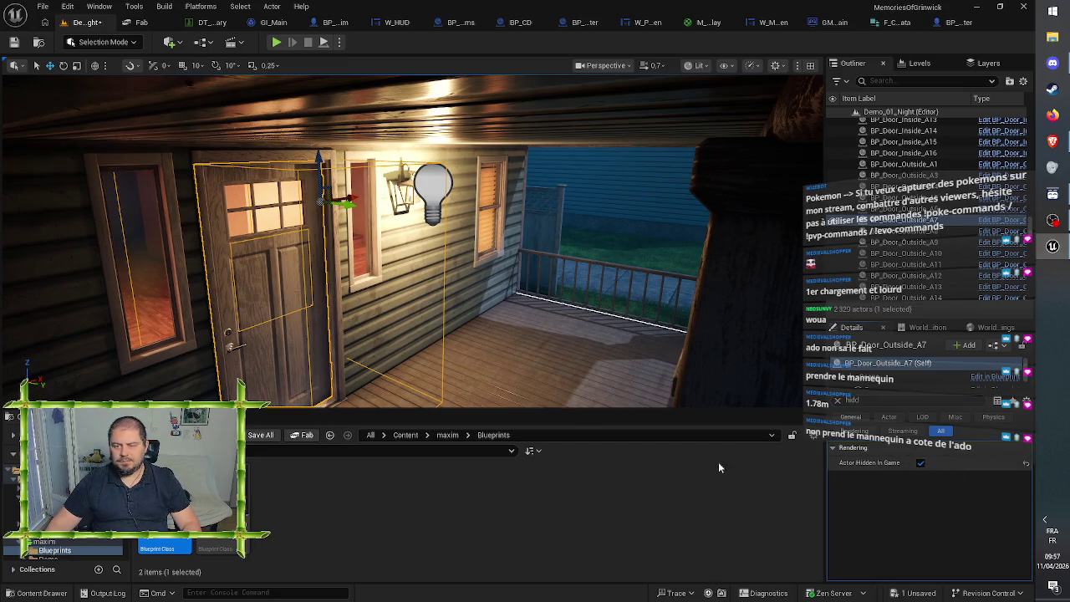
left_click(921, 463)
left_click(14, 42)
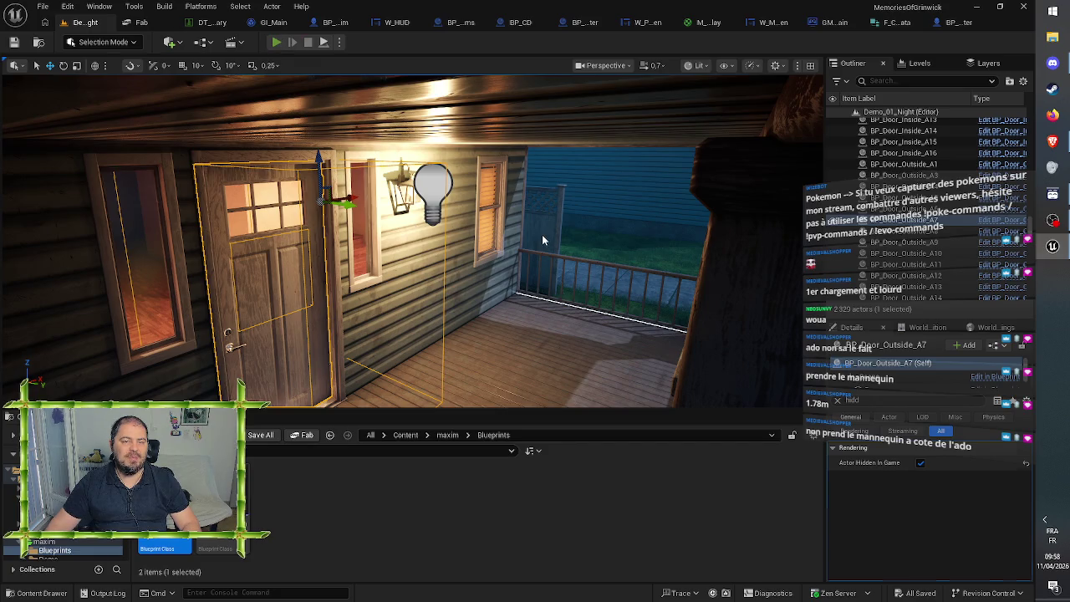
Step: Play-test the level, then untick Actor Hidden In Game and save again
key("alt+p")
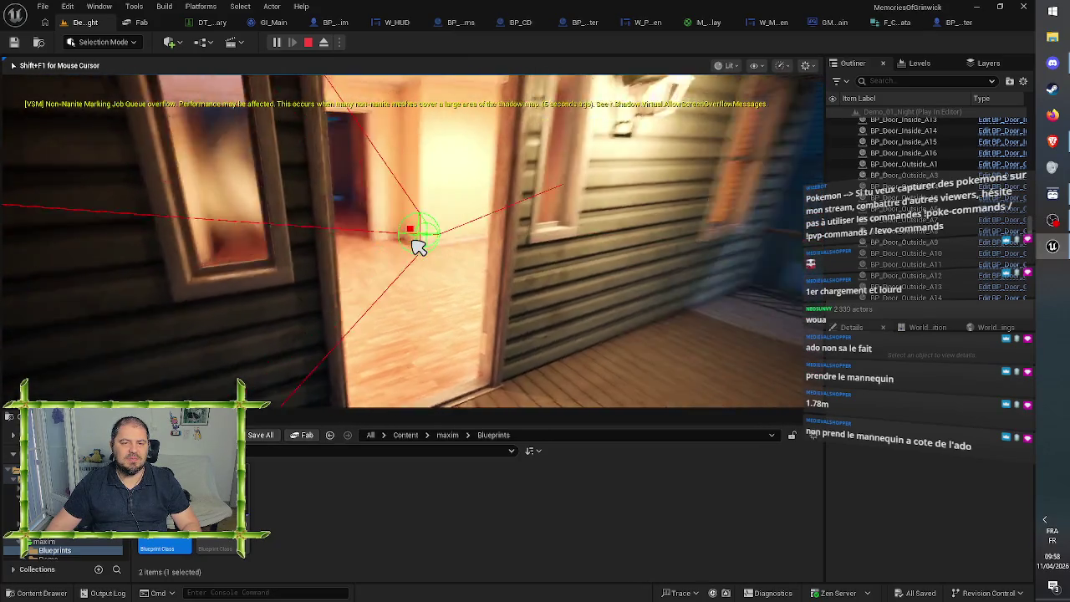
key("Escape")
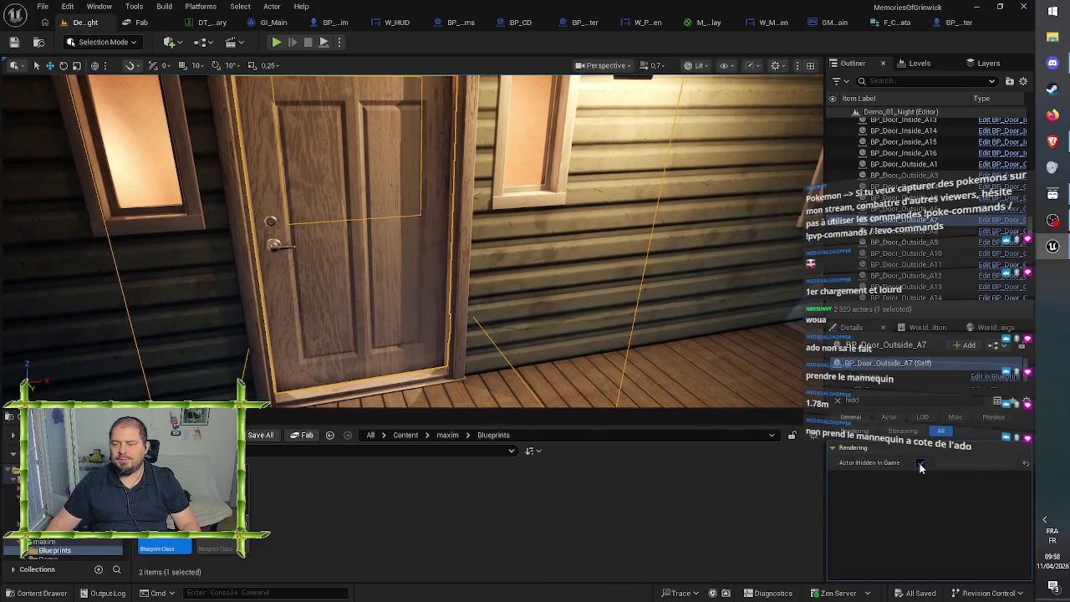
left_click(921, 463)
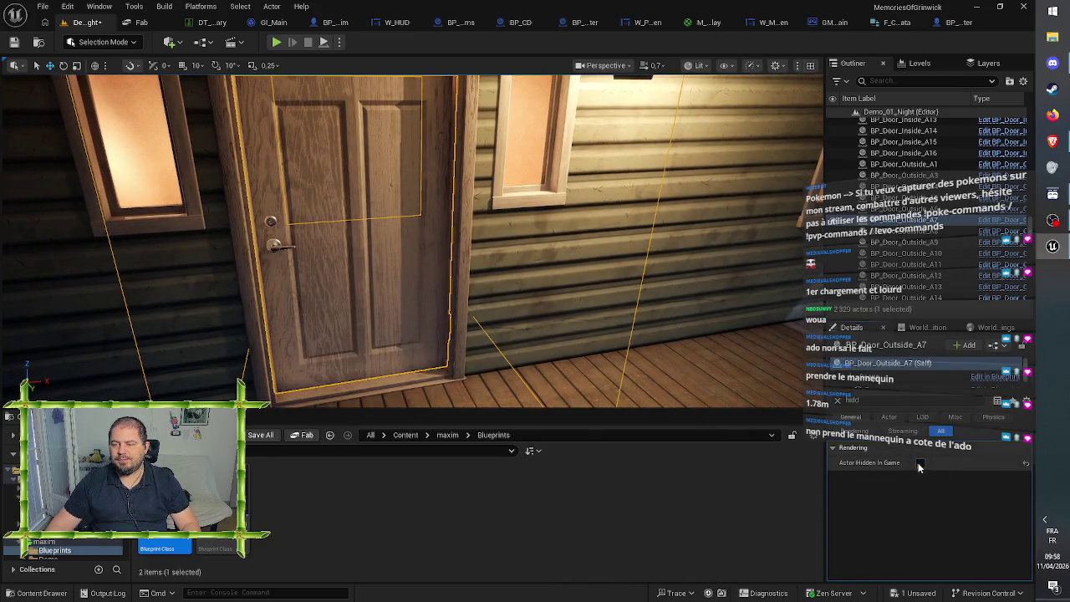
left_click(14, 41)
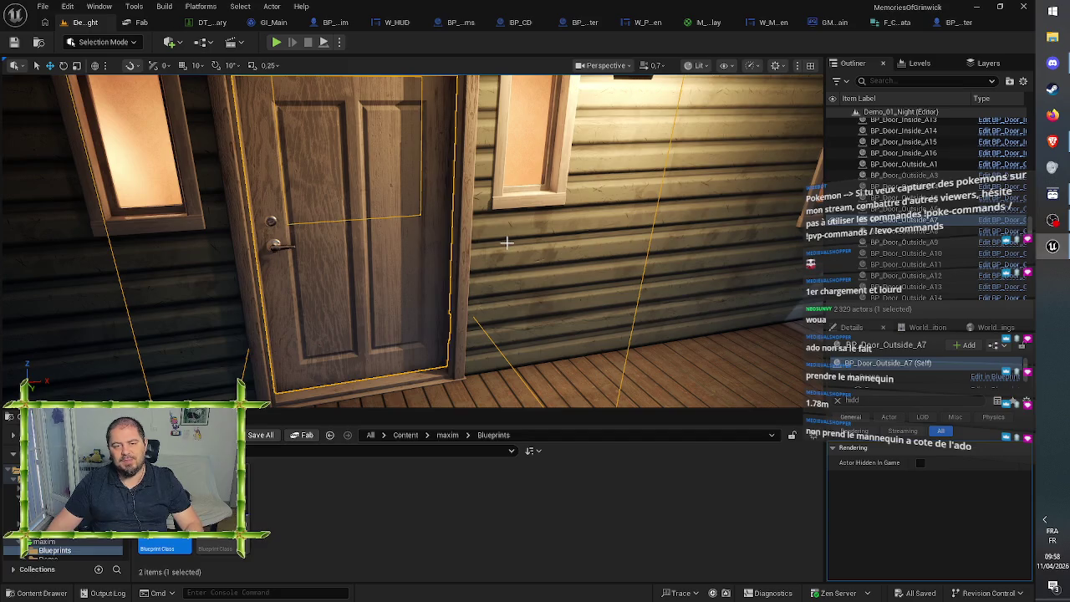
mouse_move(508, 242)
left_mouse_down()
mouse_move(435, 255)
mouse_move(413, 330)
mouse_move(343, 332)
mouse_move(376, 326)
mouse_move(510, 143)
mouse_move(401, 151)
mouse_move(501, 153)
left_mouse_up()
key("f")
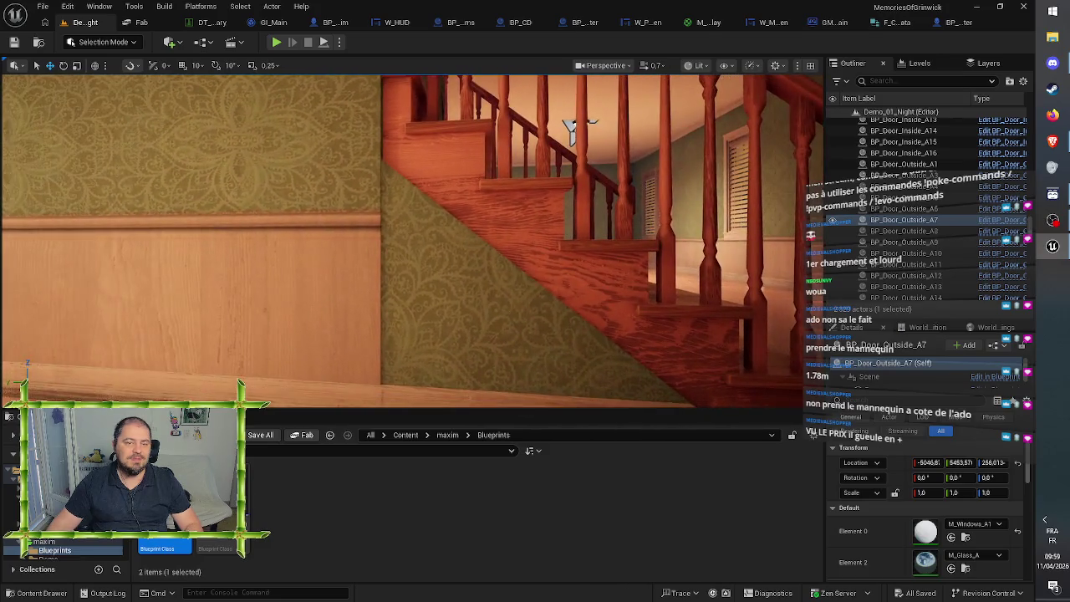
key("a")
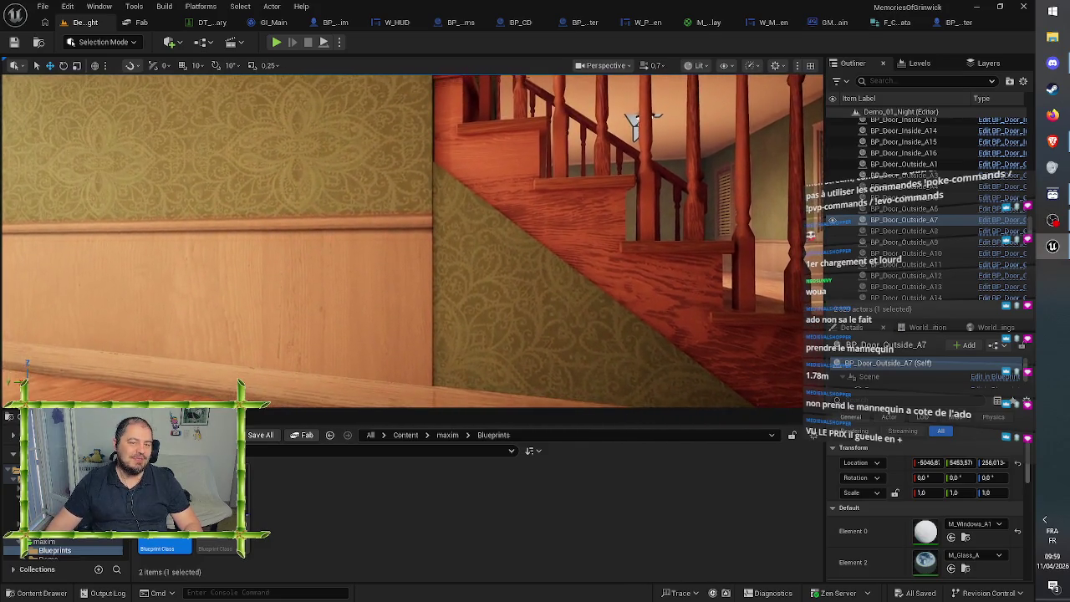
key("d")
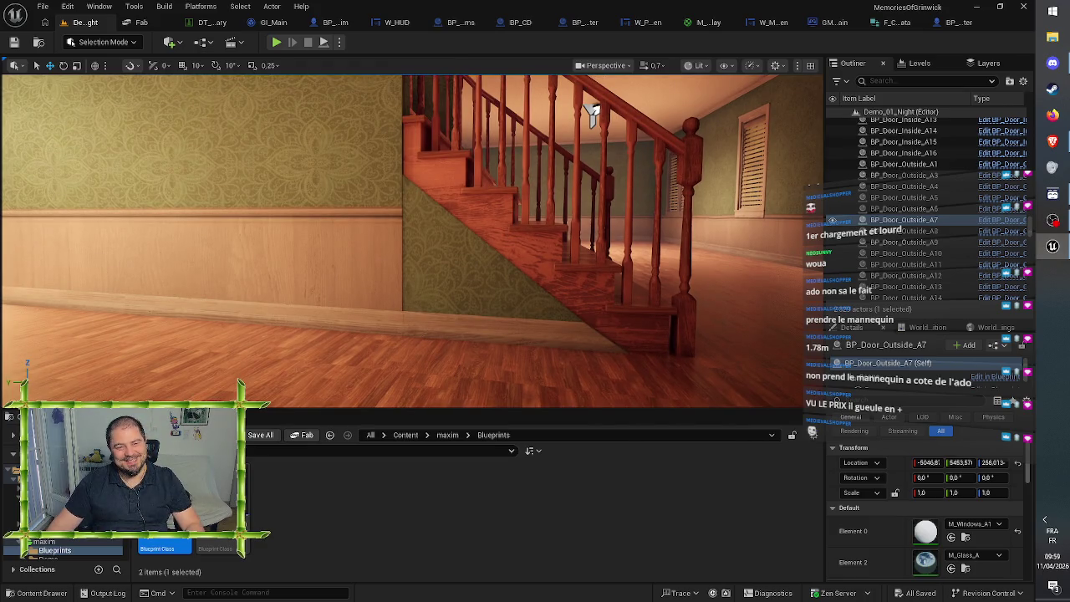
scroll(568, 143, "down", 5)
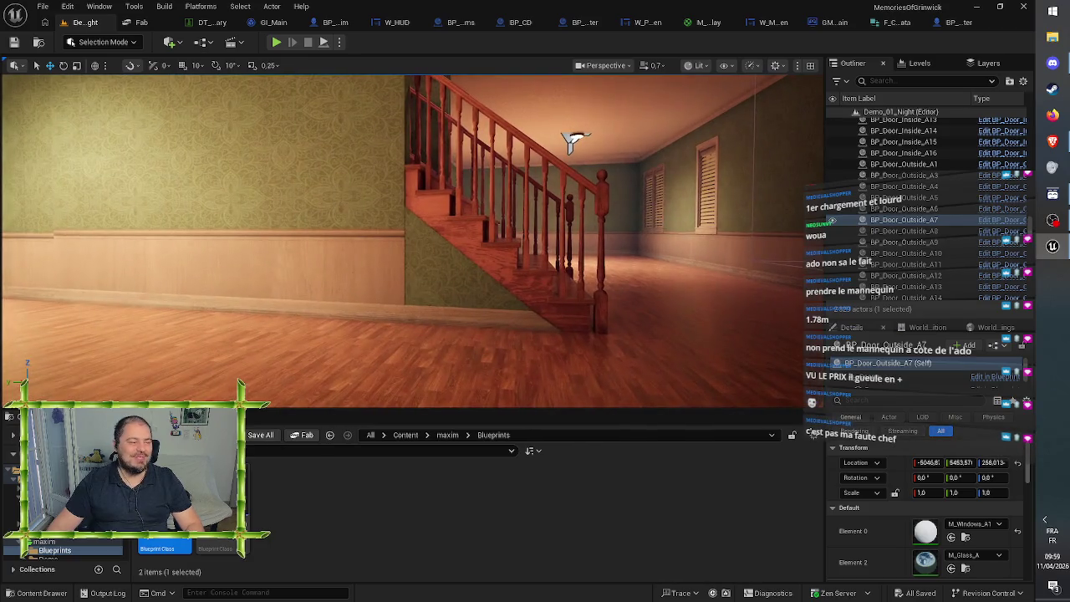
scroll(568, 143, "up", 5)
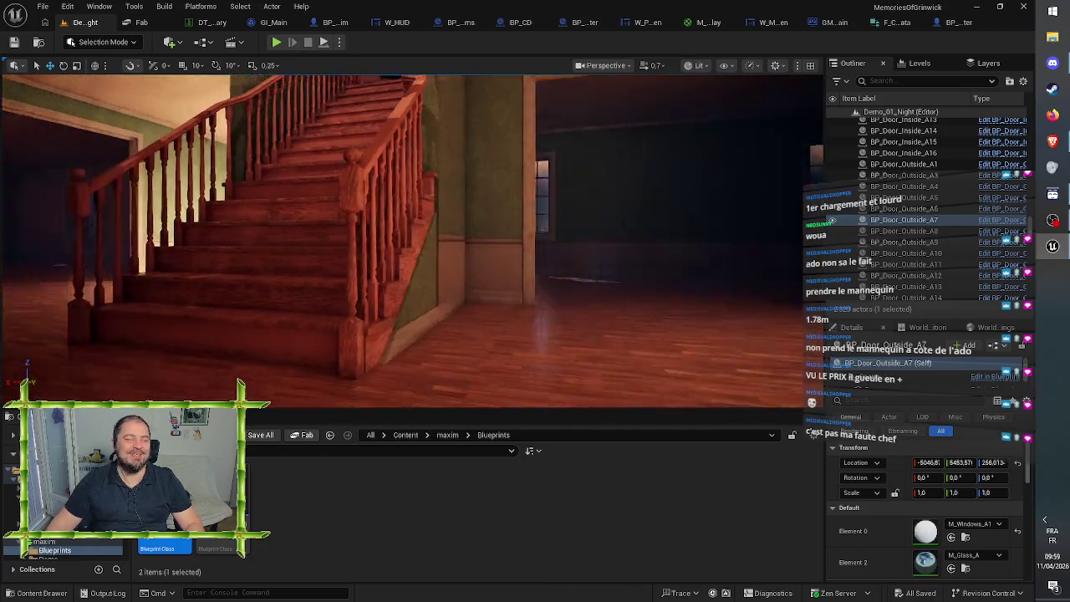
mouse_move(569, 143)
left_mouse_down()
mouse_move(568, 167)
mouse_move(501, 167)
mouse_move(468, 142)
left_mouse_up()
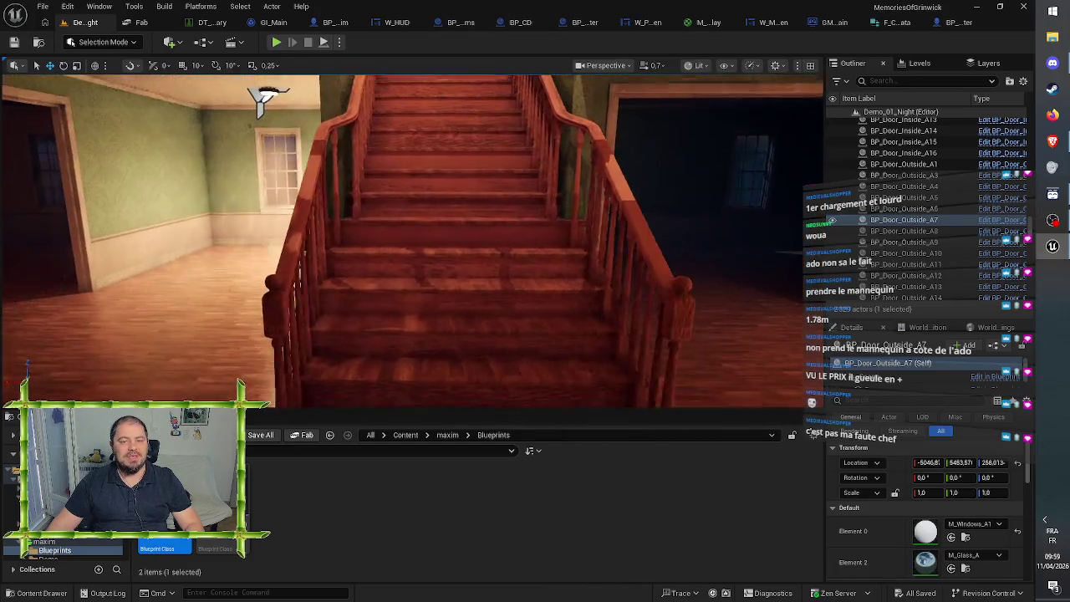
left_click_drag(468, 142, 310, 208)
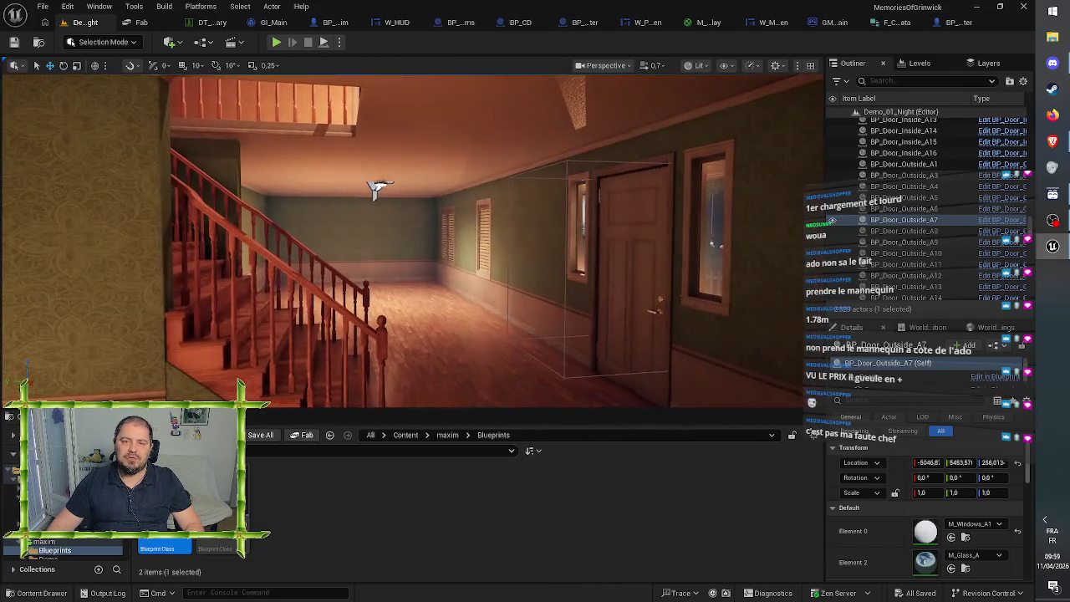
left_click_drag(310, 208, 365, 208)
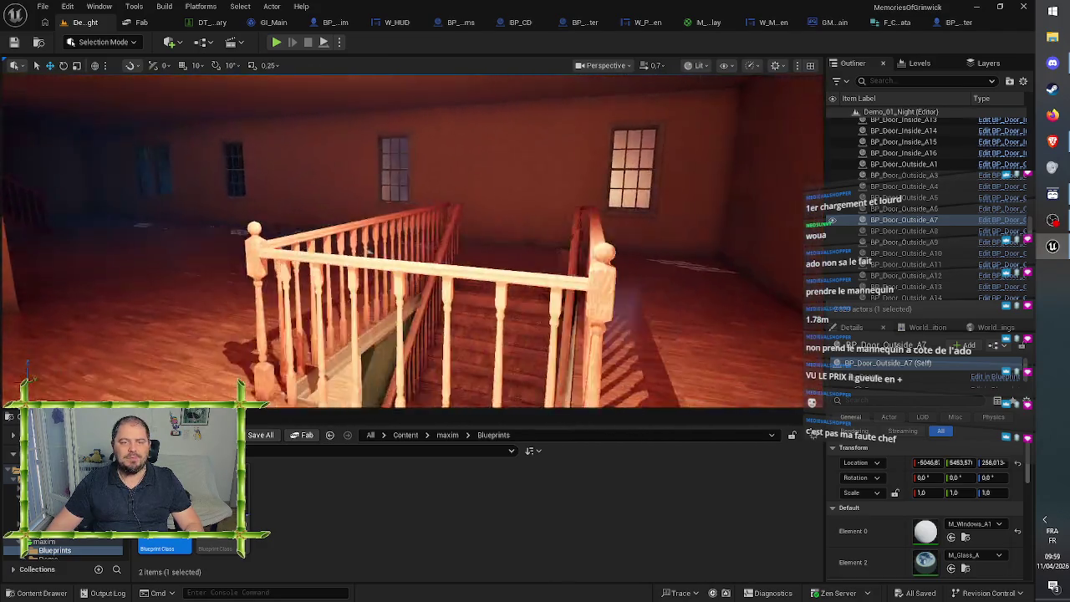
key("f")
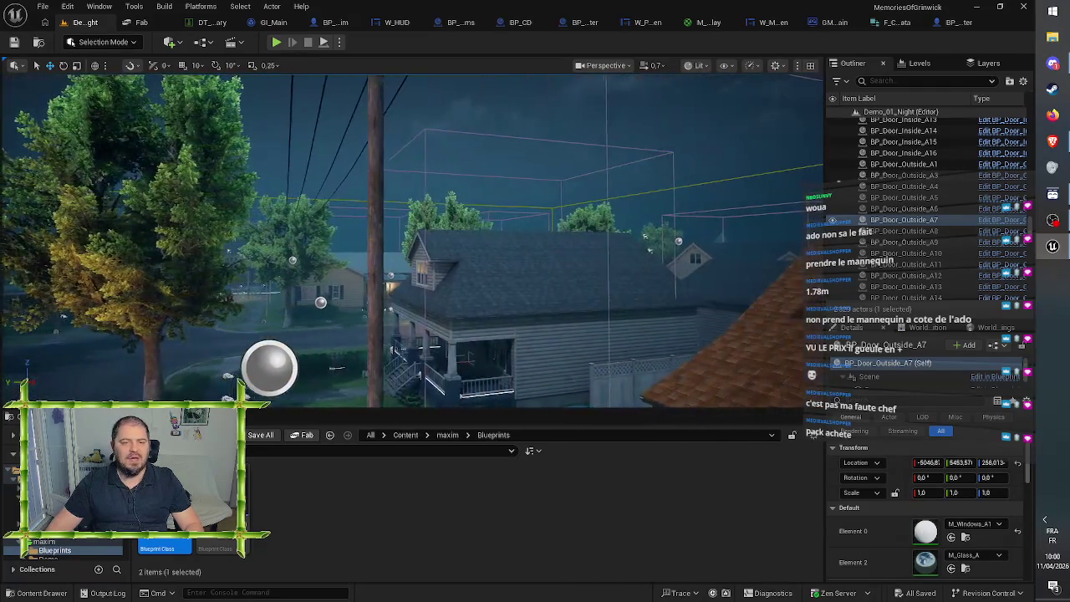
Step: Zoom the viewport in and out over the street, then switch to the browser
scroll(627, 324, "down", 5)
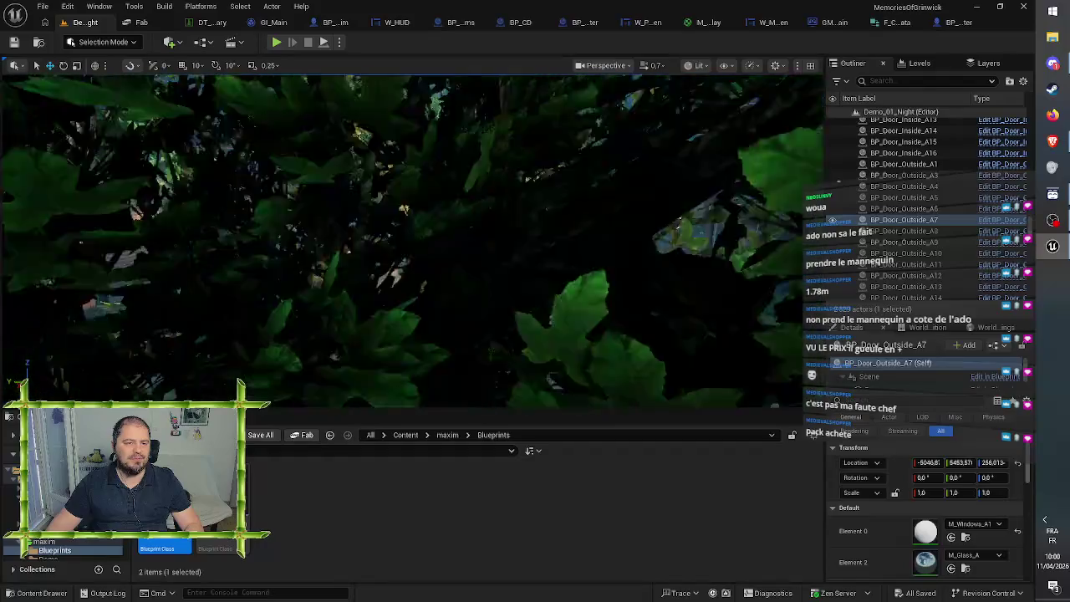
scroll(627, 324, "up", 5)
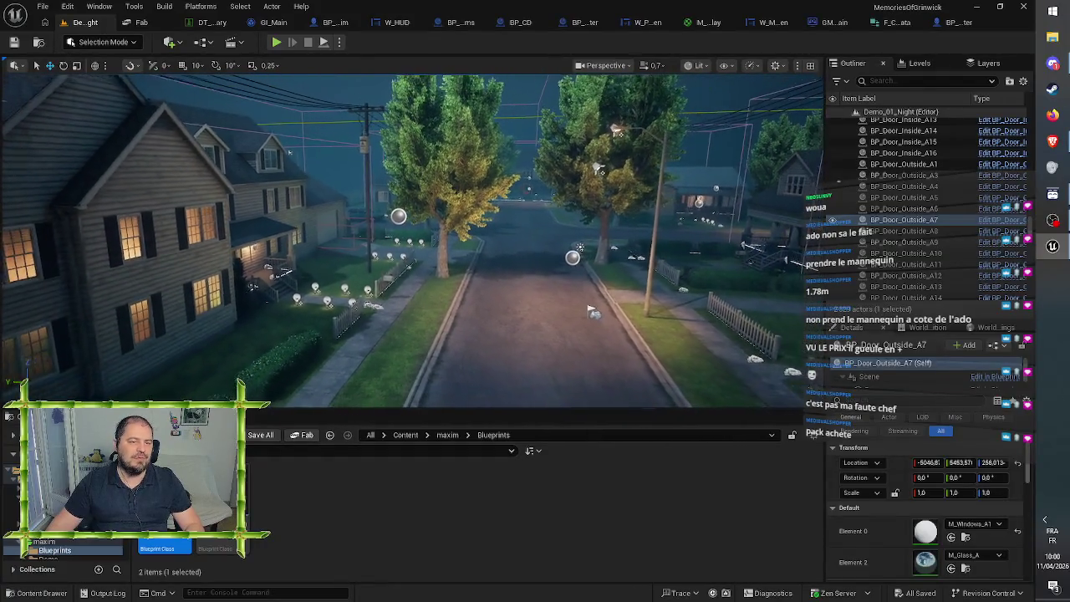
scroll(412, 242, "down", 5)
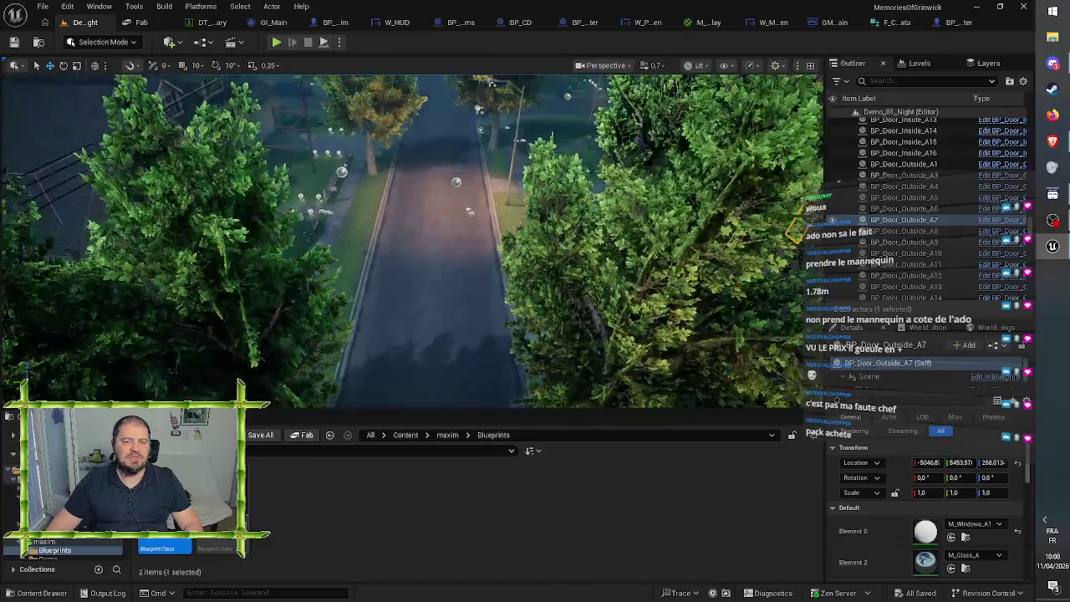
scroll(412, 241, "up", 5)
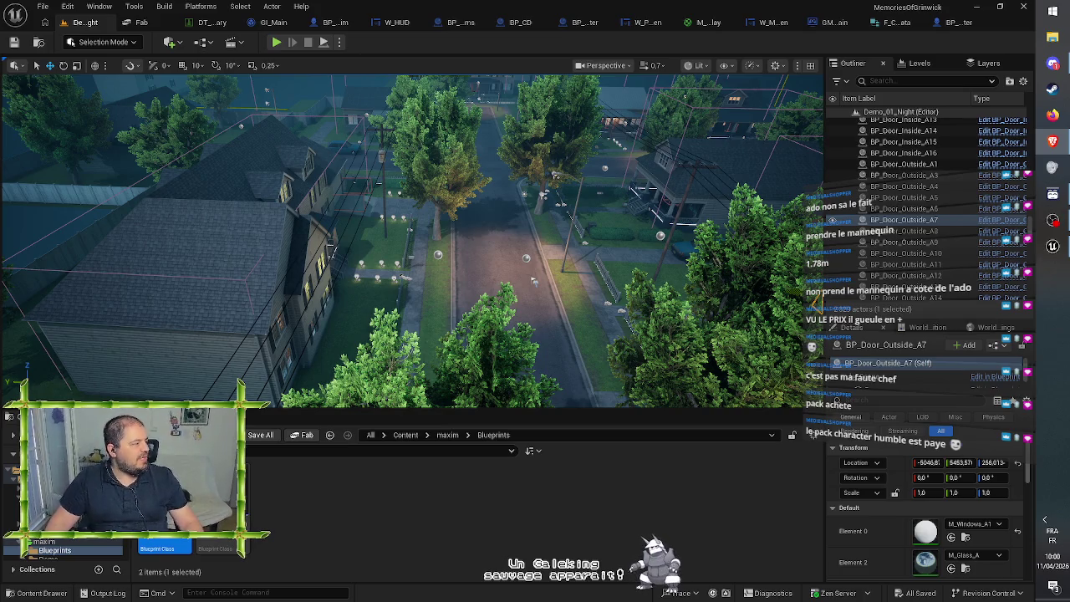
key("alt+Tab")
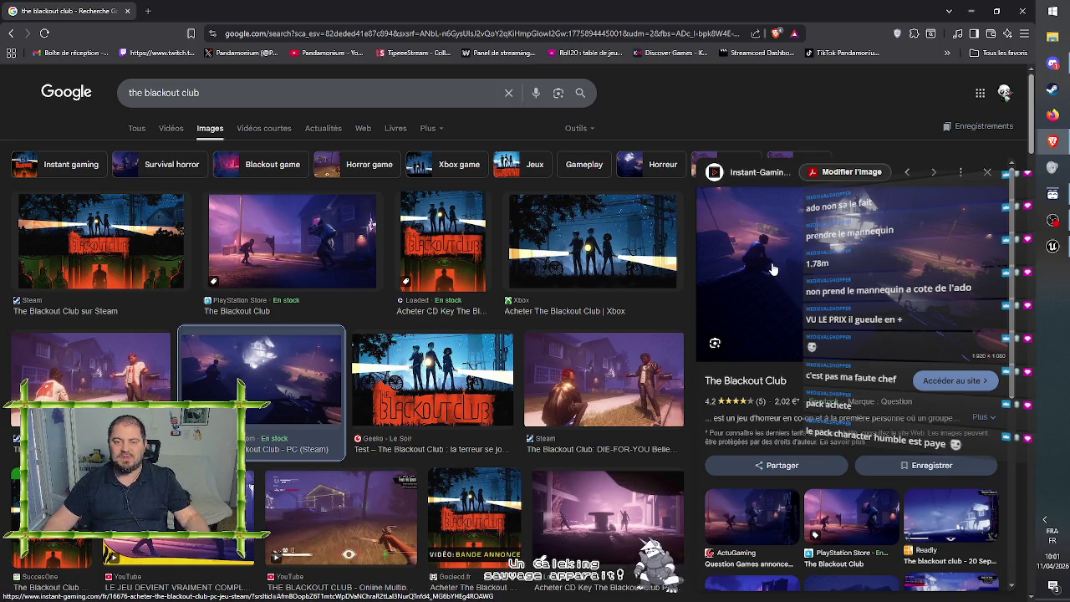
Step: Preview the pink, Rock Paper Shotgun and ActuGaming Blackout Club screenshots, then minimize the browser
scroll(721, 446, "down", 2)
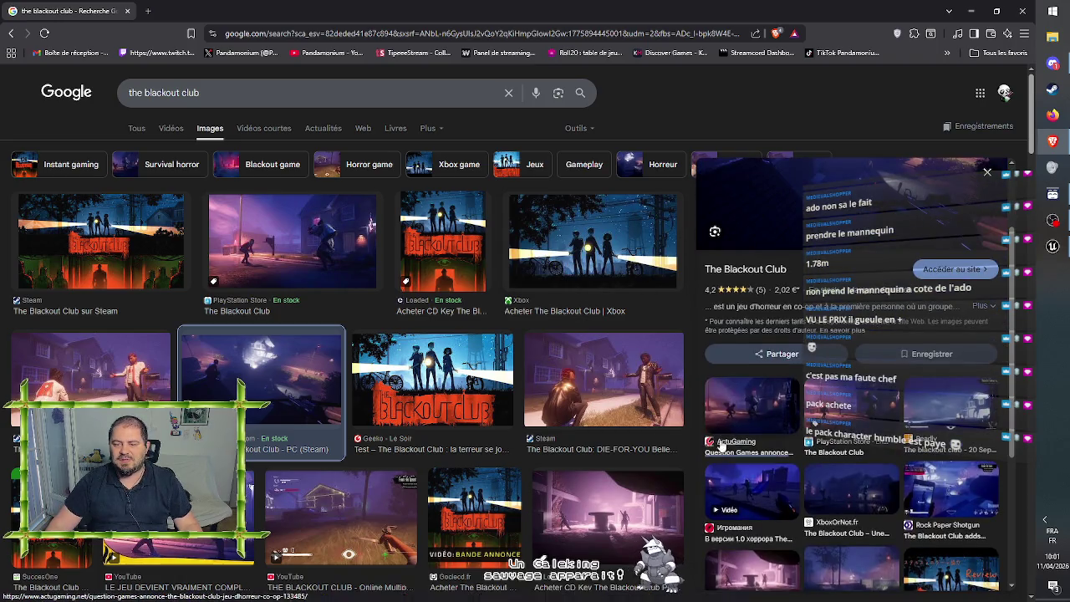
scroll(615, 460, "down", 2)
left_click(614, 460)
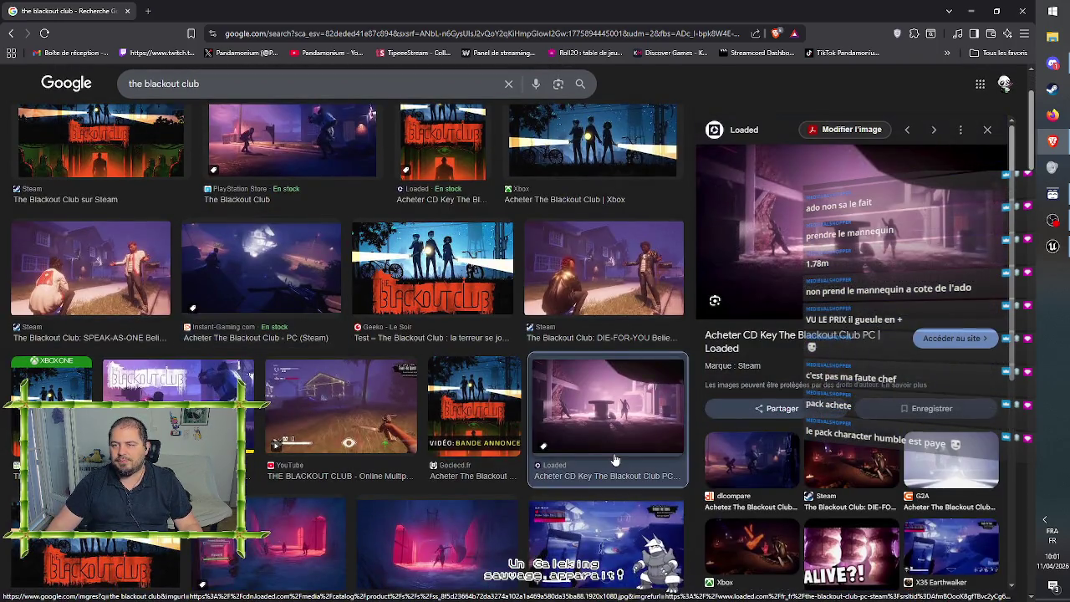
left_click(606, 539)
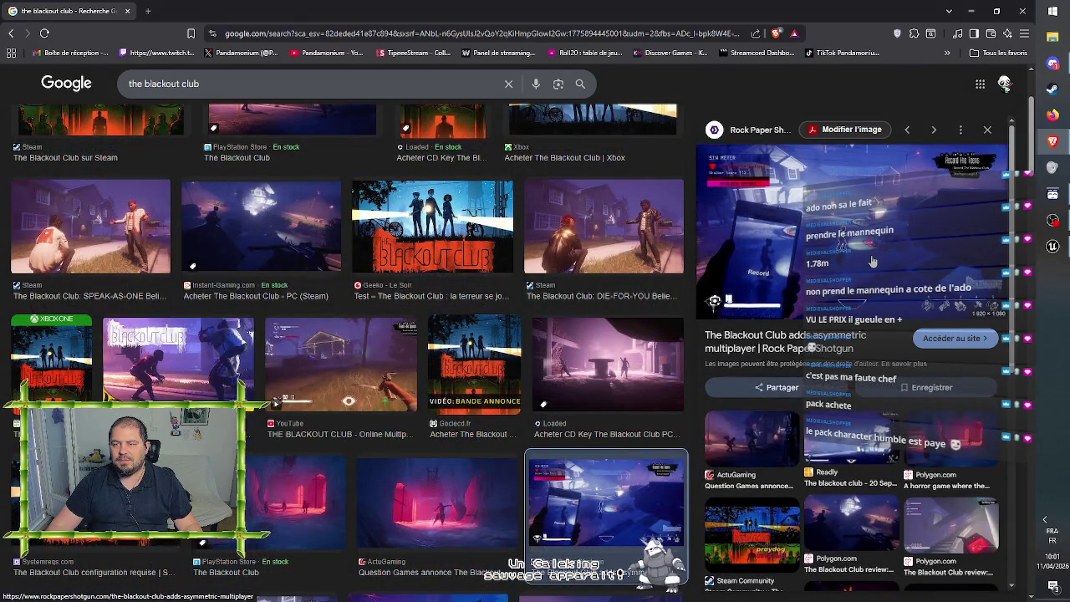
left_click(480, 540)
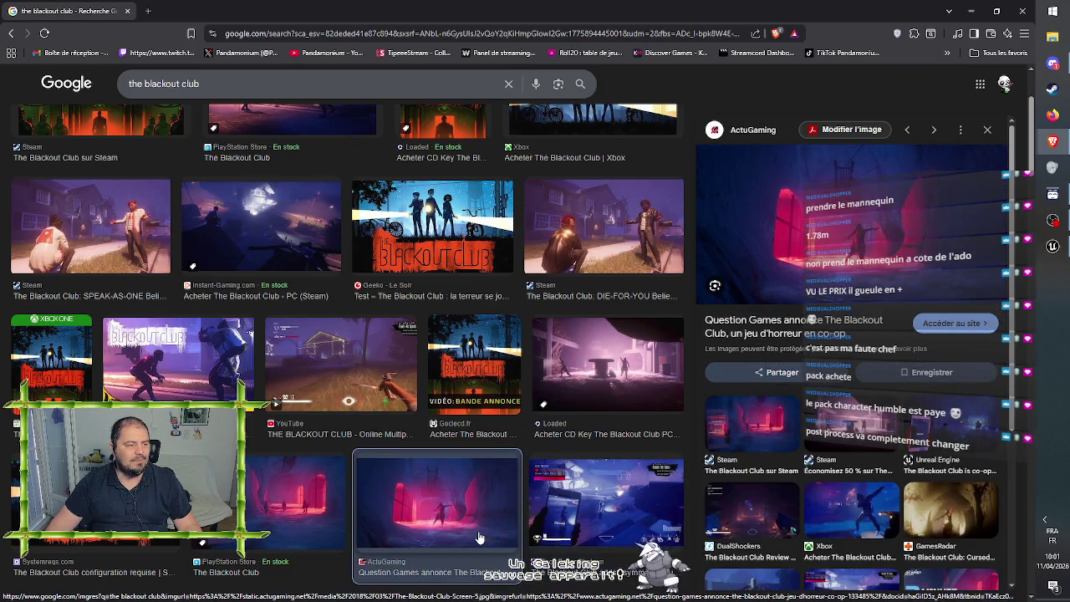
scroll(439, 460, "up", 1)
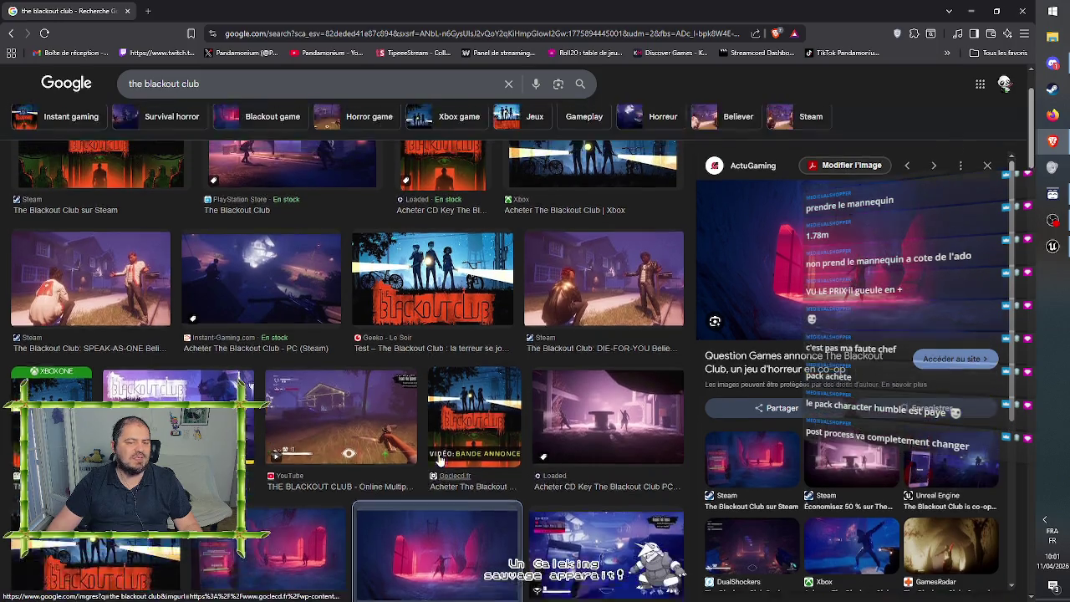
scroll(439, 459, "up", 2)
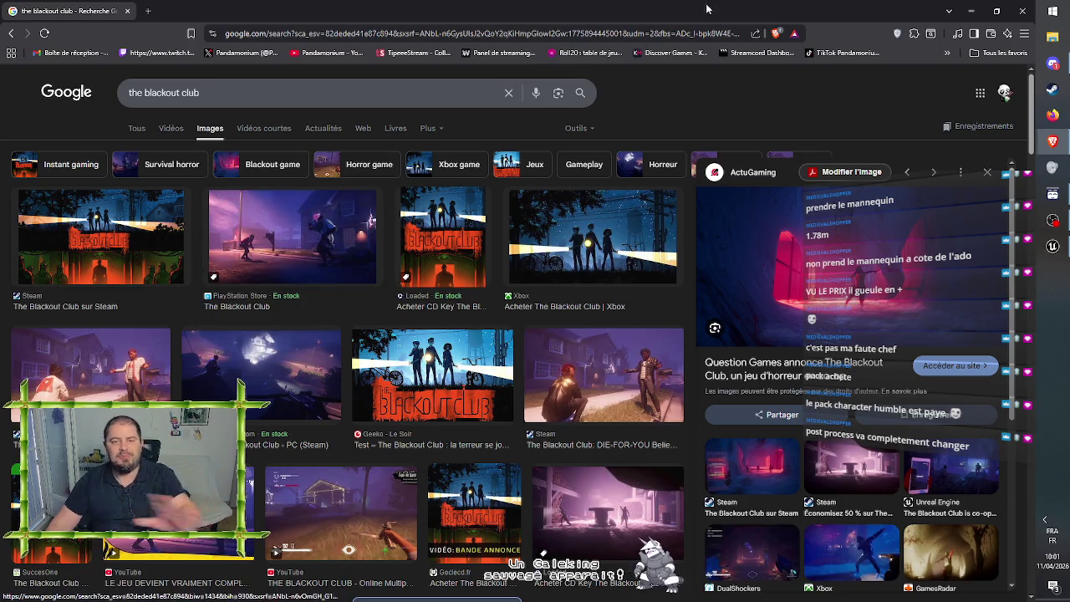
left_click(1022, 10)
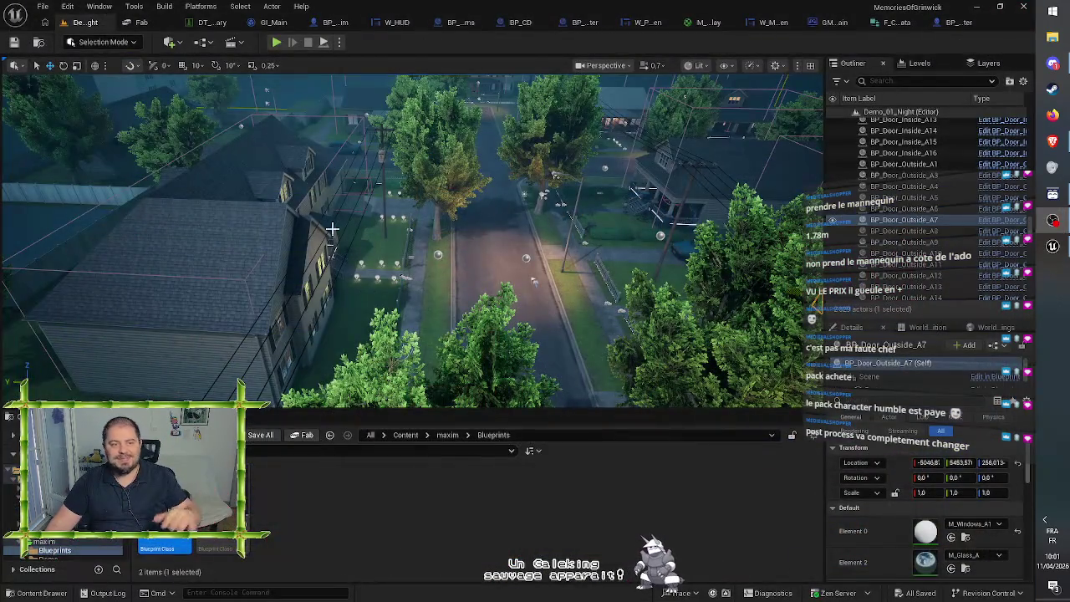
Step: Fly the camera over the suburb's houses, rooftops and trees, looking down onto the road
left_click_drag(429, 306, 434, 351)
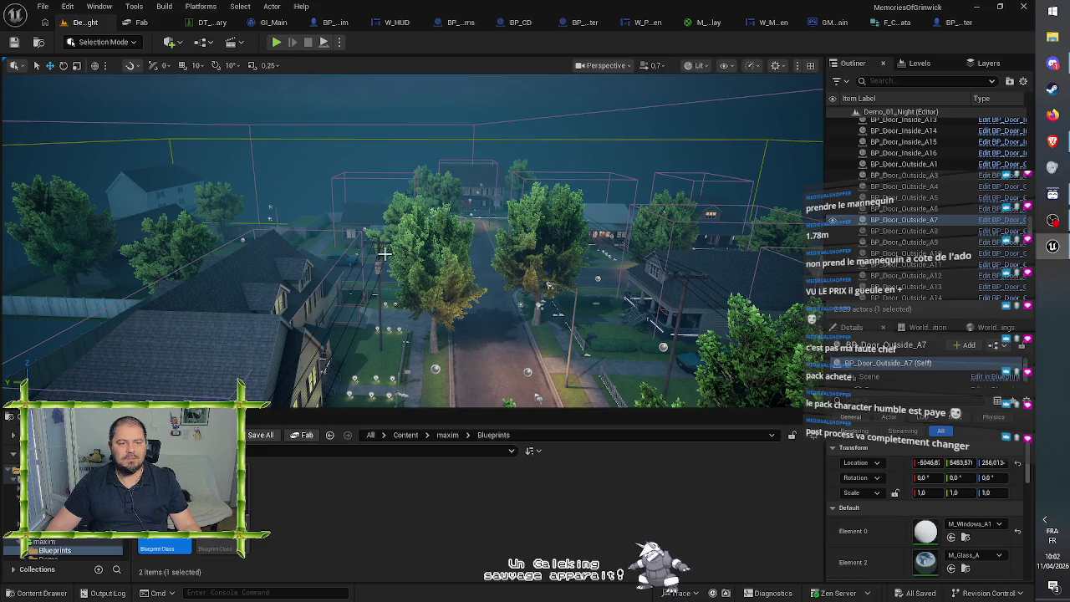
scroll(383, 253, "up", 2)
mouse_move(410, 251)
left_mouse_down()
mouse_move(519, 251)
mouse_move(536, 117)
mouse_move(536, 217)
left_mouse_up()
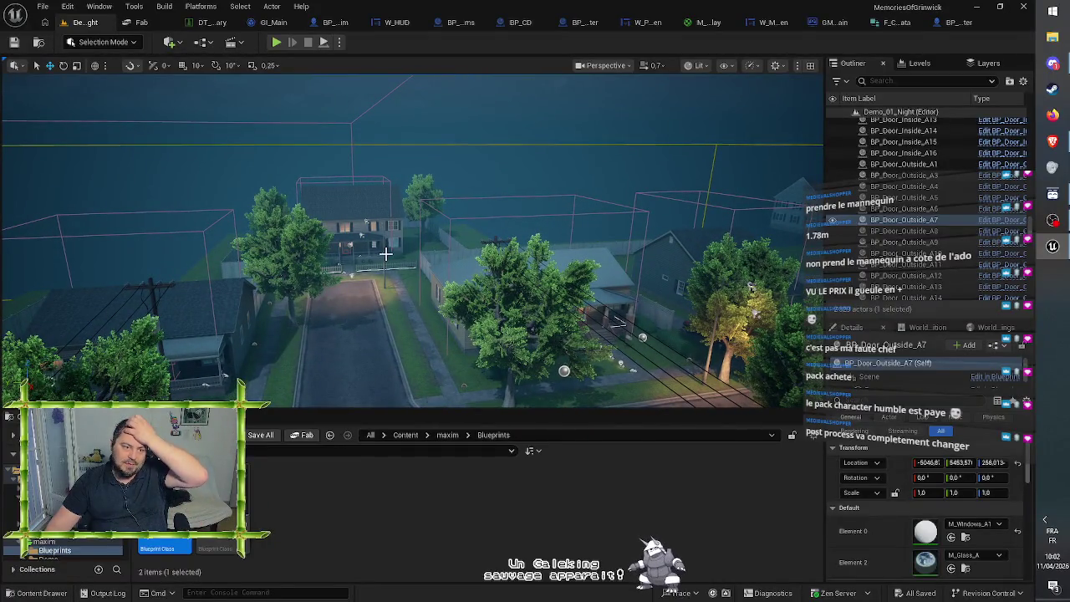
mouse_move(397, 252)
left_mouse_down()
mouse_move(347, 252)
mouse_move(346, 232)
mouse_move(379, 225)
mouse_move(375, 216)
left_mouse_up()
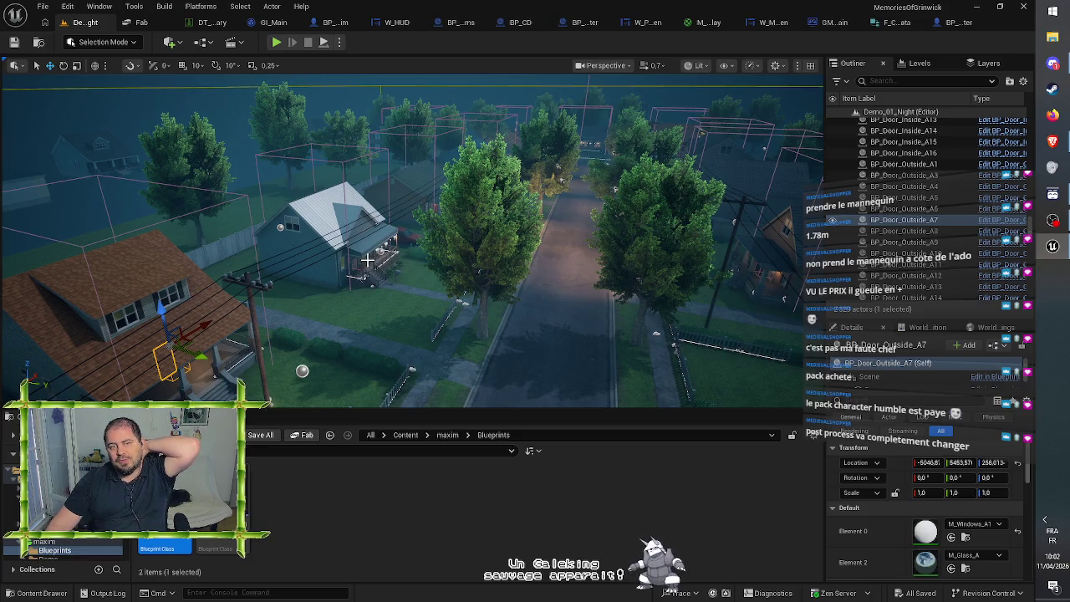
left_click_drag(368, 260, 340, 246)
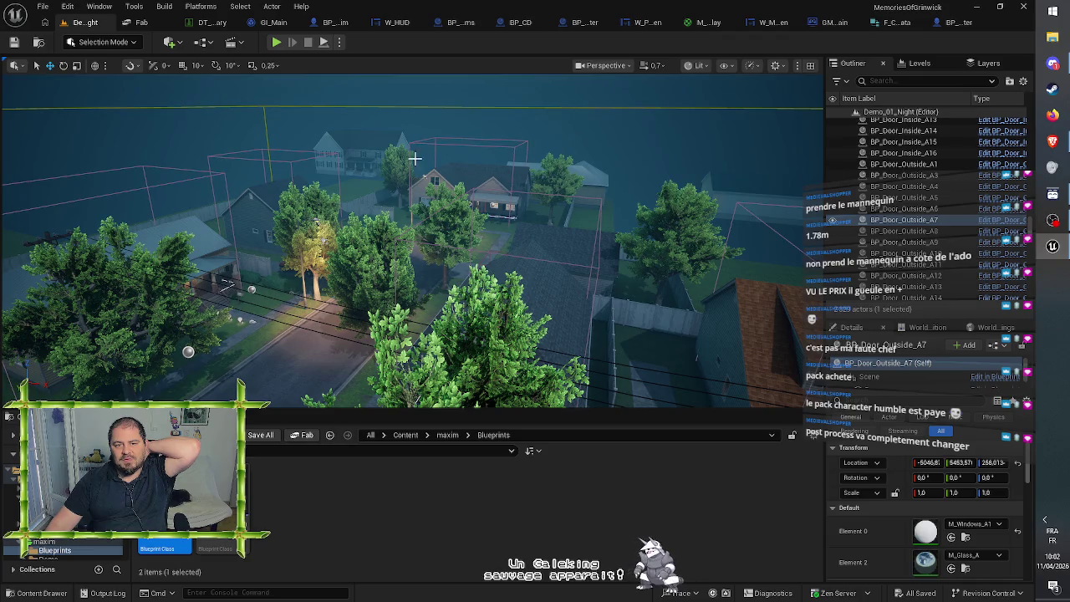
mouse_move(549, 182)
left_mouse_down()
mouse_move(513, 199)
mouse_move(536, 136)
mouse_move(503, 132)
left_mouse_up()
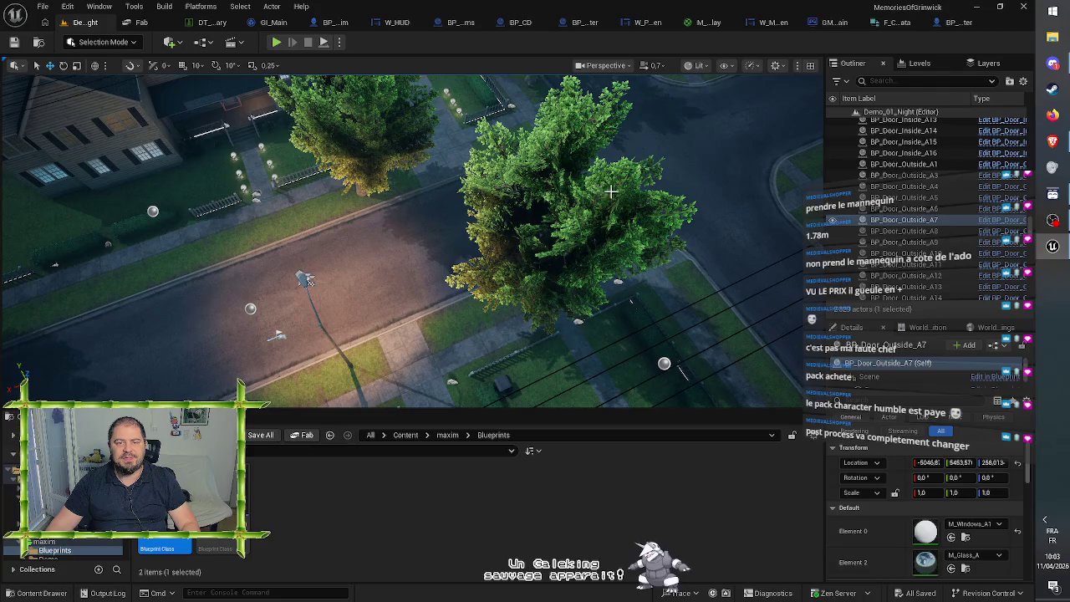
left_click_drag(611, 192, 302, 235)
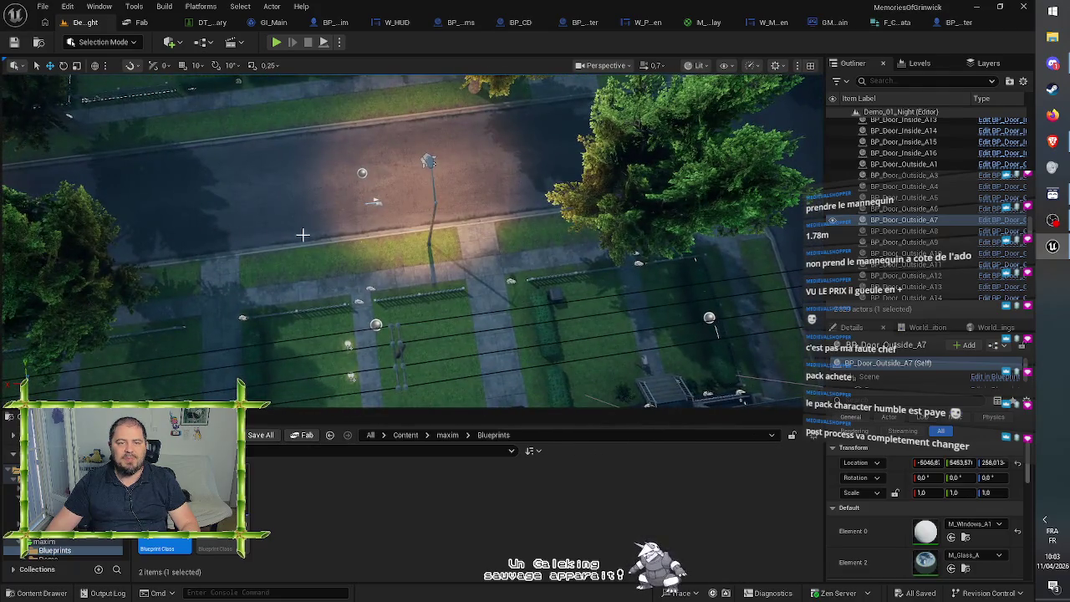
mouse_move(422, 247)
left_mouse_down()
mouse_move(422, 188)
mouse_move(109, 188)
left_mouse_up()
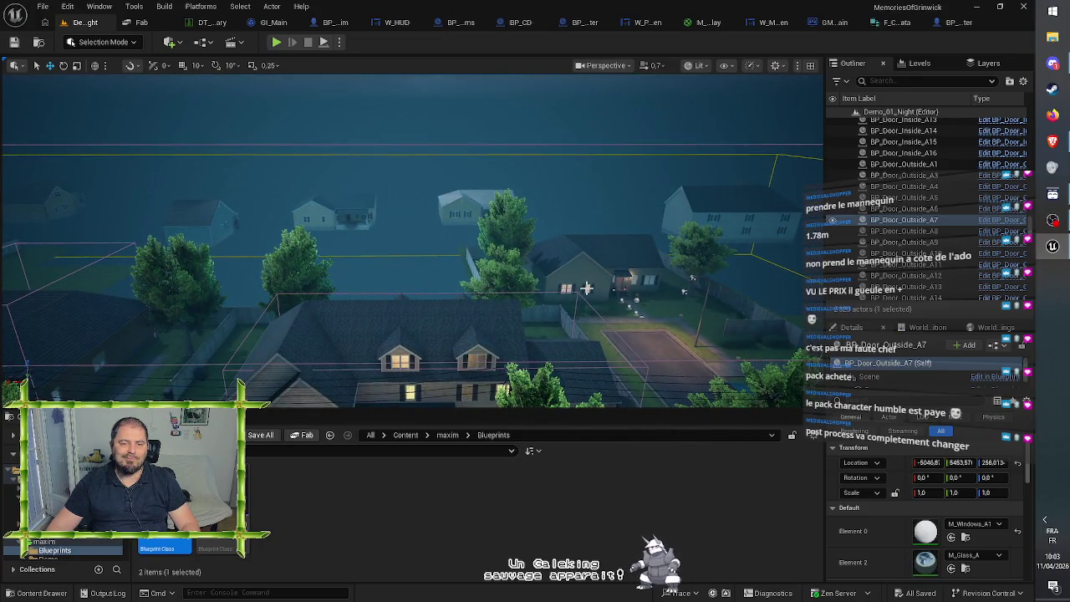
Step: Check maxim's Maps folder, then go to ModularHouses/Maps and select Demo_01_Night
left_click(451, 436)
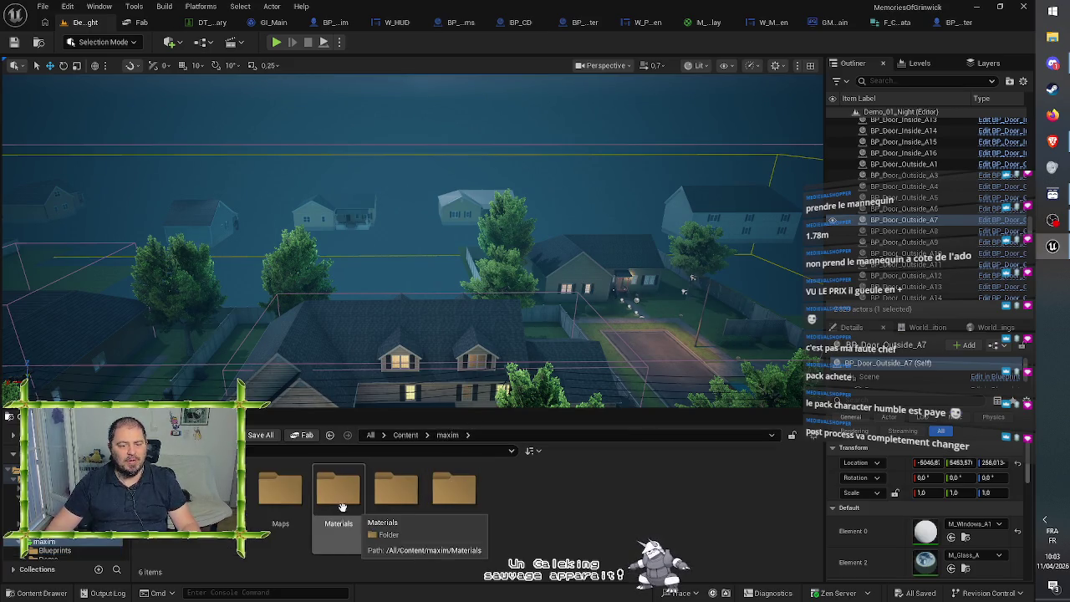
scroll(412, 276, "up", 2)
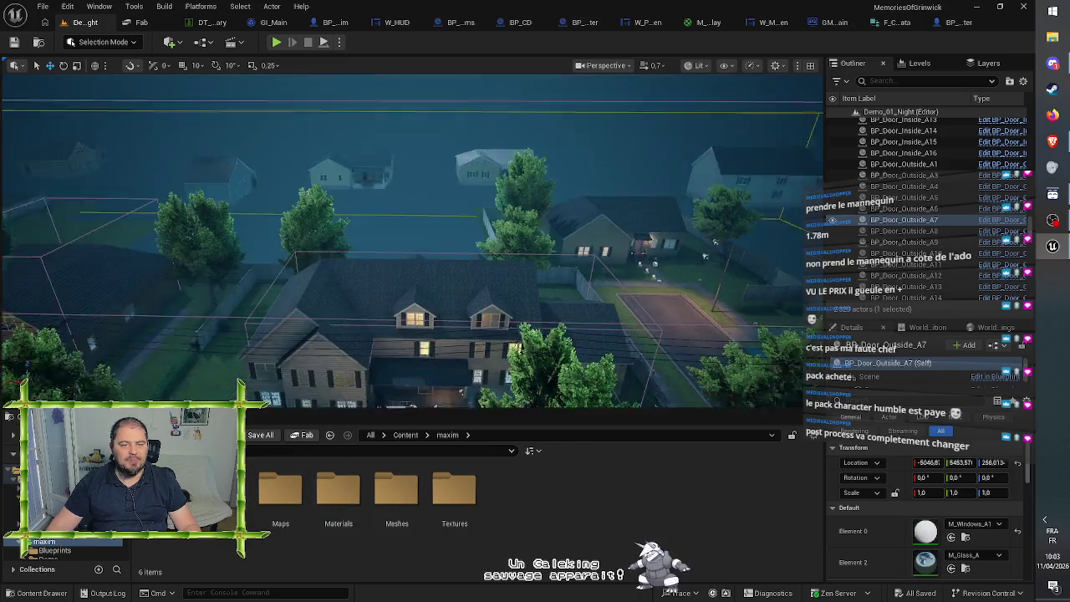
scroll(298, 249, "up", 3)
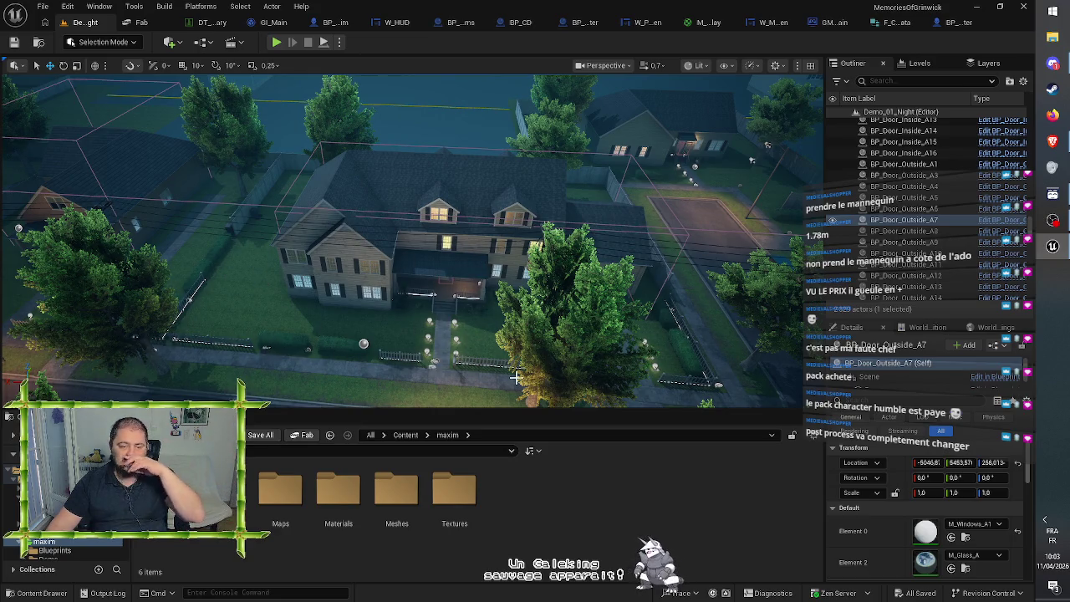
double_click(288, 497)
key("alt+Left")
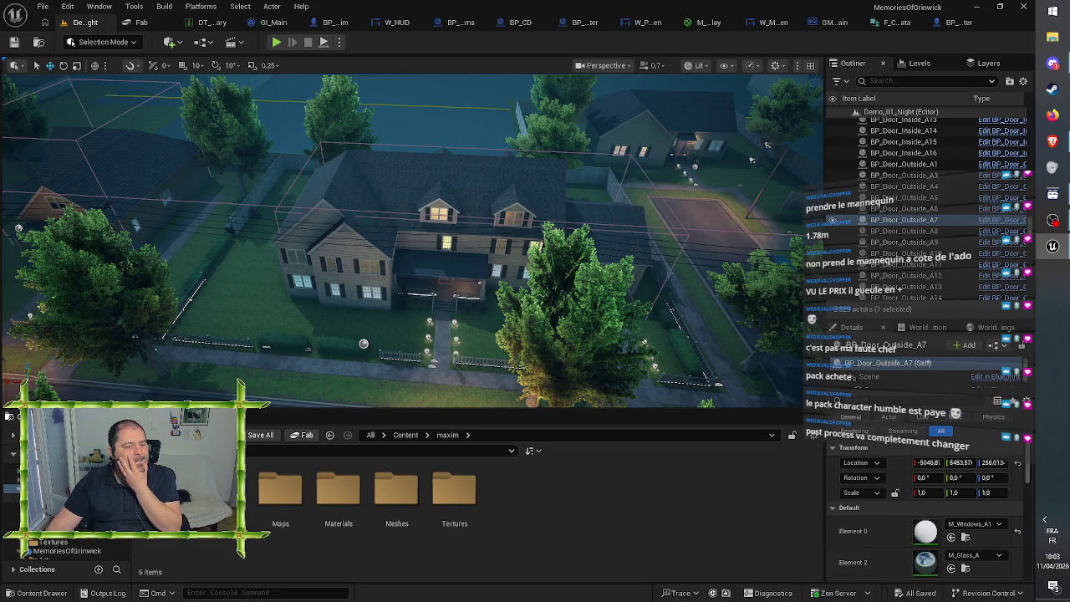
left_click(408, 437)
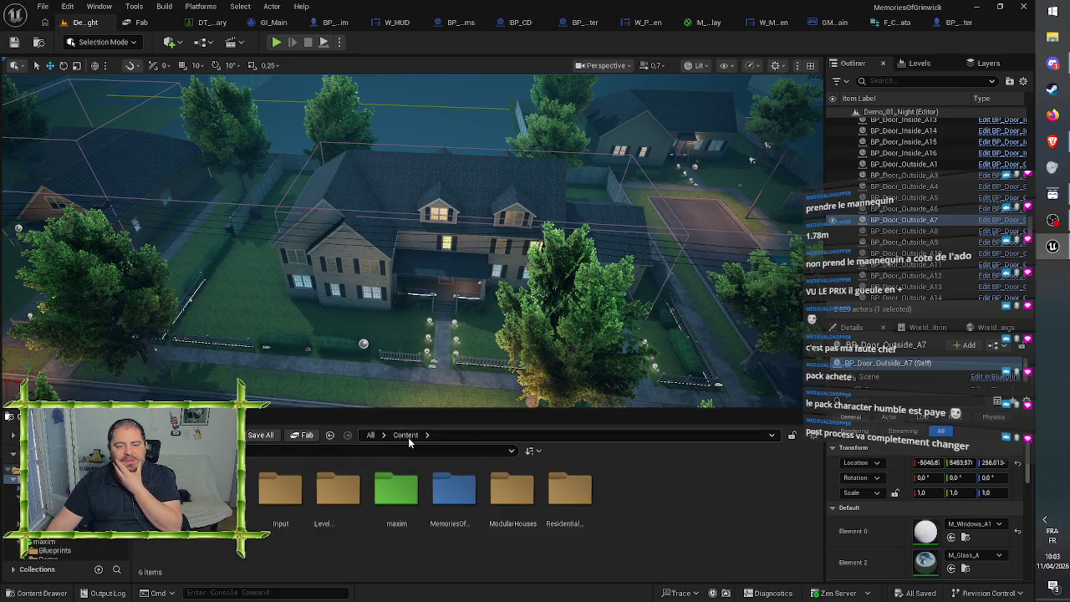
double_click(512, 493)
double_click(333, 500)
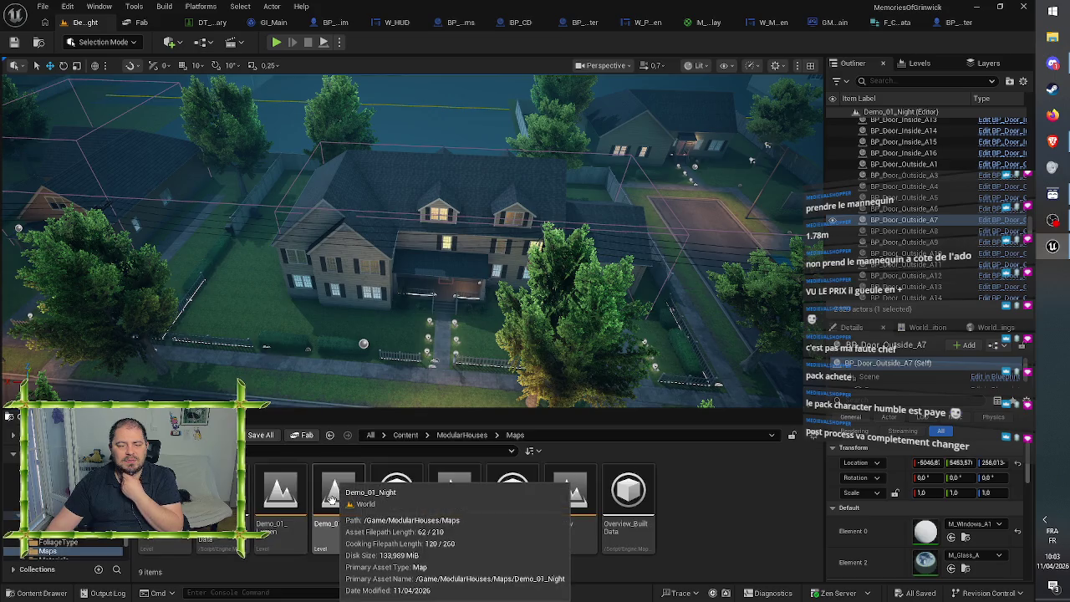
left_click(335, 505)
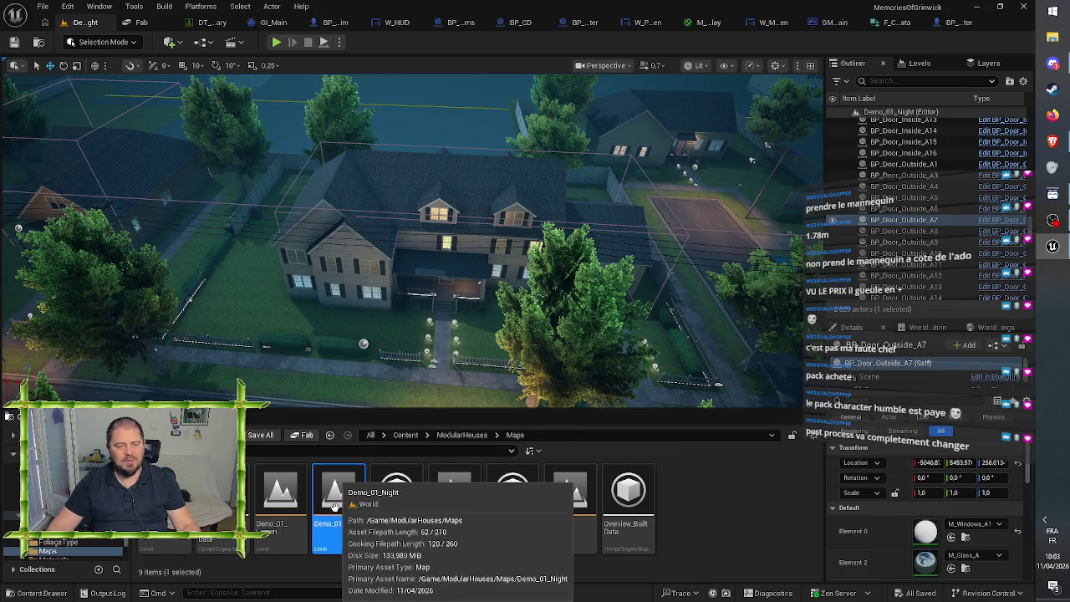
Step: Open the Content/MemoriesOfGrinwick/Maps folder
left_click(407, 436)
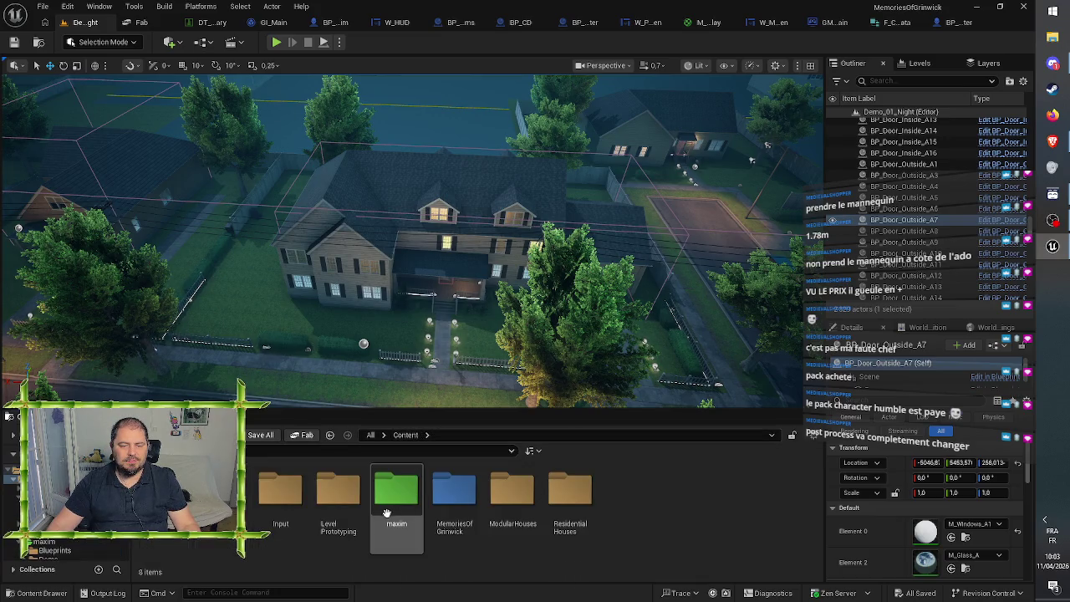
double_click(393, 499)
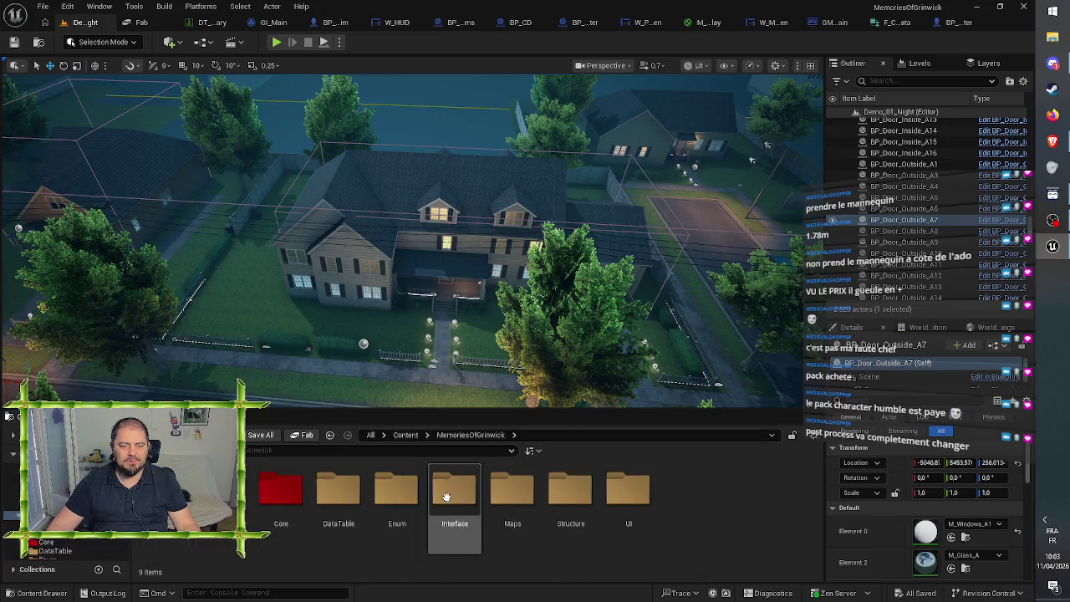
double_click(512, 491)
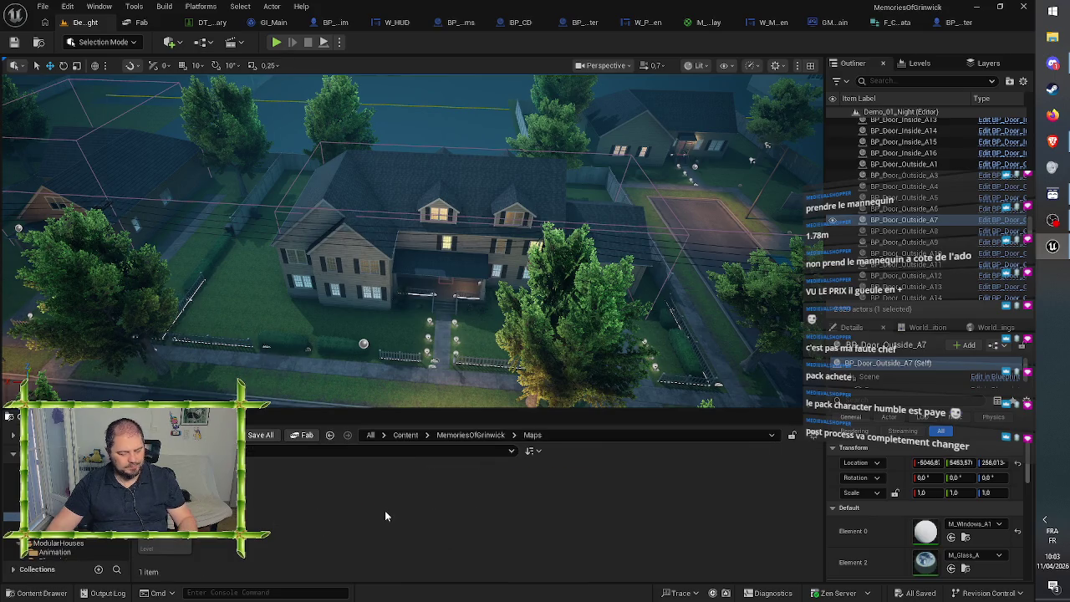
Step: Paste the Demo_01_Night copy, rename it Map_Default, and open that level
key("ctrl+v")
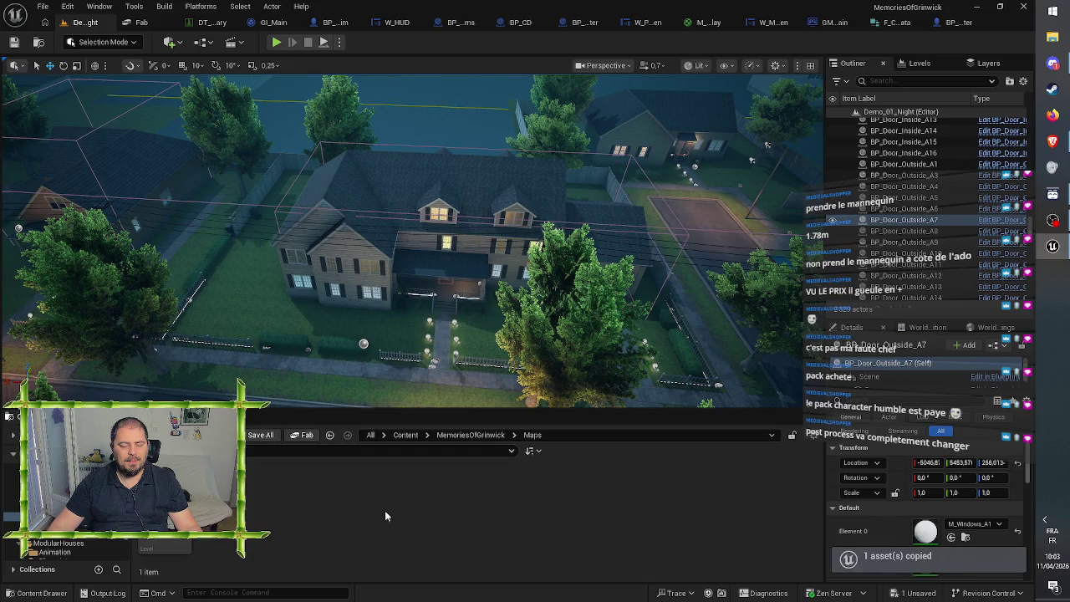
left_click(219, 510)
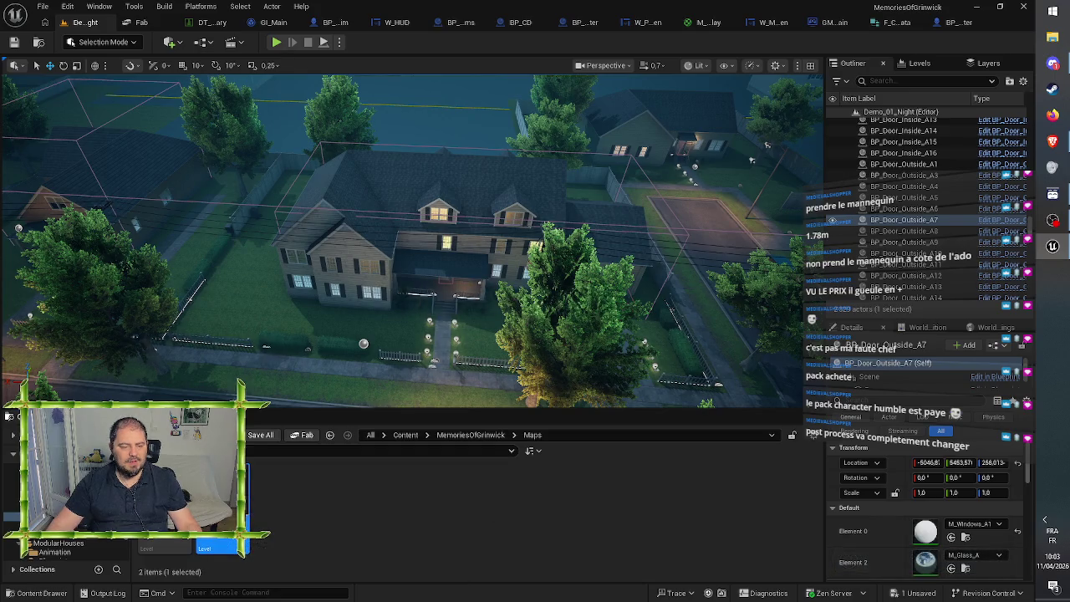
key("ctrl+s")
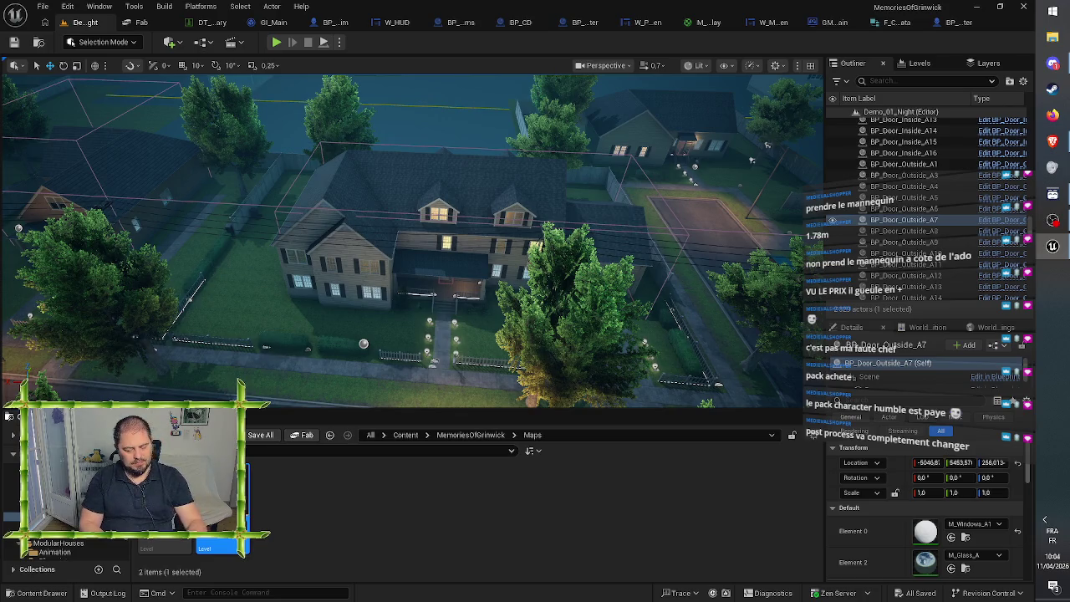
key("Return")
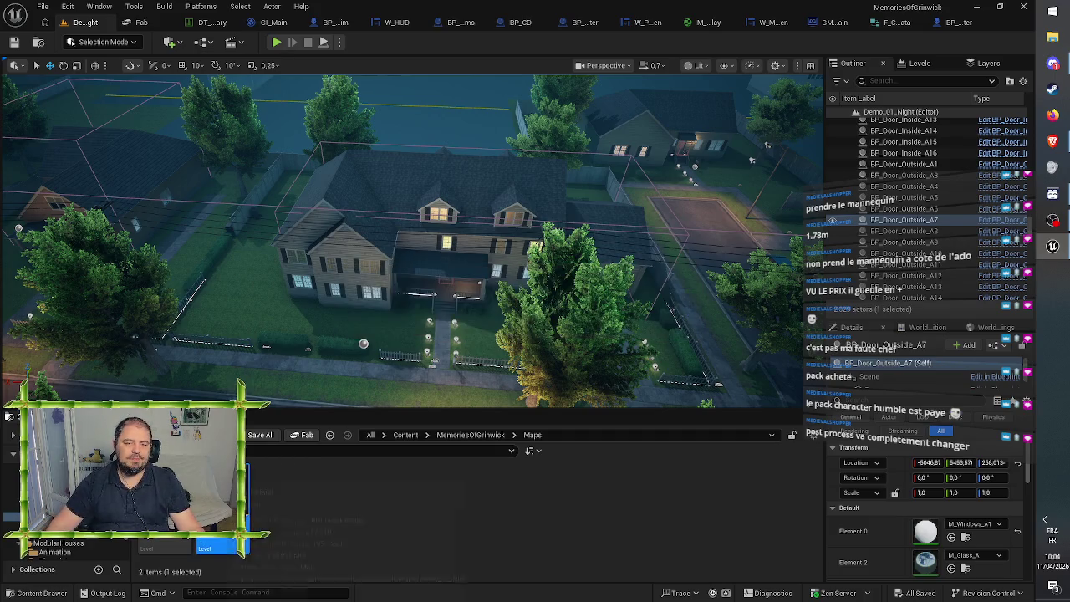
key("Return")
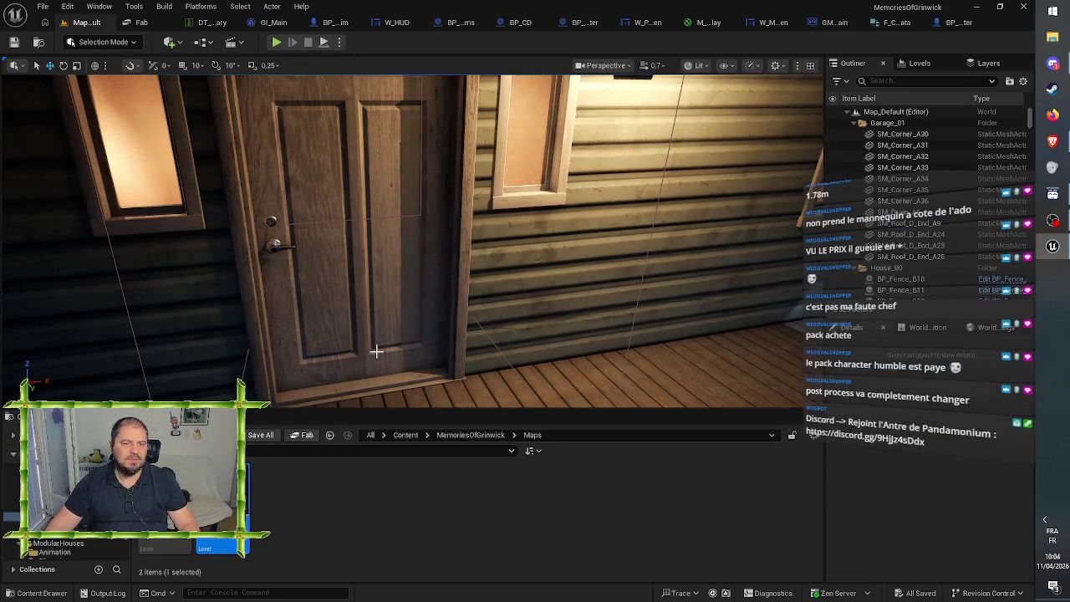
Step: Fly over to the orange-roofed house and select the blue car Car_01 beside the pole
key("f")
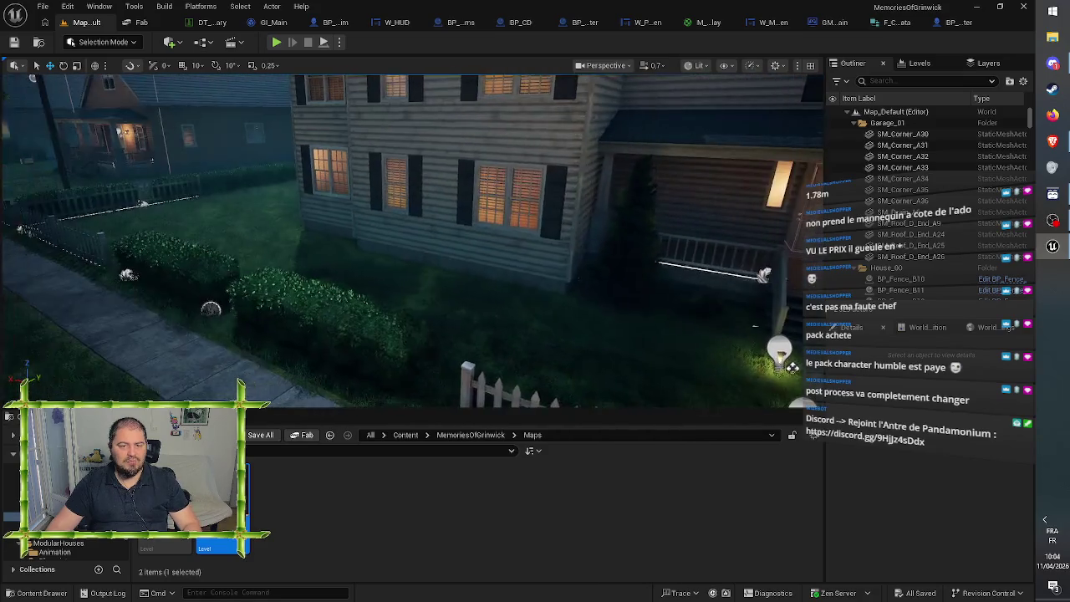
key("w")
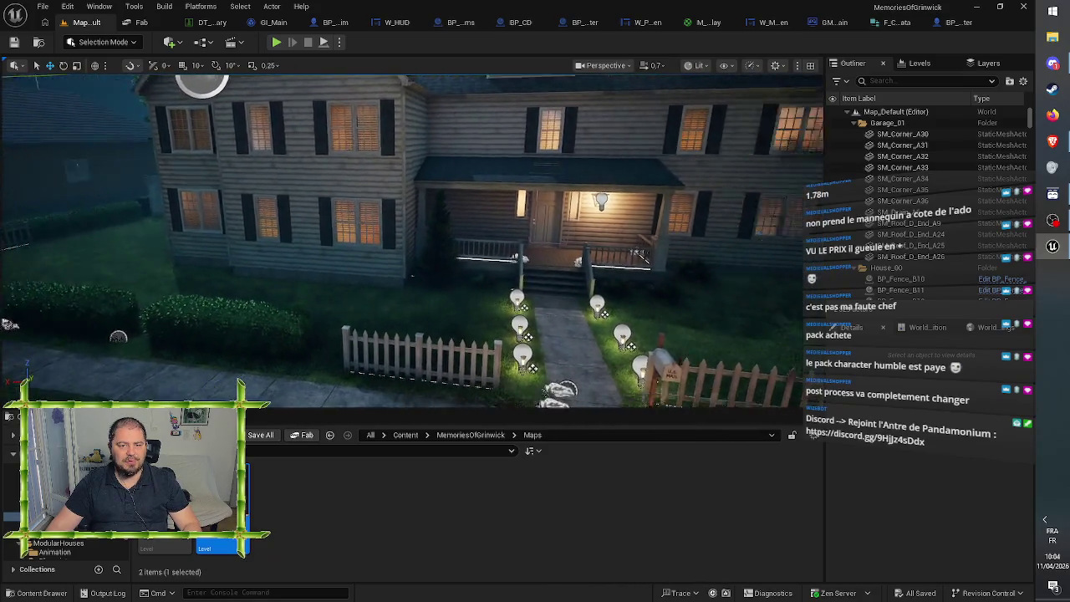
key("s")
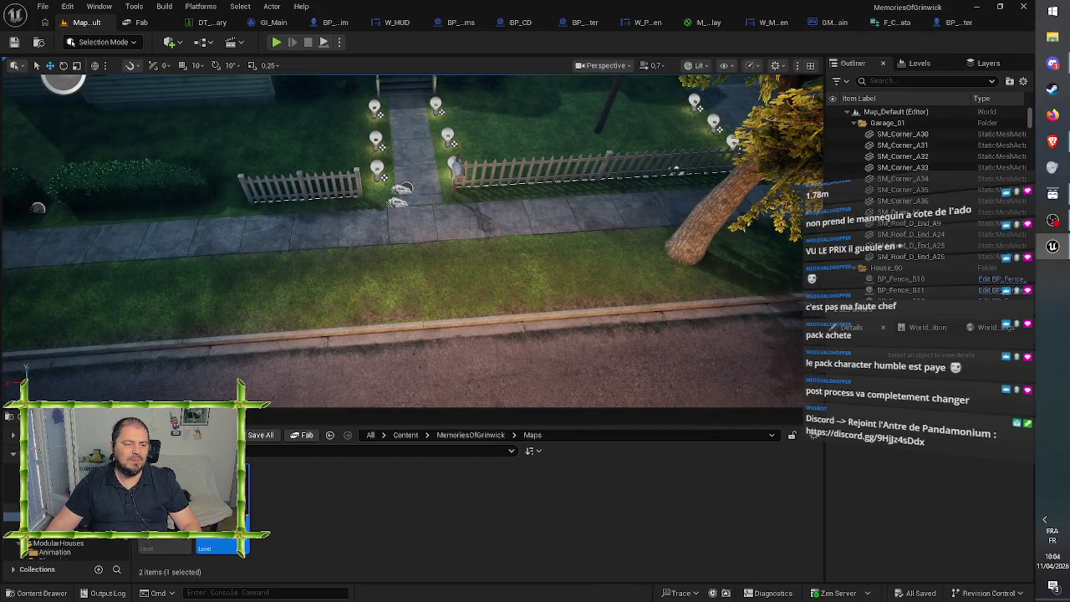
key("s")
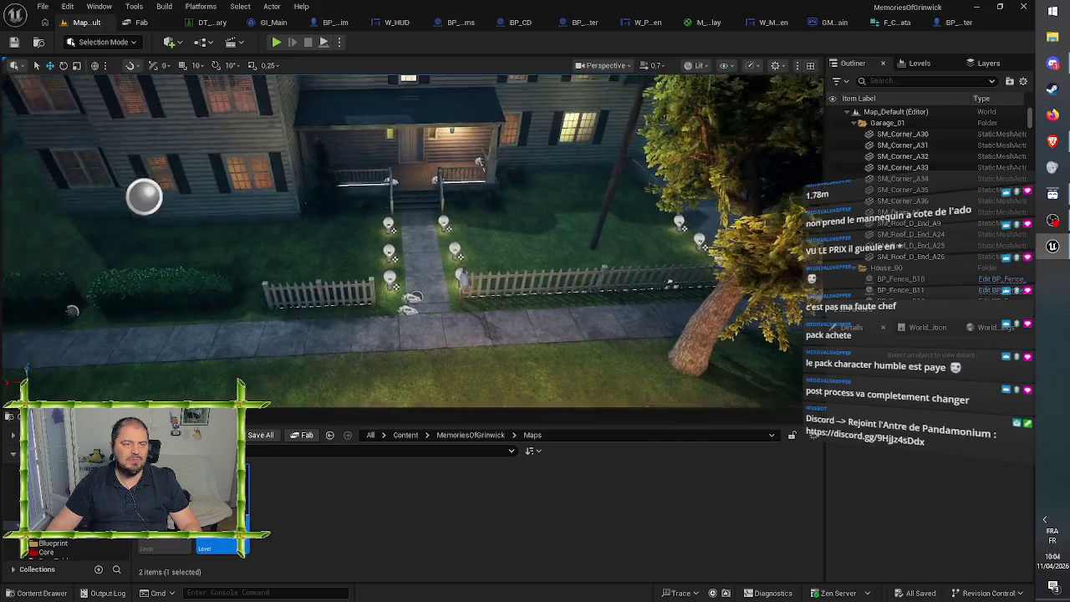
key("s")
key("d")
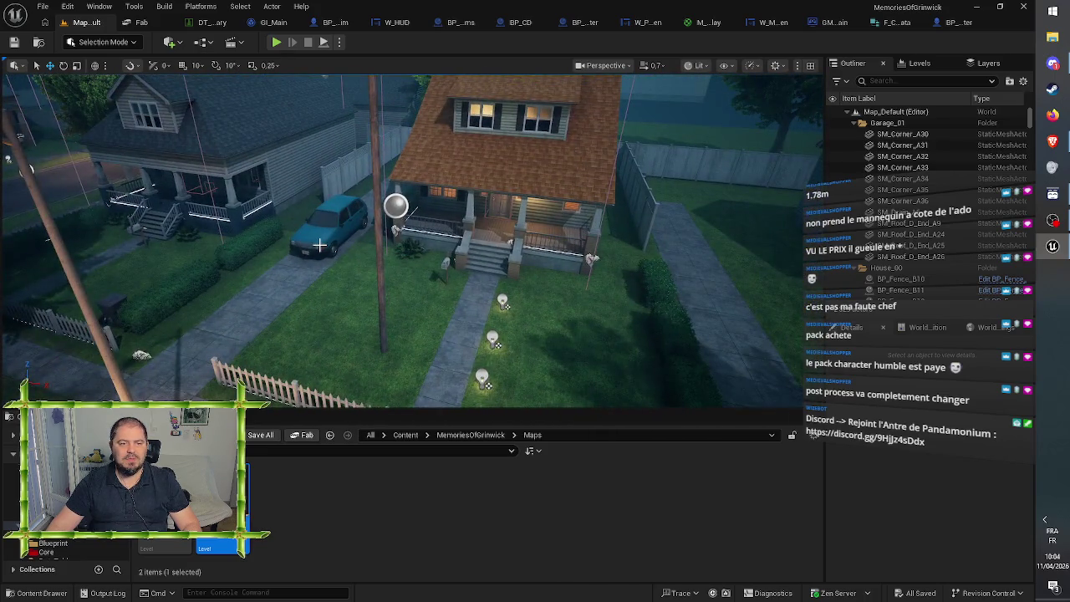
left_click(319, 244)
Step: Drag Car_01 away from the pole toward the house's driveway and garage
key("a")
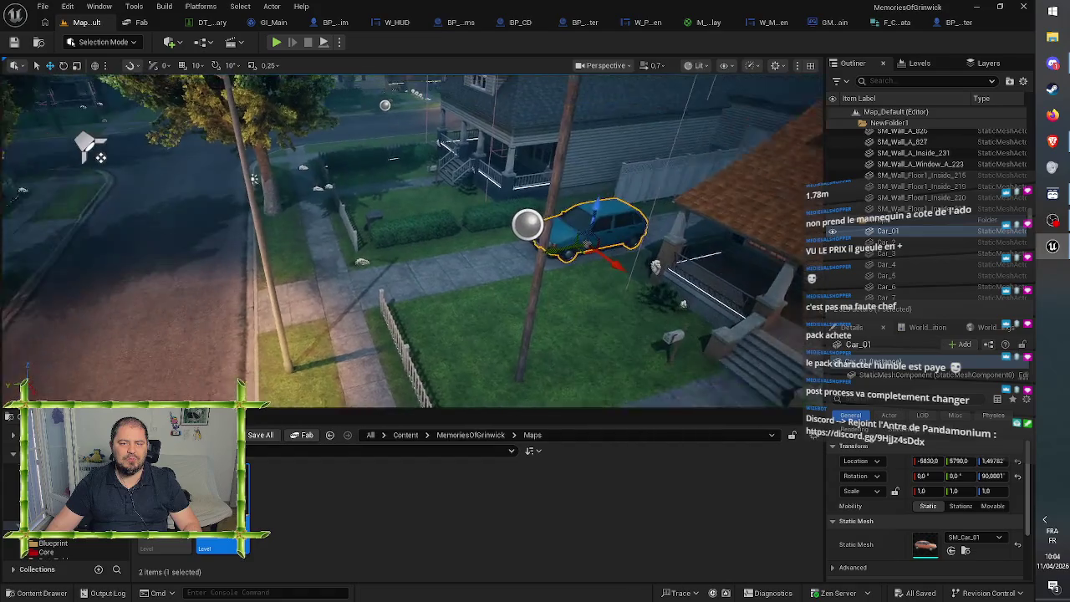
key("a")
left_click_drag(572, 260, 263, 309)
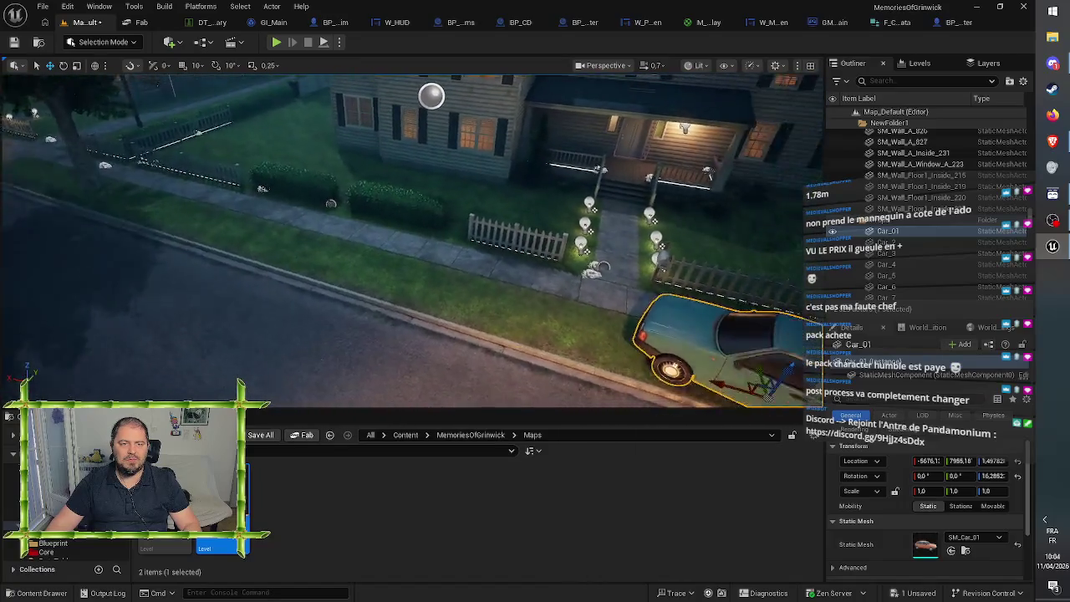
key("a")
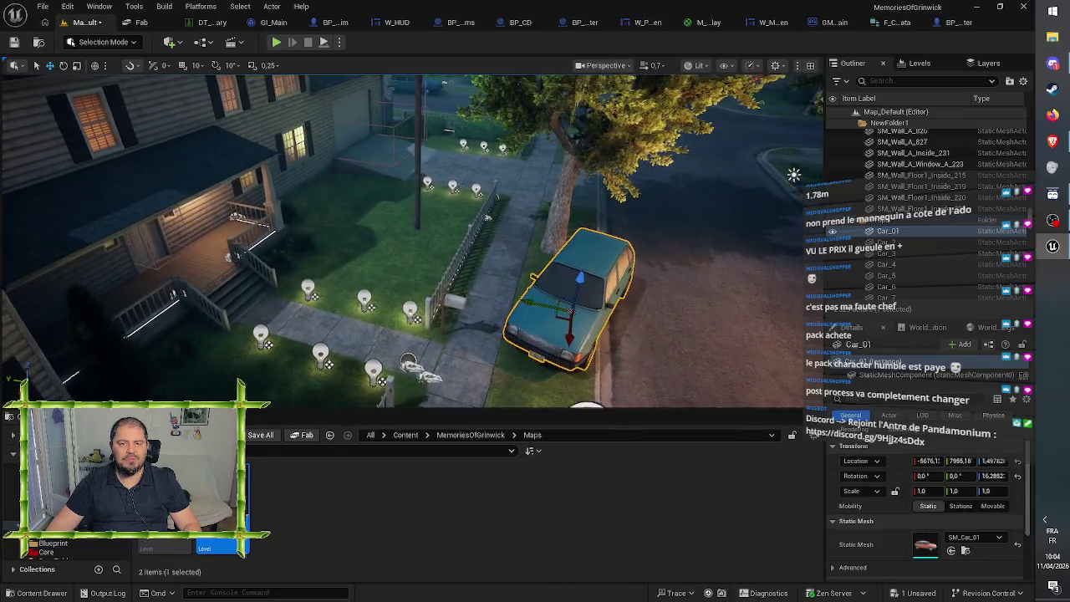
key("d")
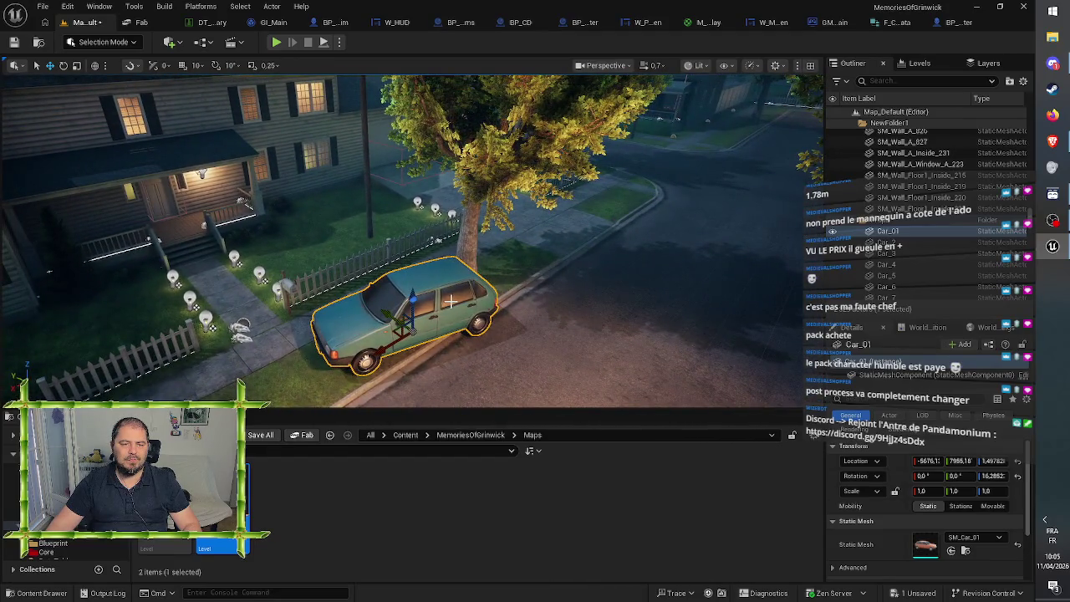
key("d")
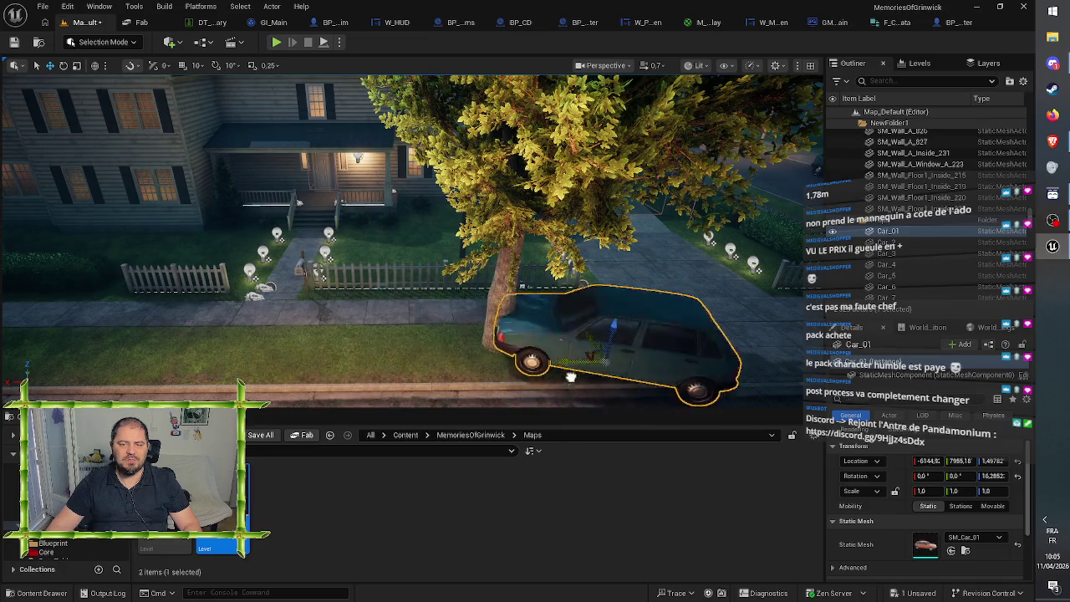
key("d")
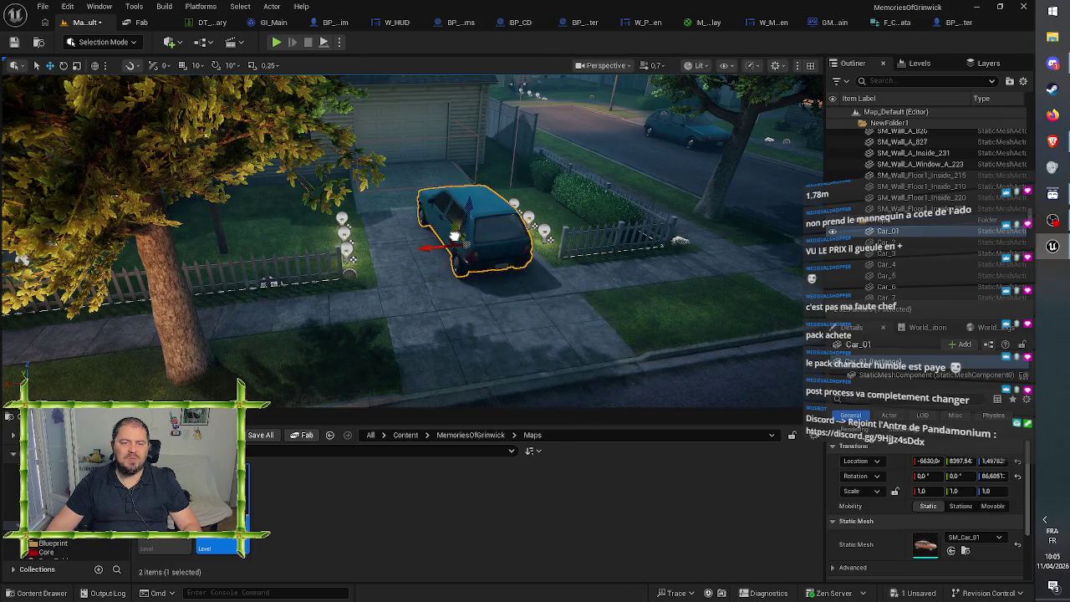
Step: Angle Car_01 along the driveway at about 84° yaw in front of the garage
key("w")
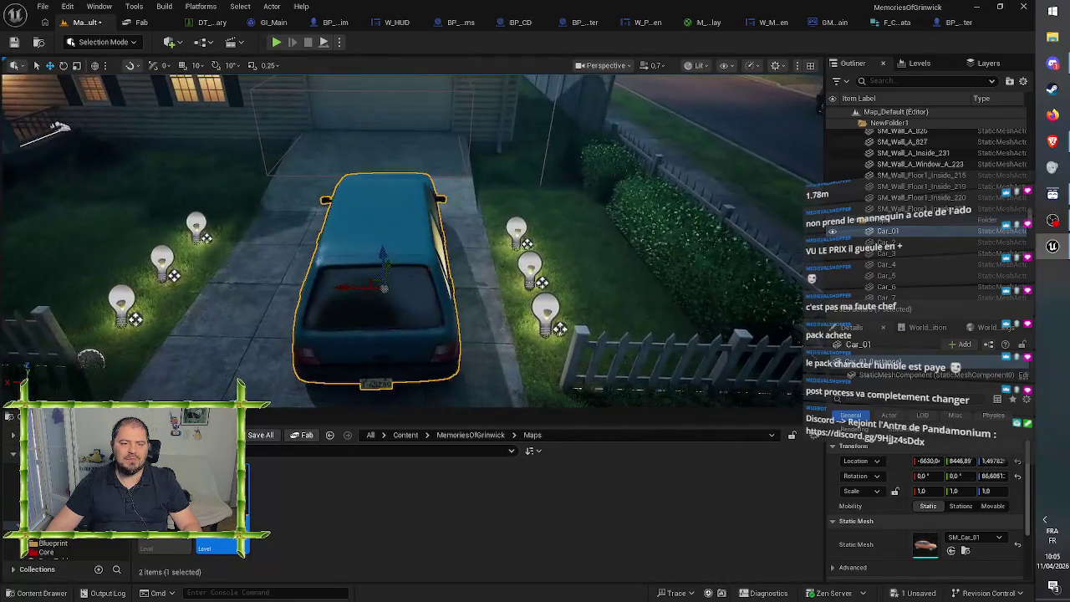
key("a")
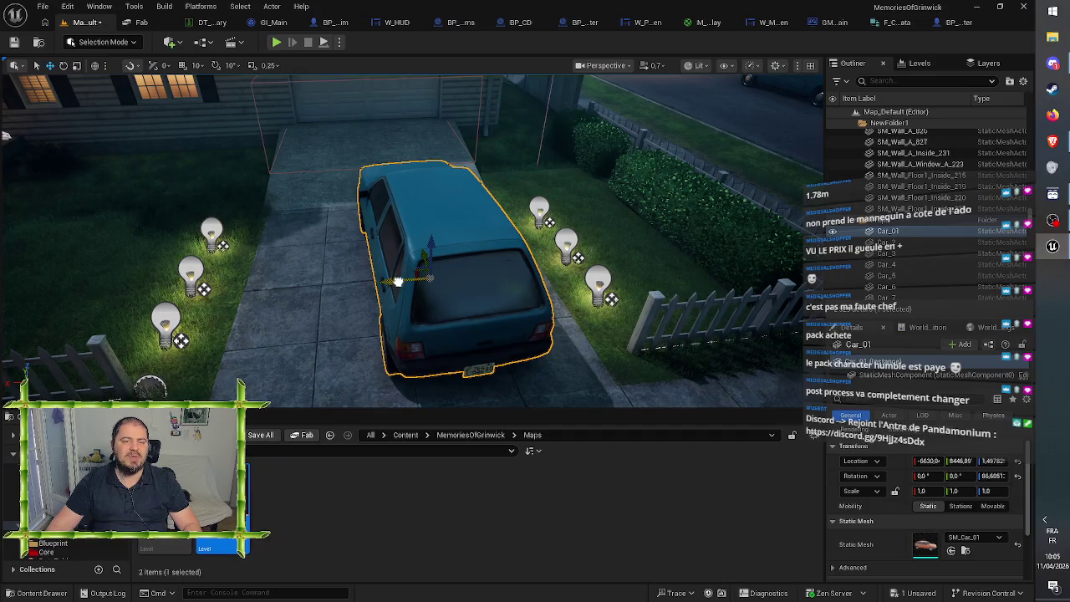
left_click_drag(372, 285, 485, 283)
key("d")
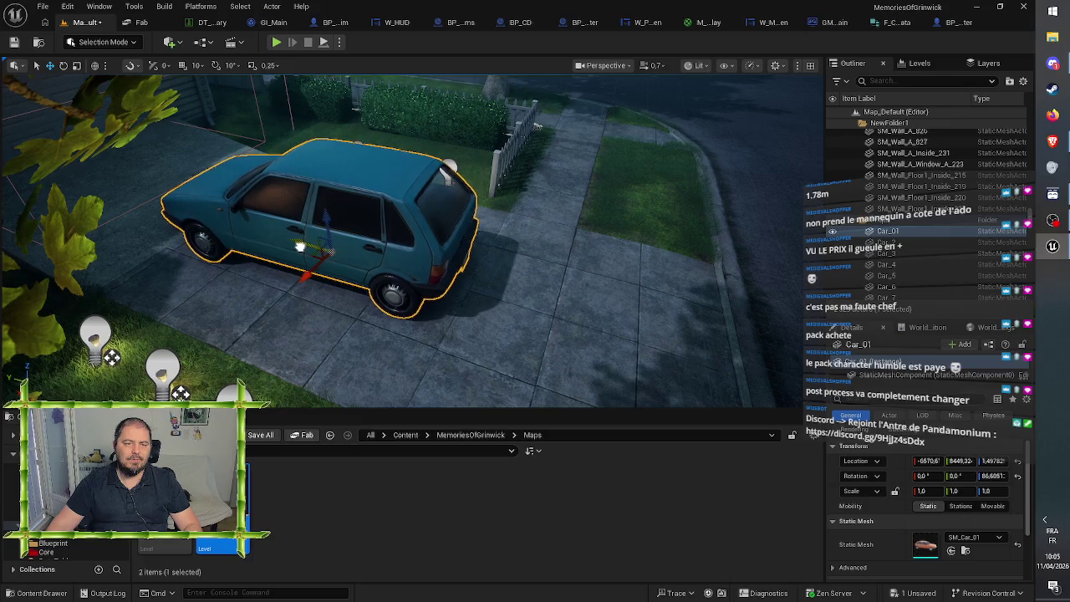
mouse_move(313, 248)
left_mouse_down()
mouse_move(313, 184)
mouse_move(301, 193)
mouse_move(359, 209)
mouse_move(352, 221)
mouse_move(385, 213)
left_mouse_up()
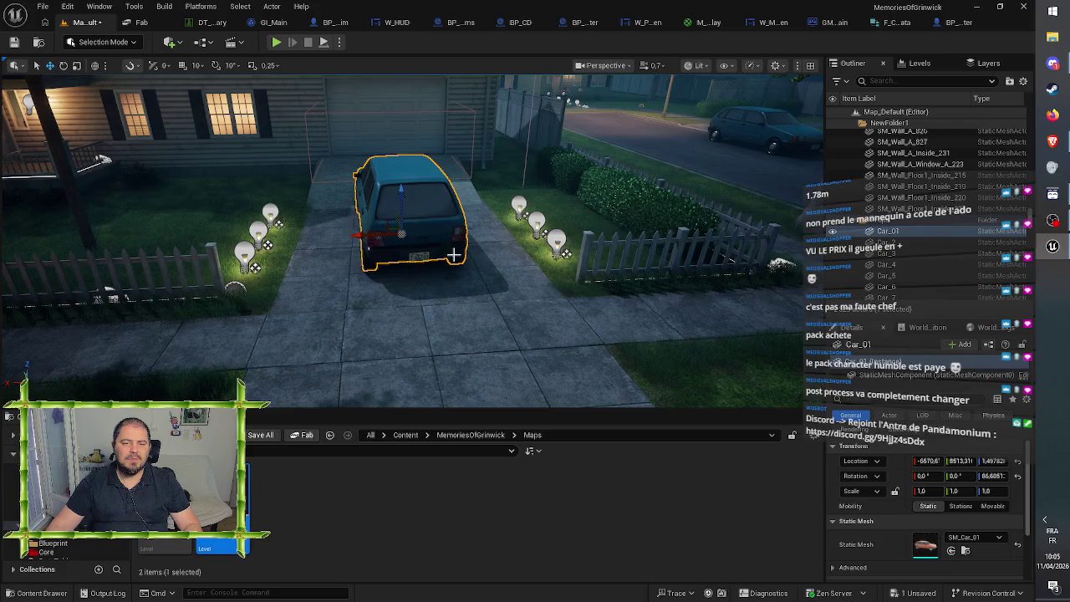
left_click_drag(327, 243, 719, 223)
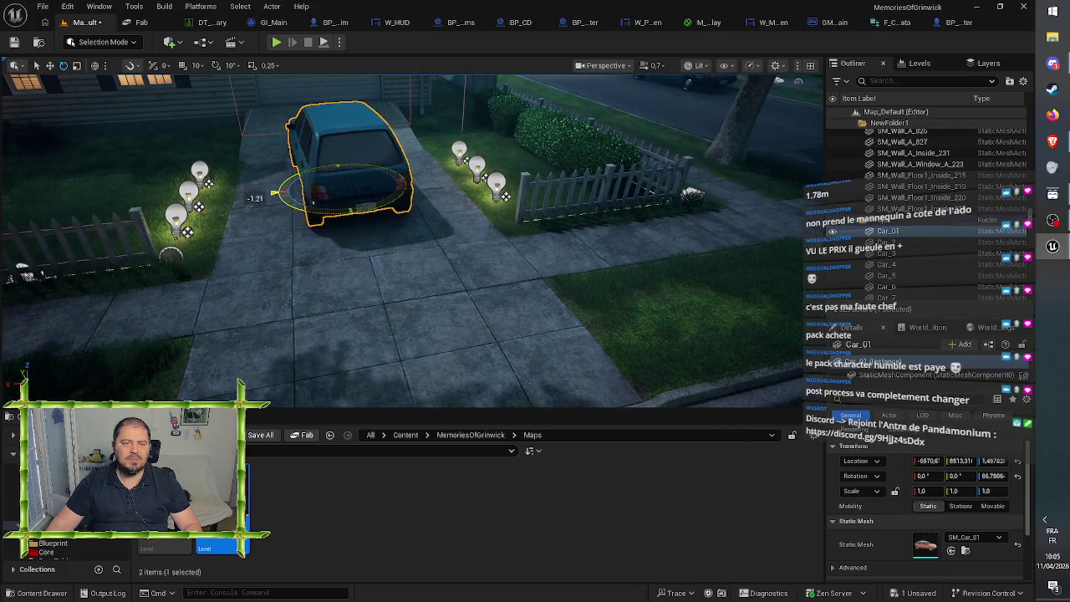
left_click_drag(317, 178, 332, 174)
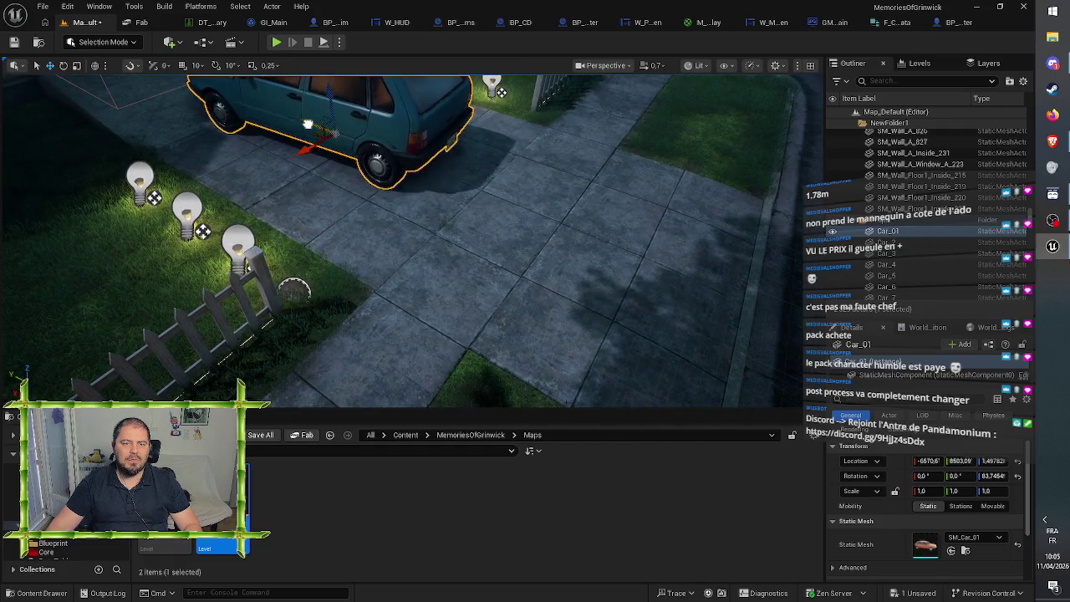
left_click_drag(322, 131, 370, 285)
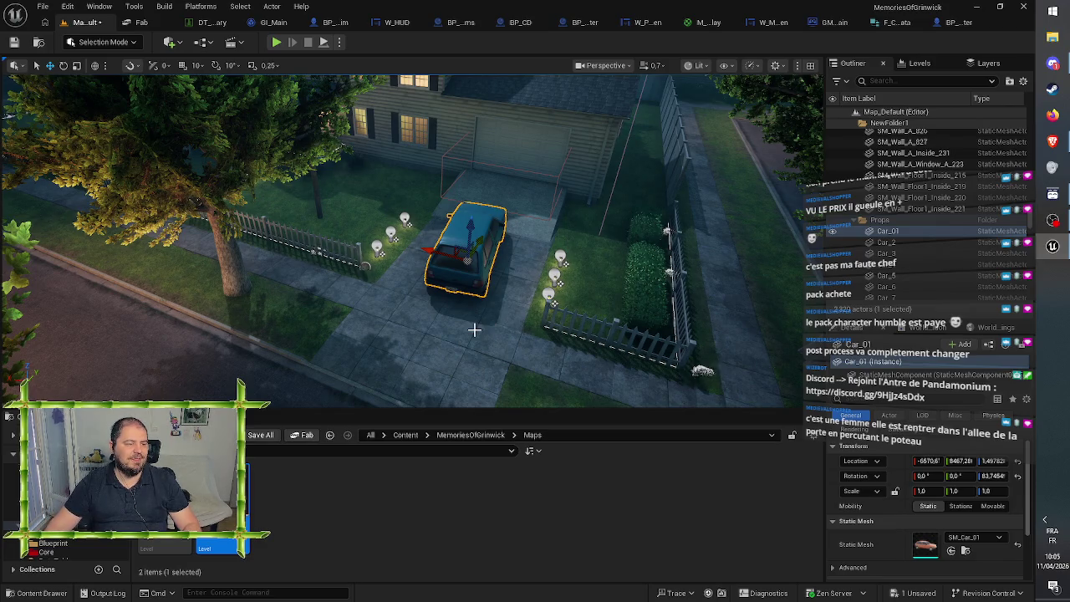
mouse_move(474, 329)
left_mouse_down()
mouse_move(437, 333)
mouse_move(318, 284)
mouse_move(29, 209)
left_mouse_up()
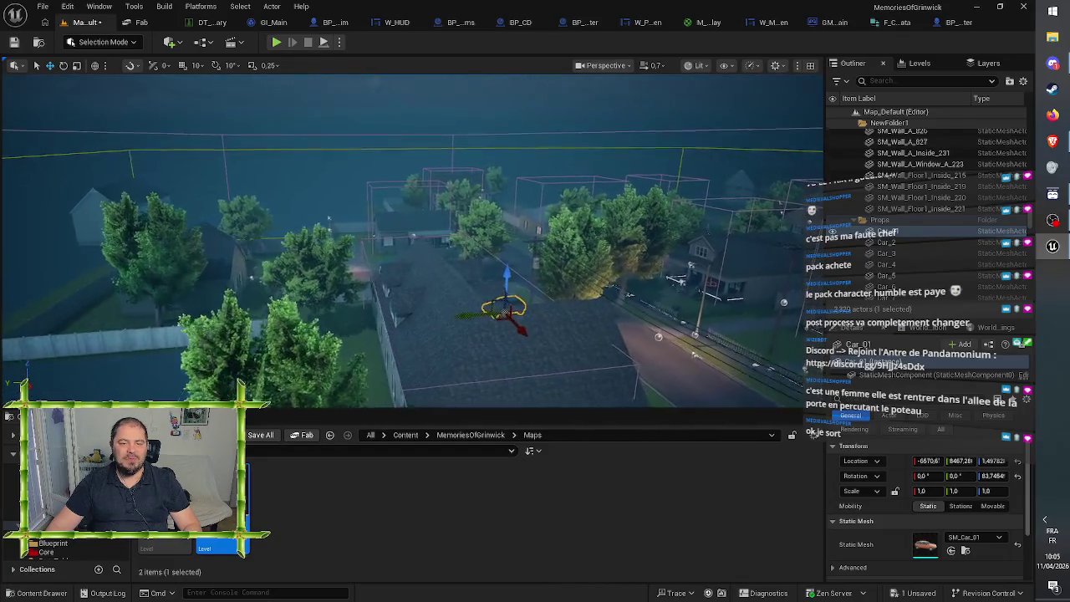
key("w")
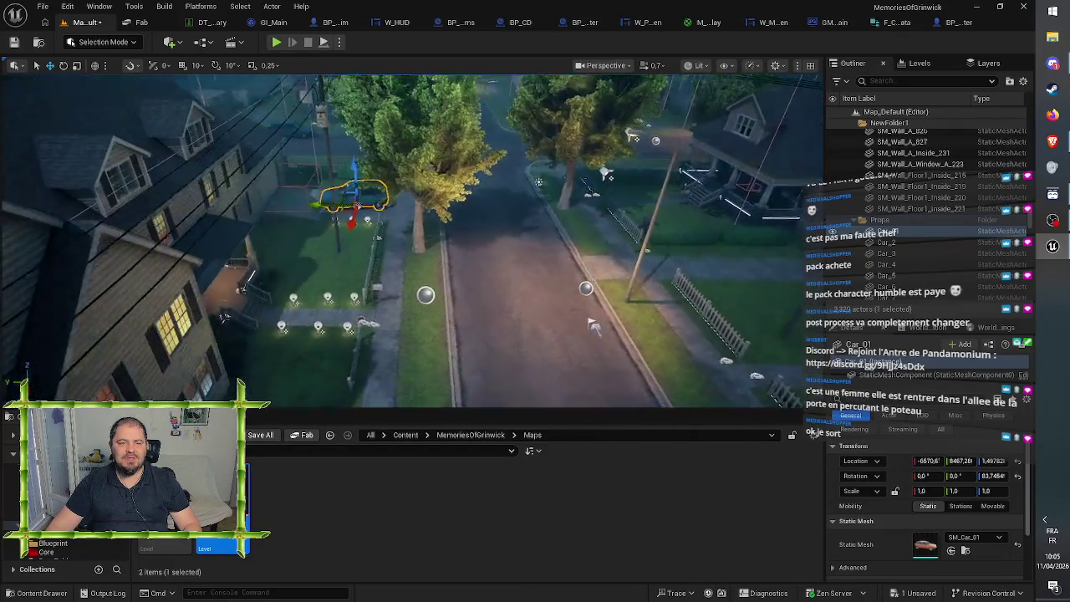
mouse_move(761, 266)
left_mouse_down()
mouse_move(636, 266)
mouse_move(761, 266)
left_mouse_up()
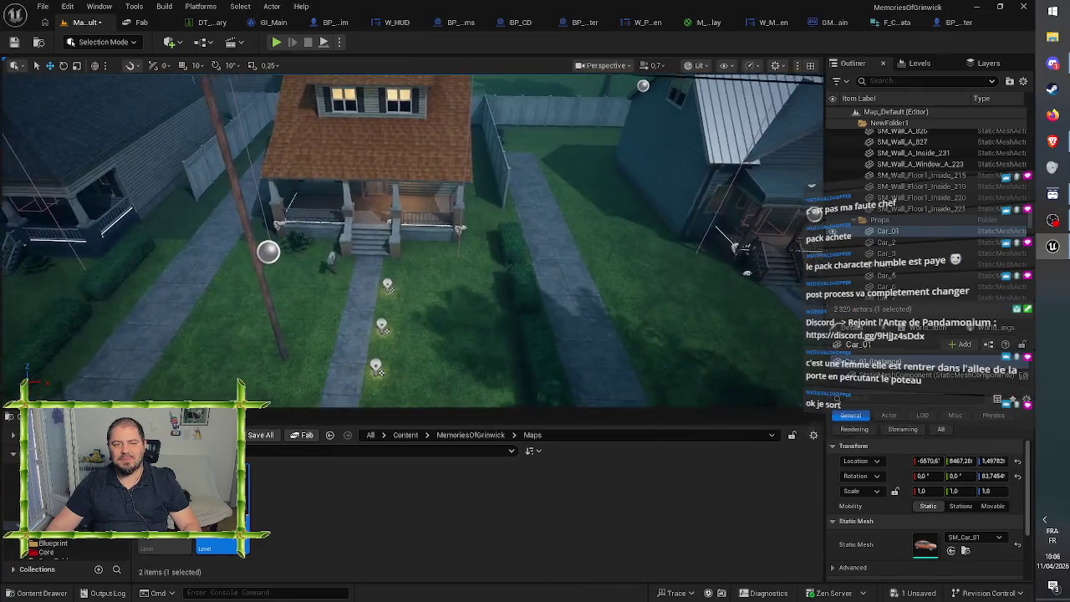
left_click_drag(761, 266, 828, 266)
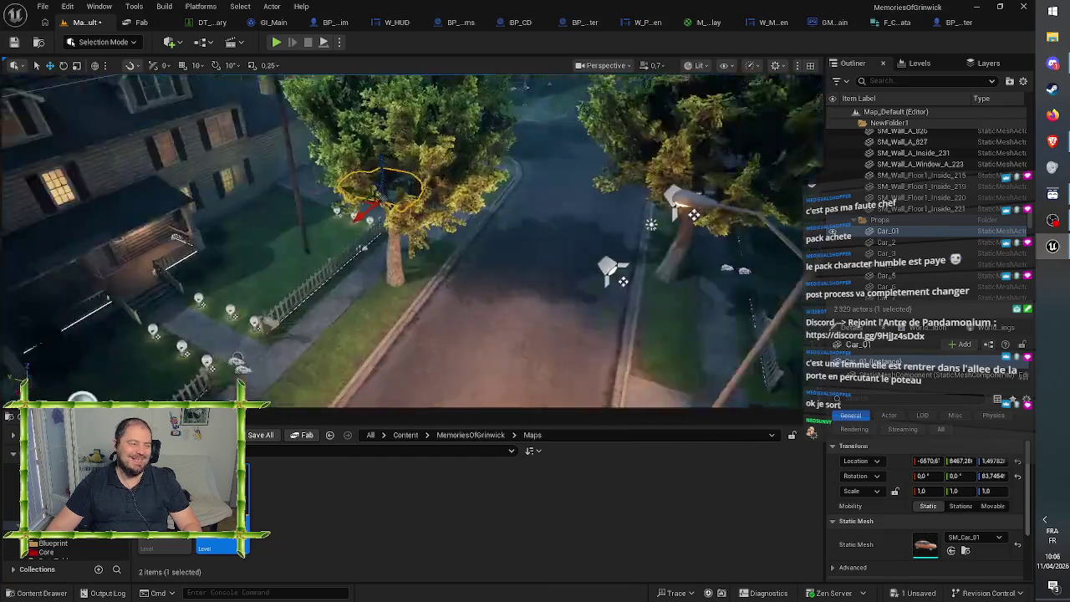
key("a")
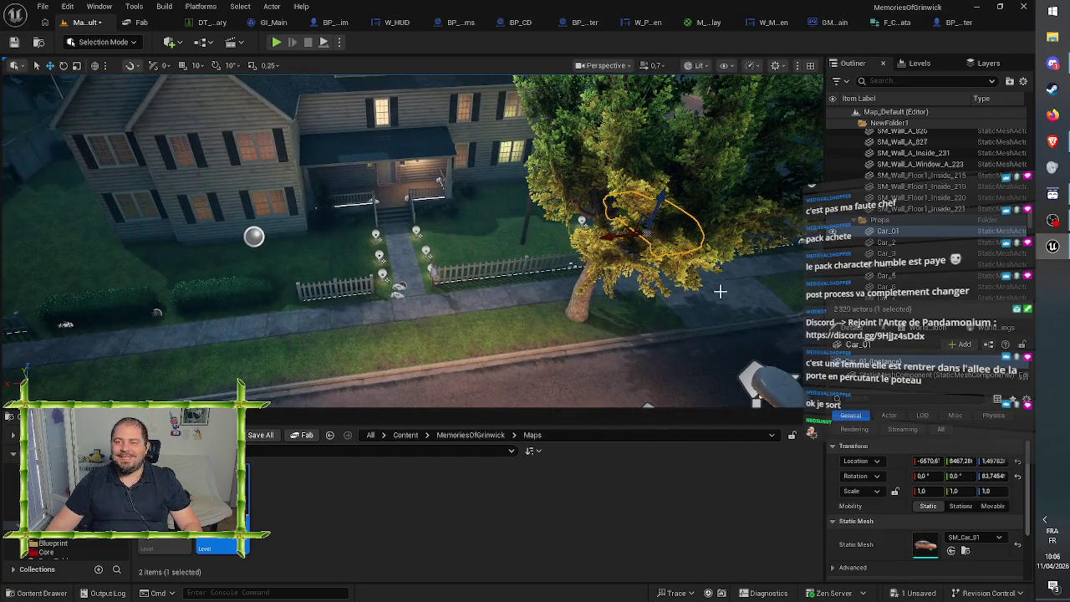
scroll(910, 266, "up", 5)
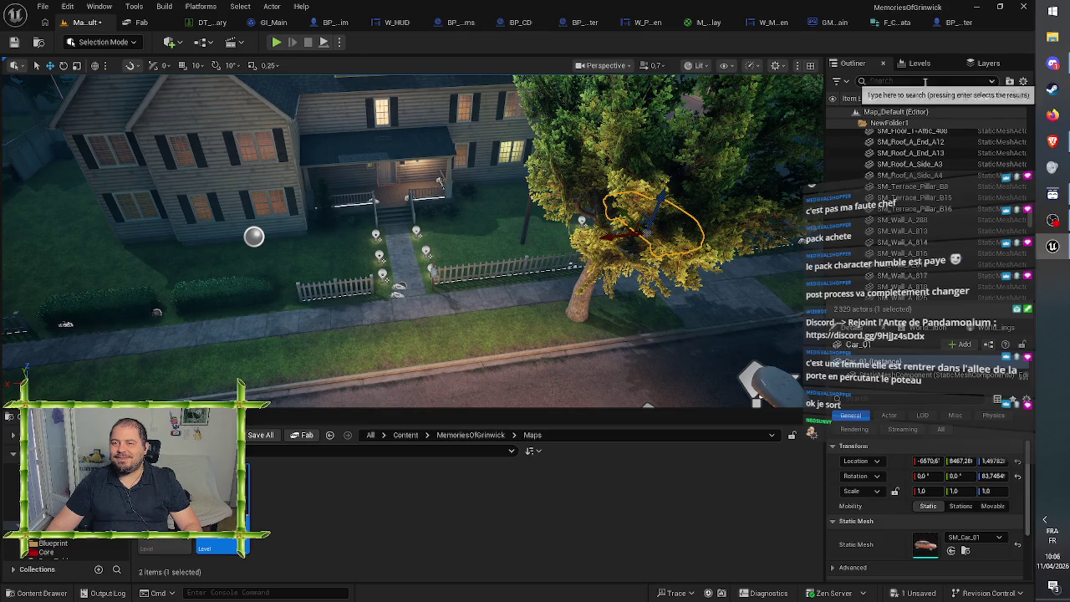
Step: Find PlayerStart through an Outliner search and rotate it to face down the street, about 90°
type("plat")
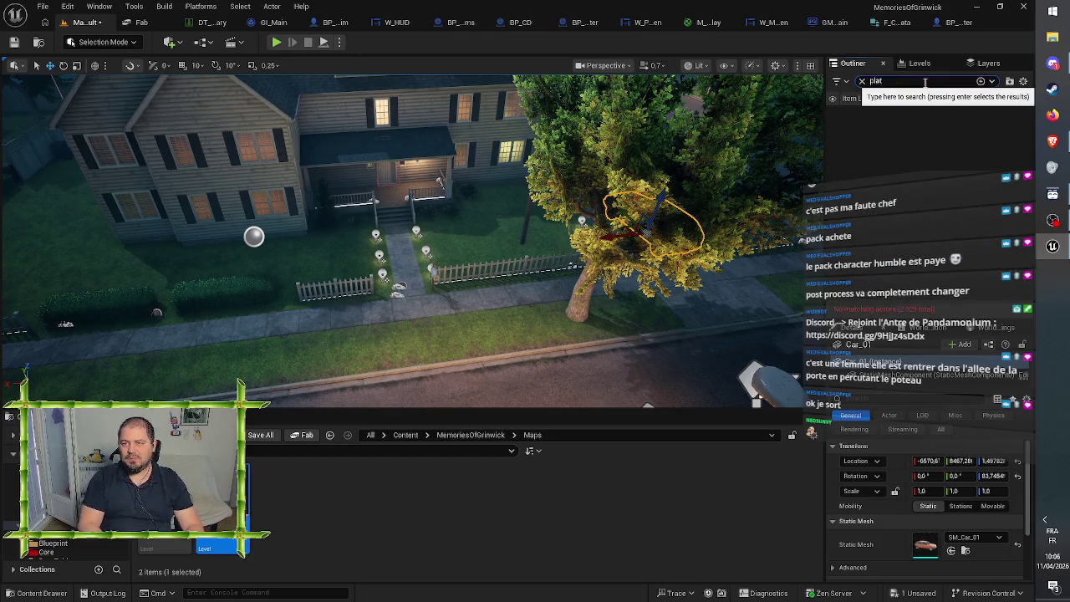
key("BackSpace")
type("yer")
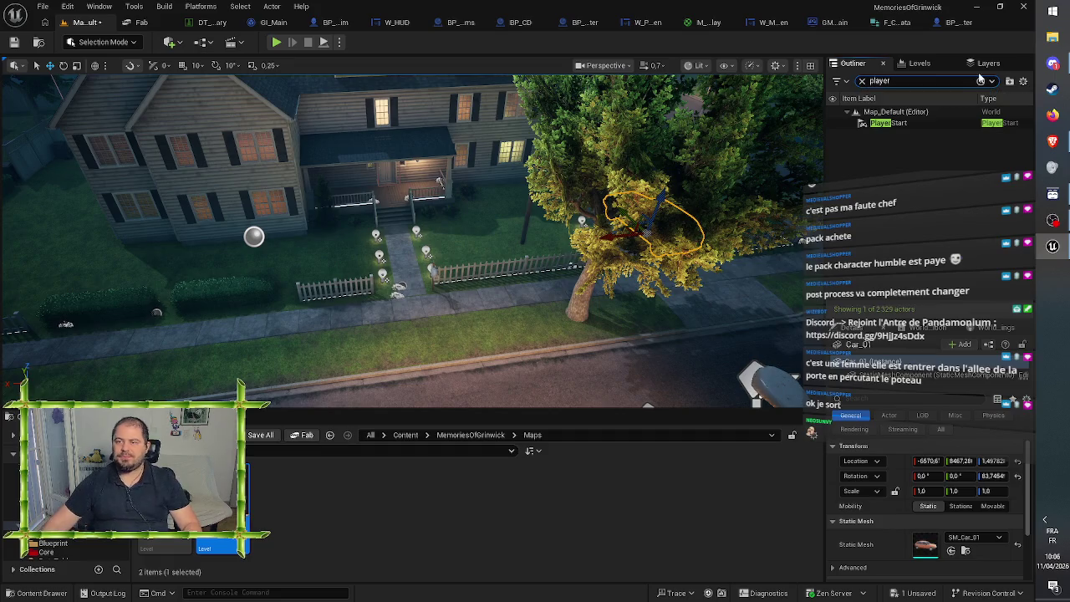
key("Return")
key("f")
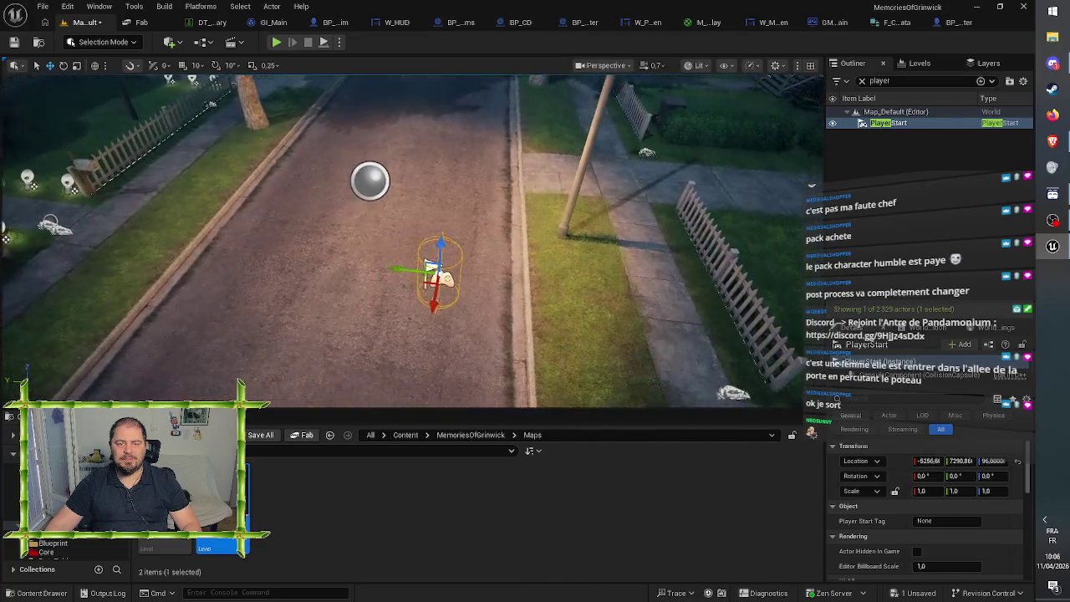
key("e")
left_click_drag(543, 308, 575, 323)
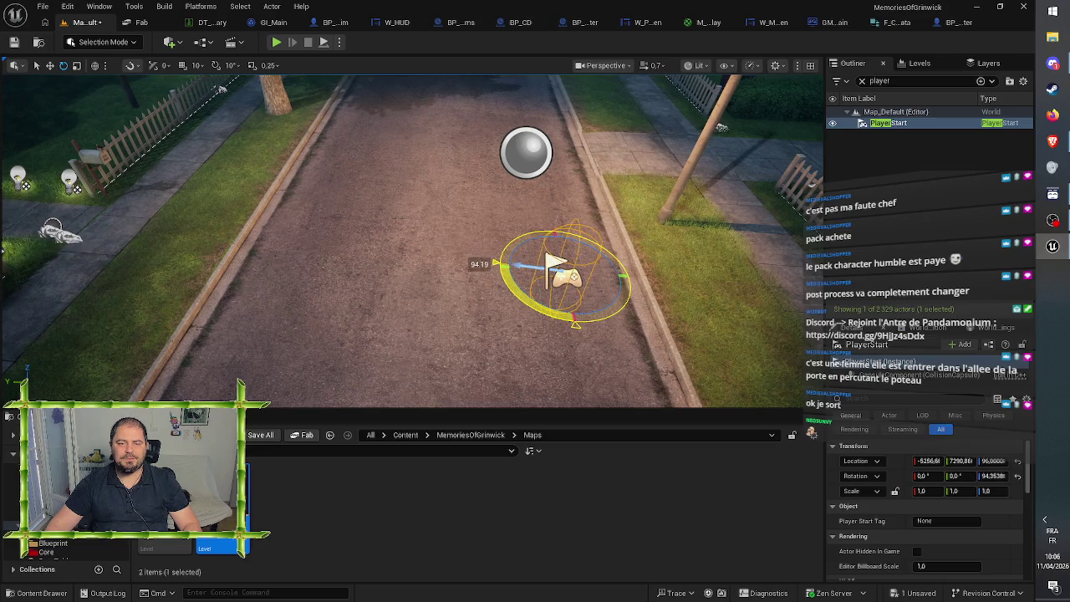
left_click_drag(575, 323, 568, 318)
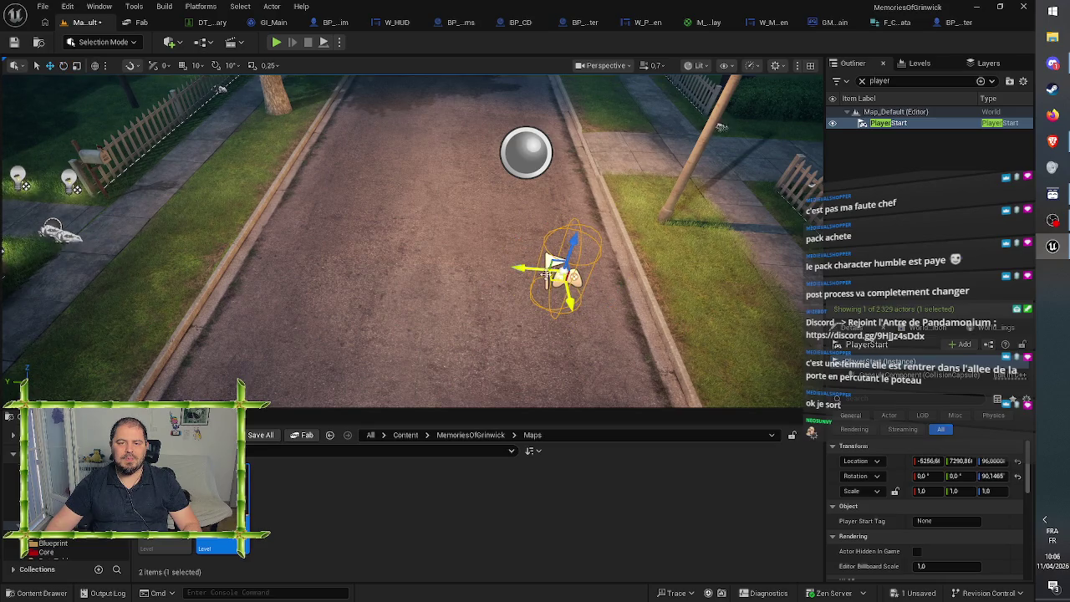
Step: Move PlayerStart onto the lawn beside the blue car and select the front porch door
mouse_move(524, 259)
left_mouse_down()
mouse_move(282, 244)
mouse_move(118, 219)
mouse_move(351, 368)
mouse_move(373, 399)
mouse_move(272, 284)
left_mouse_up()
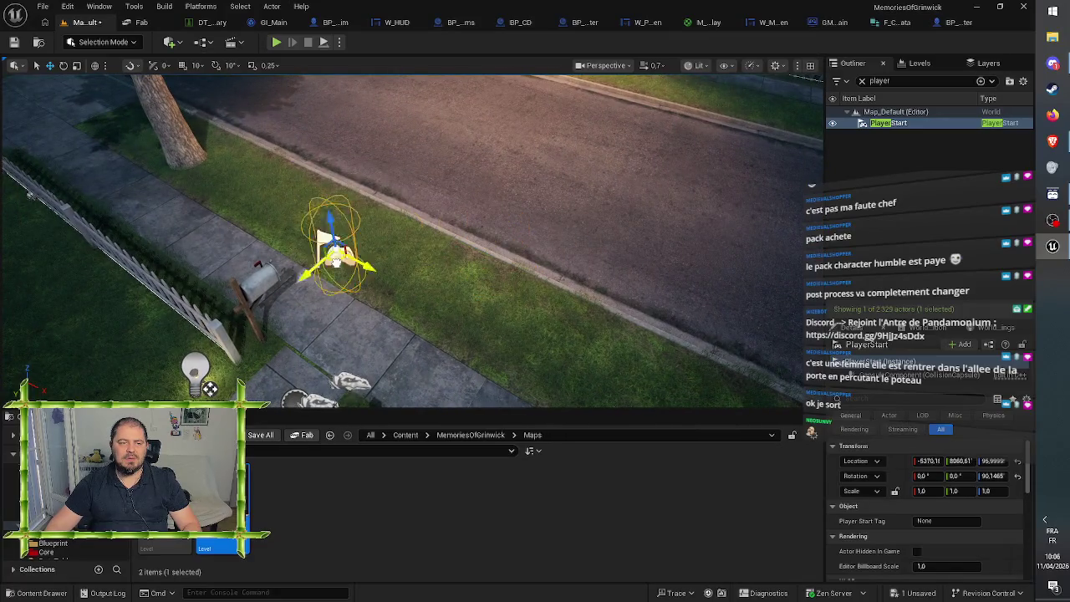
left_click_drag(535, 251, 435, 268)
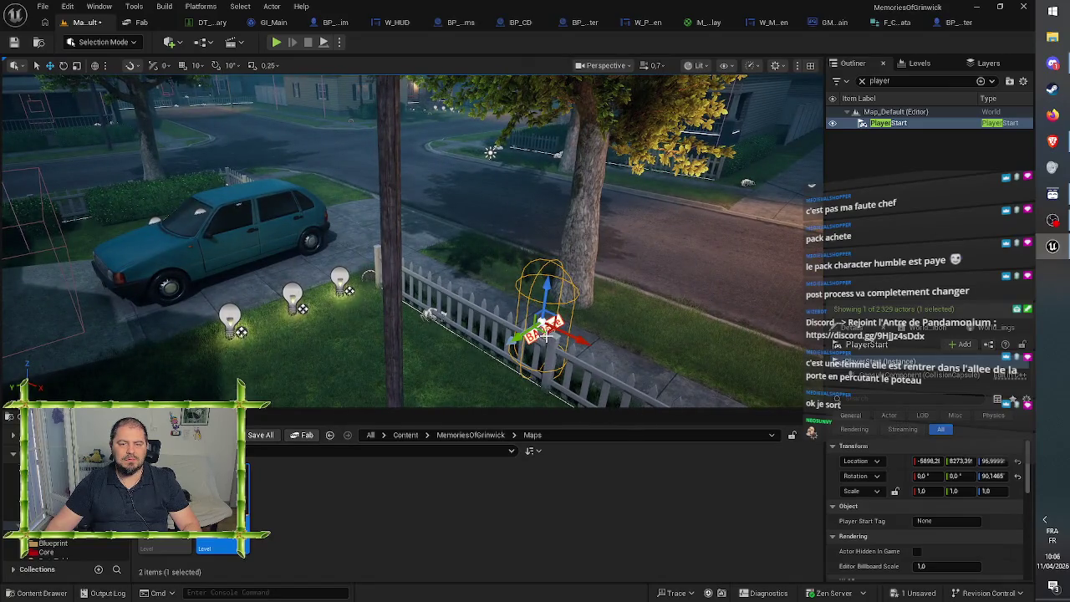
mouse_move(546, 335)
left_mouse_down()
mouse_move(535, 313)
mouse_move(351, 288)
mouse_move(343, 251)
mouse_move(314, 227)
left_mouse_up()
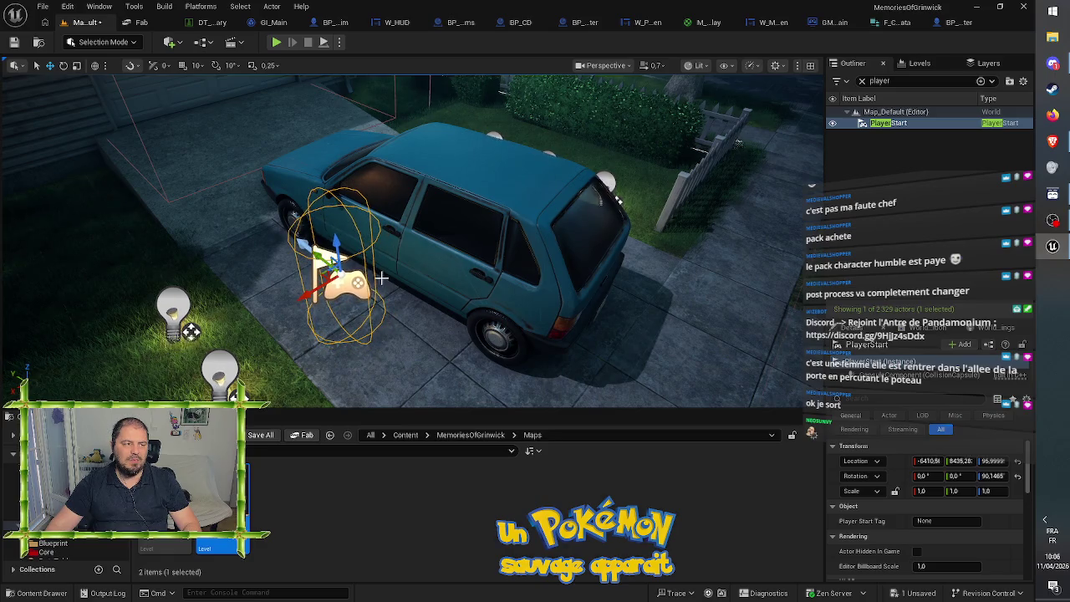
left_click_drag(314, 227, 305, 216)
left_click_drag(337, 290, 337, 291)
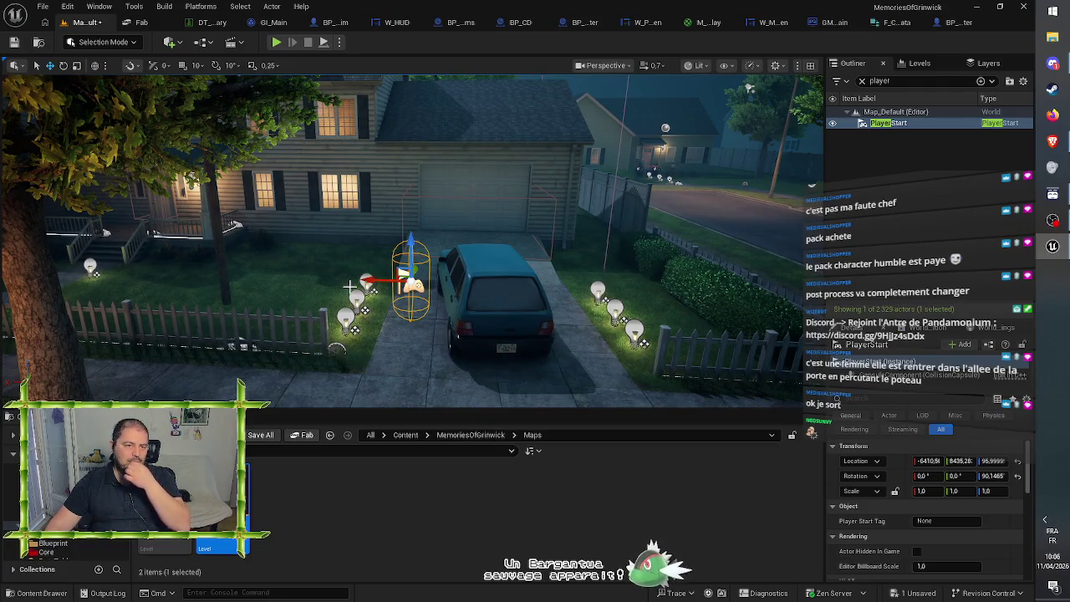
left_click(157, 210)
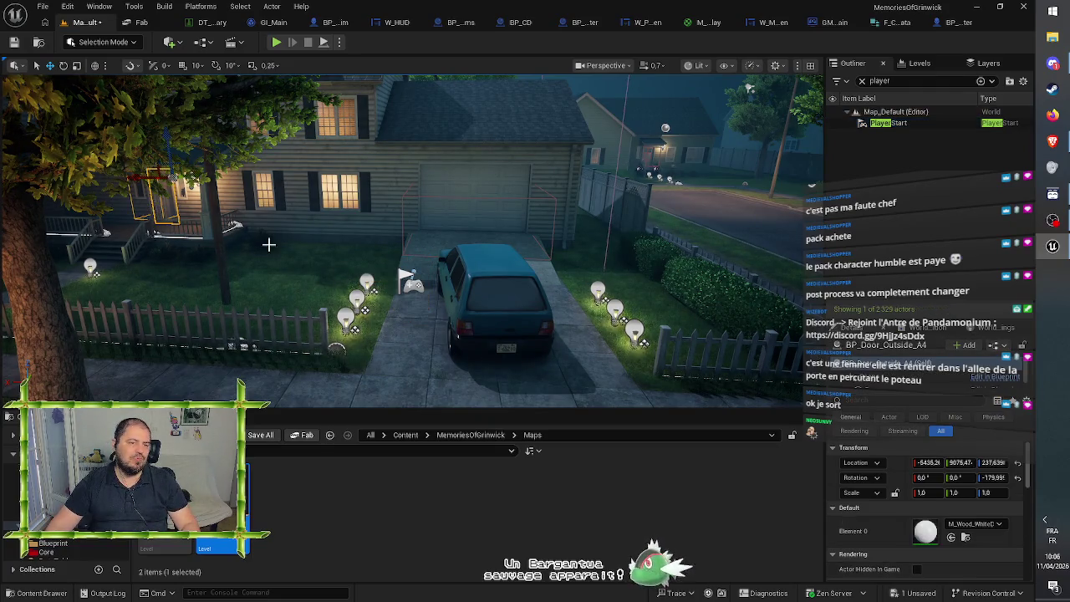
Step: With grid snapping on, slide the focused porch door left along X, then save the map
left_click(862, 81)
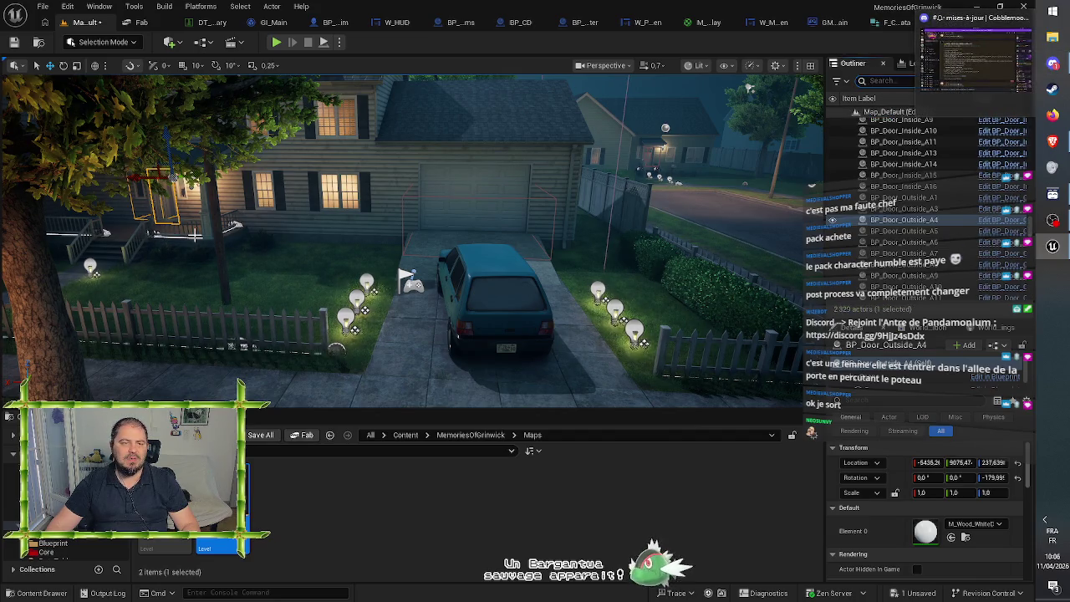
scroll(253, 357, "up", 6)
key("f")
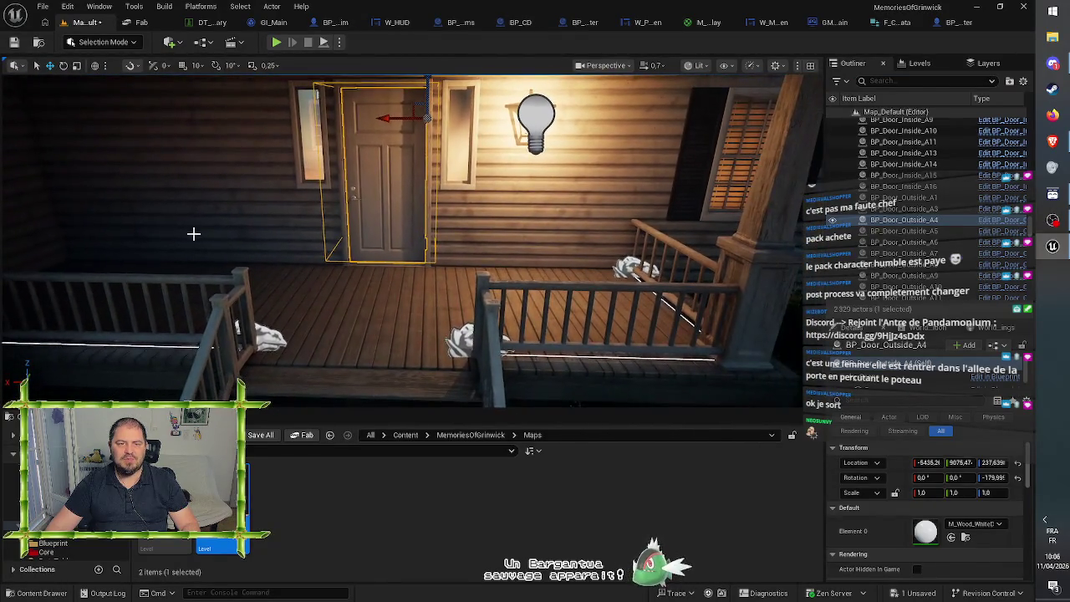
left_click(183, 66)
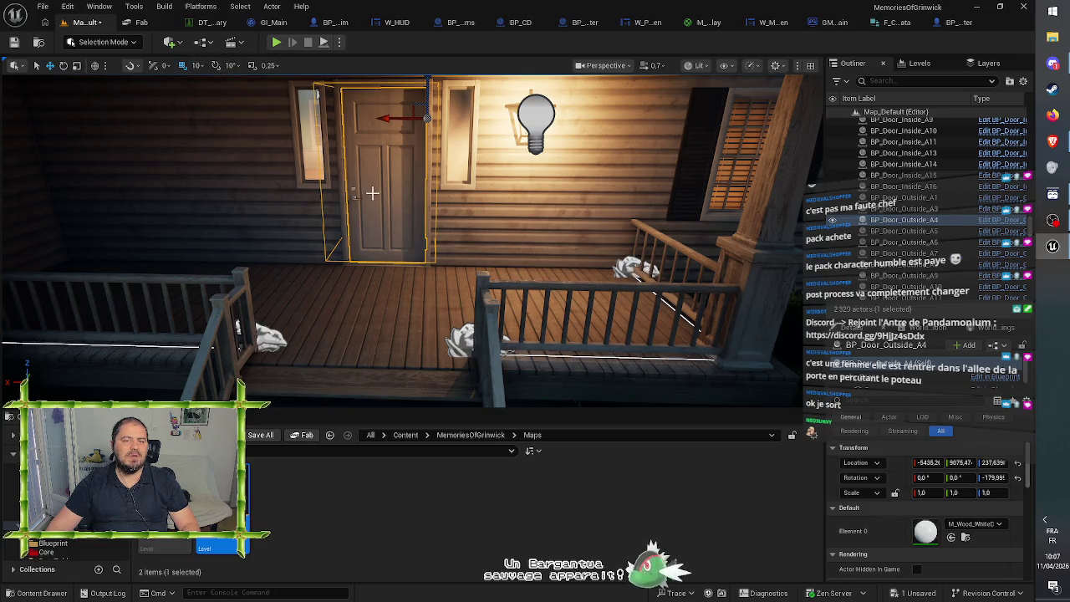
scroll(377, 155, "down", 5)
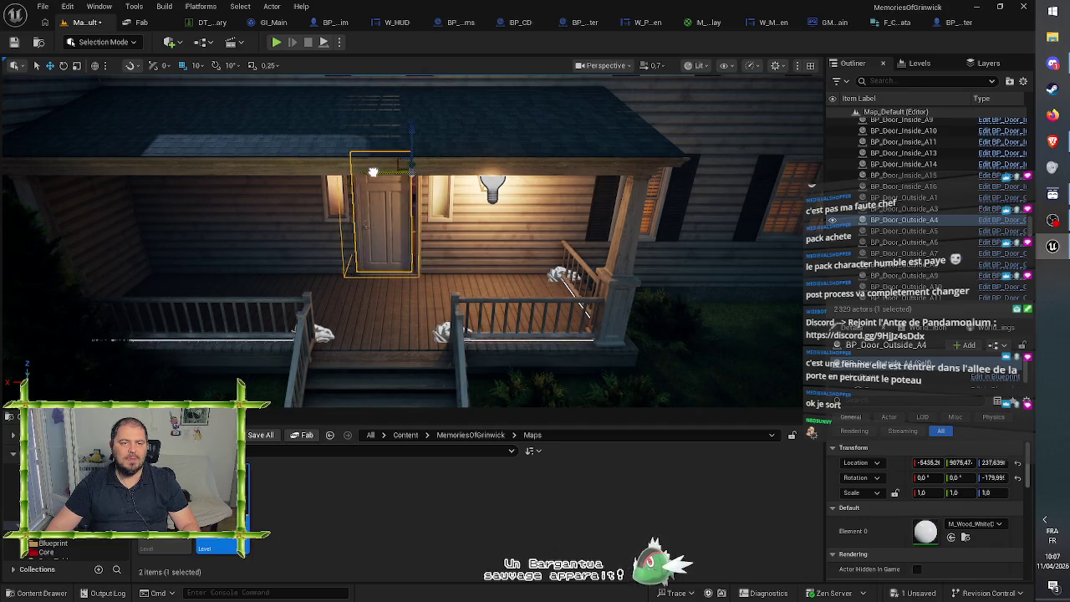
mouse_move(376, 171)
left_mouse_down()
mouse_move(215, 170)
mouse_move(261, 173)
mouse_move(257, 186)
left_mouse_up()
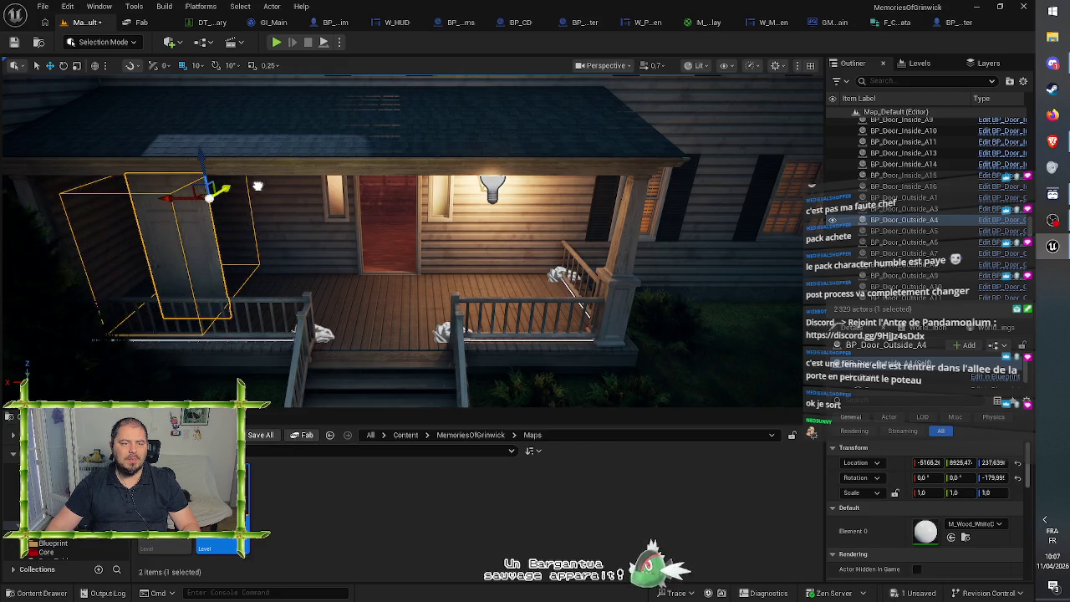
left_click(14, 43)
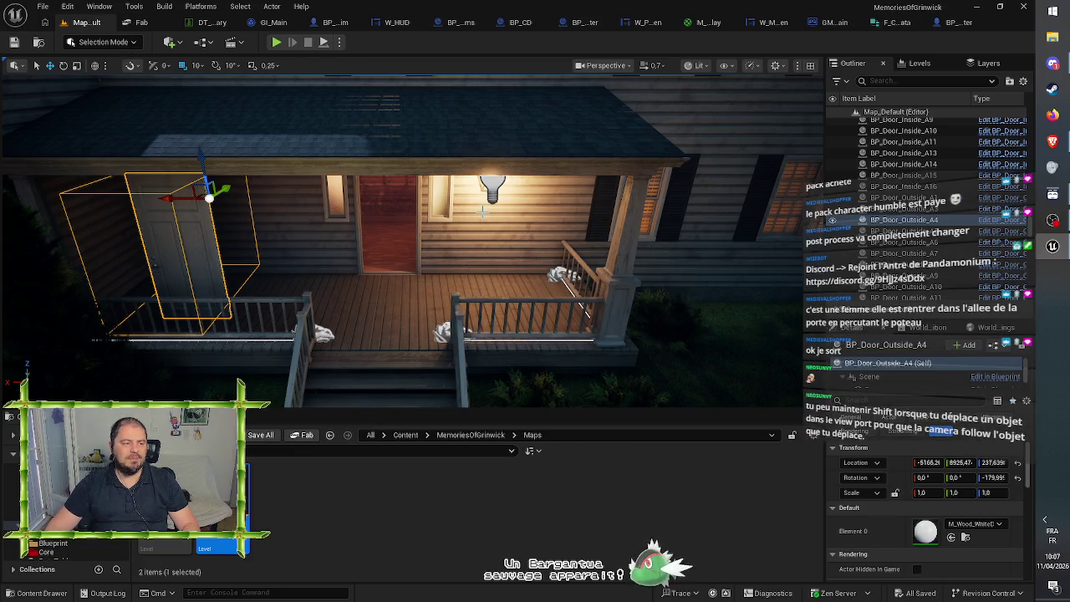
Step: Look over the opened house front and save Map_Default again
left_click_drag(233, 90, 187, 200)
left_click_drag(116, 225, 134, 225)
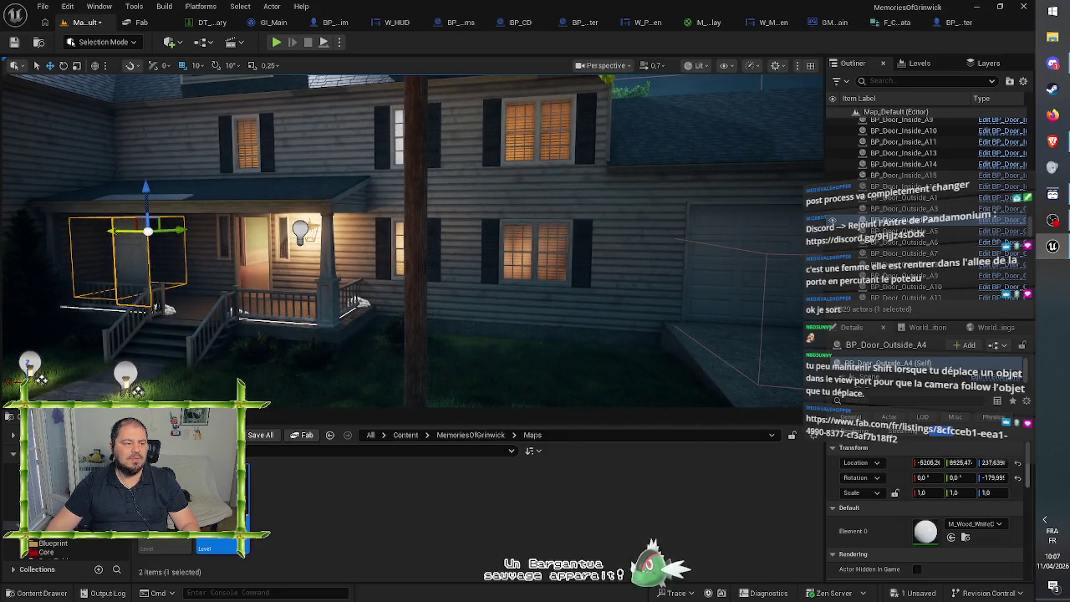
mouse_move(222, 270)
left_mouse_down()
mouse_move(226, 255)
mouse_move(232, 297)
left_mouse_up()
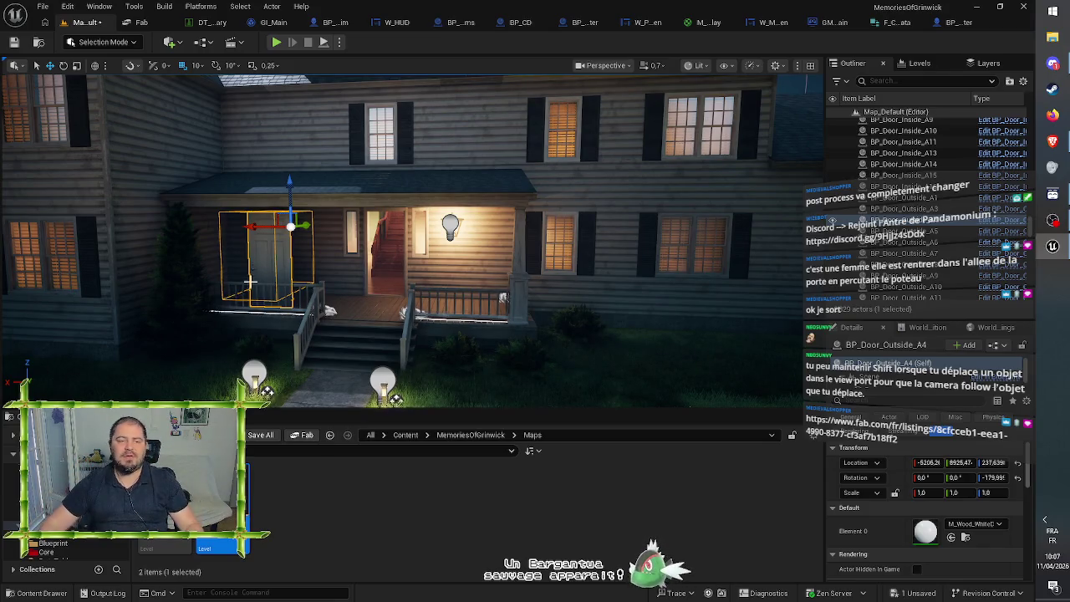
left_click(13, 42)
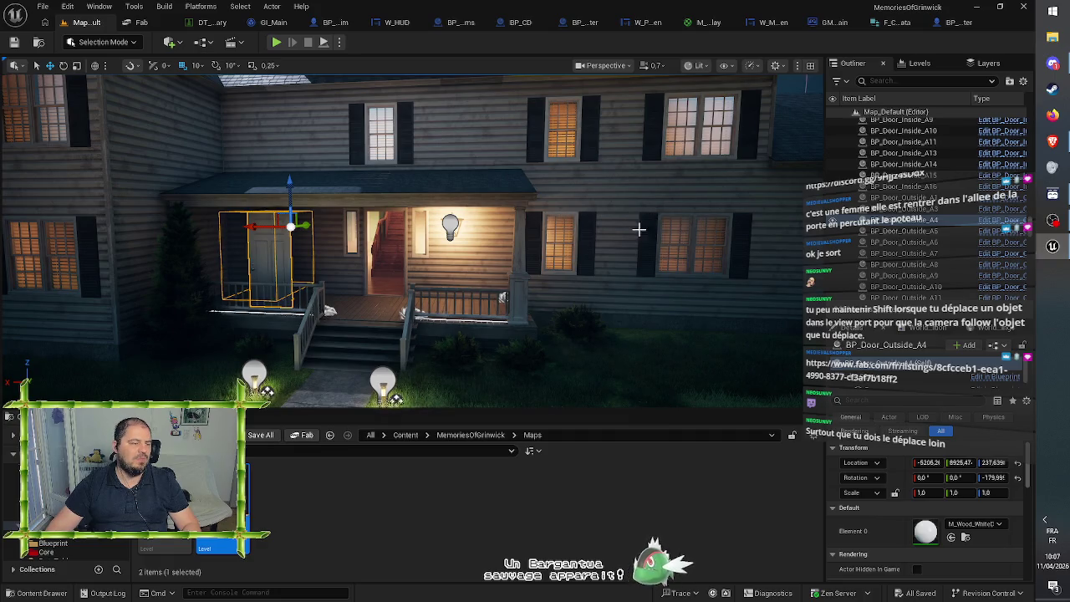
left_click_drag(581, 284, 769, 283)
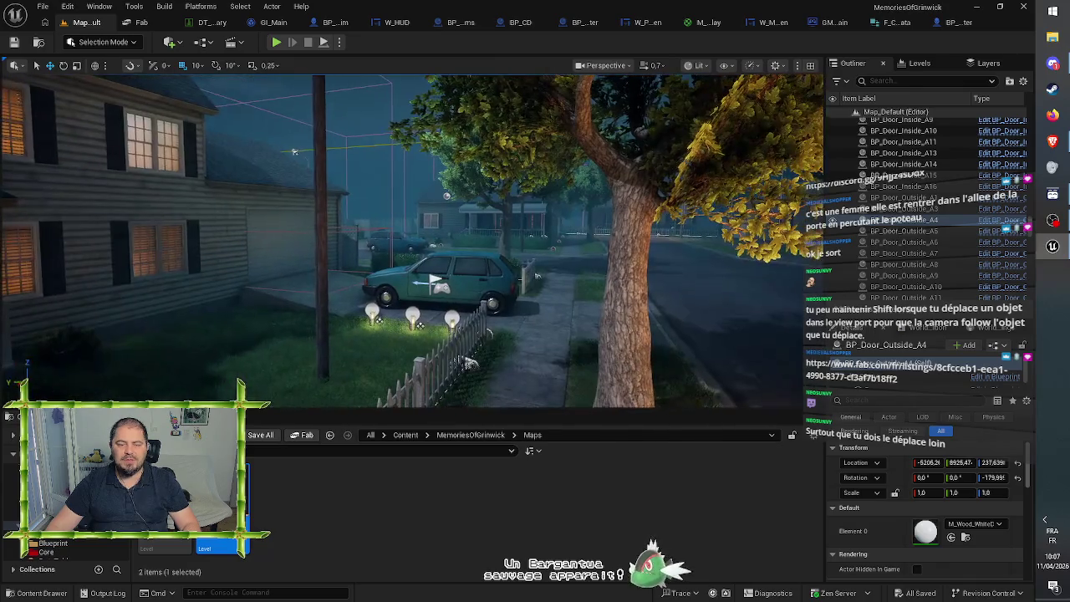
Step: Start Play in Editor with Alt+P and walk up to the porch steps
left_click_drag(88, 147, 88, 147)
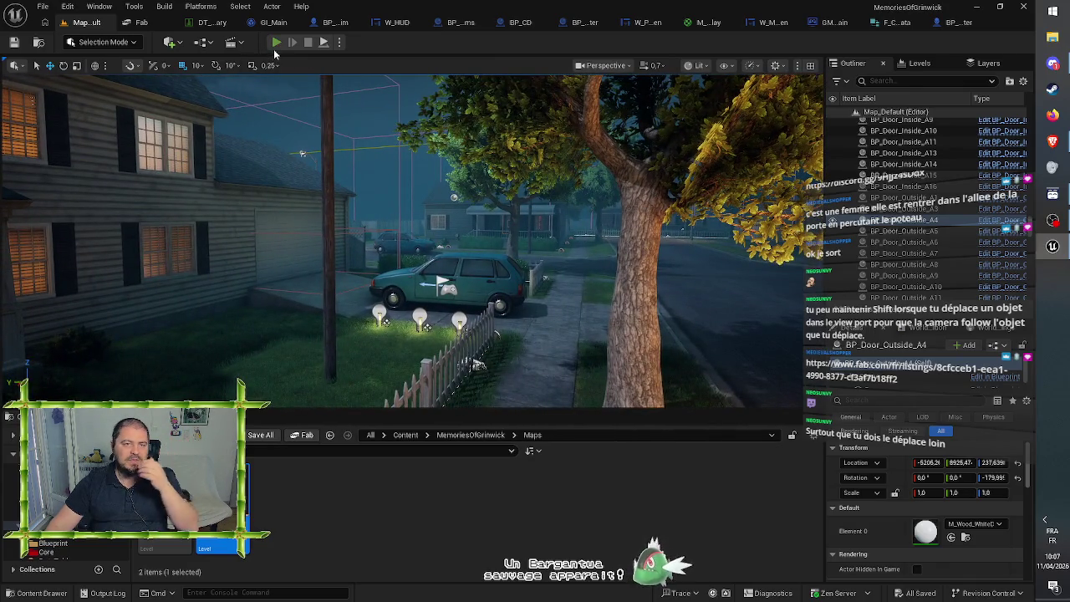
key("alt+p")
left_click(567, 261)
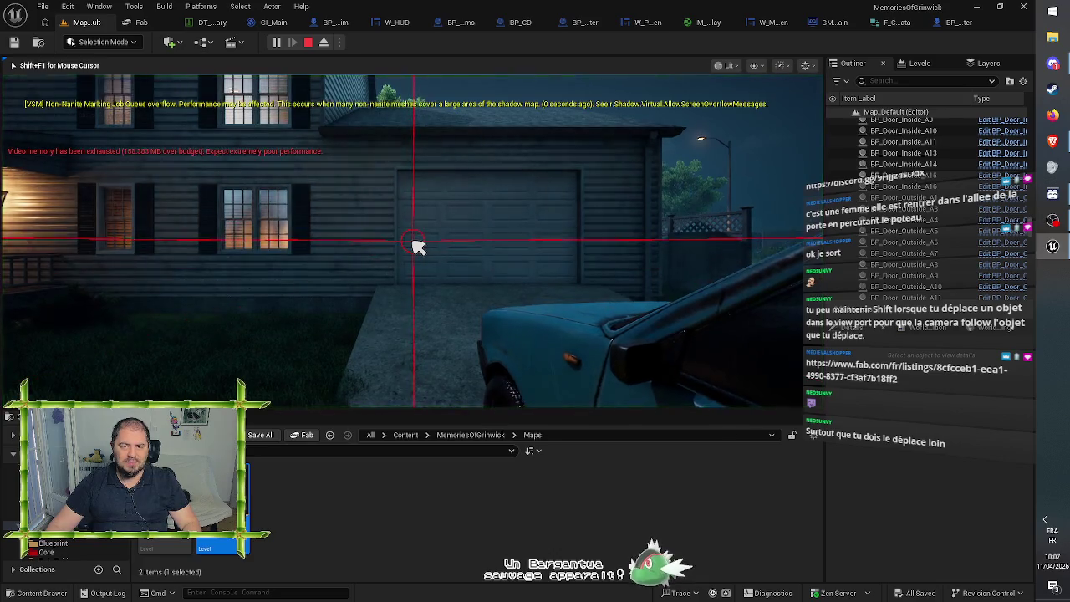
key("w")
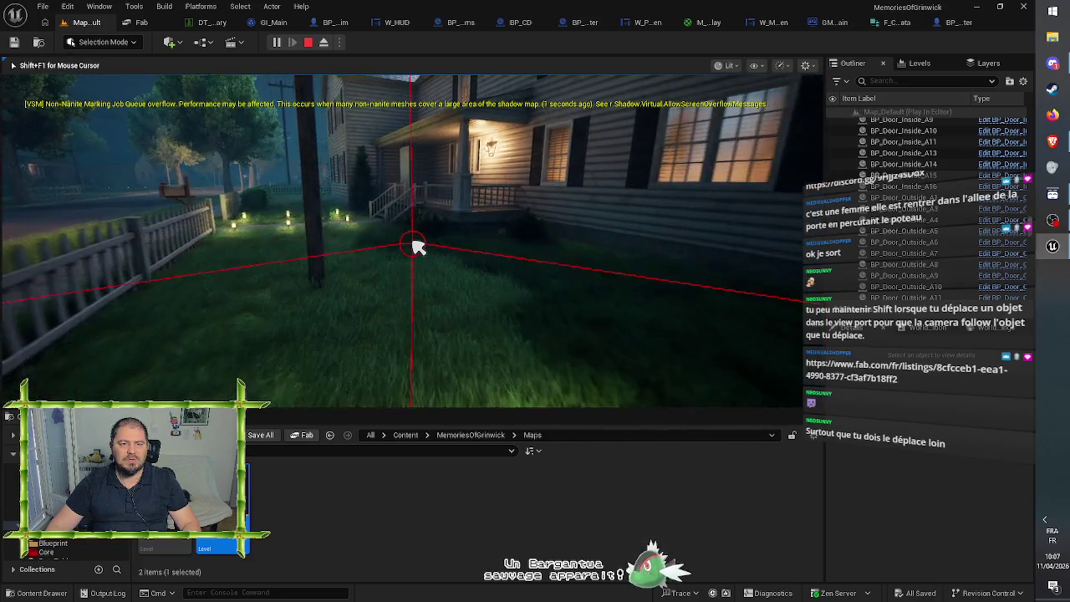
key("s")
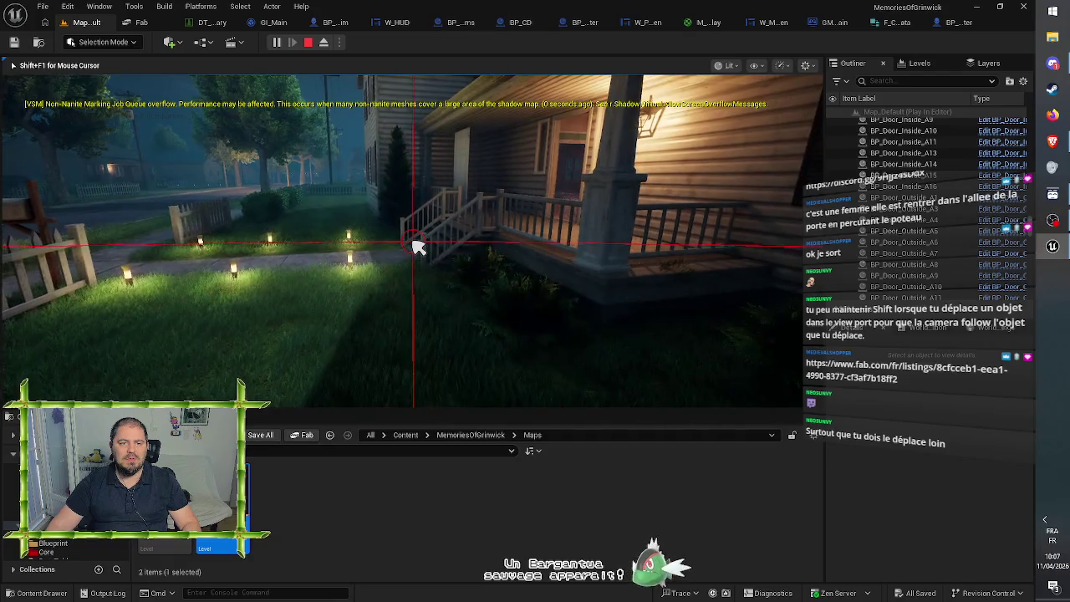
key("w")
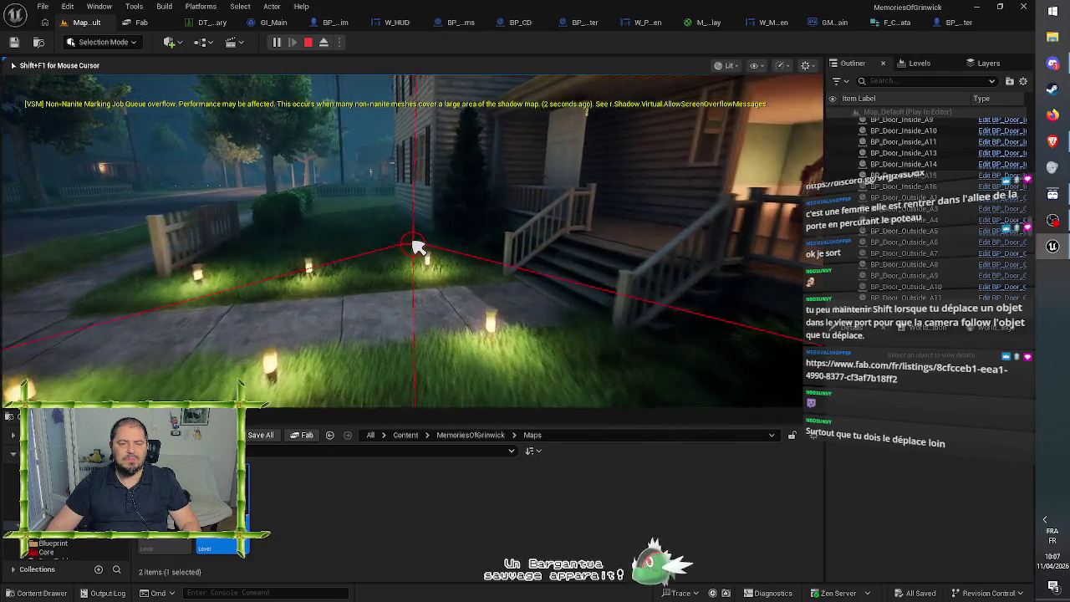
Step: Walk through the doorway, climb and descend the stairs, then eject to a free camera with F8
key("w")
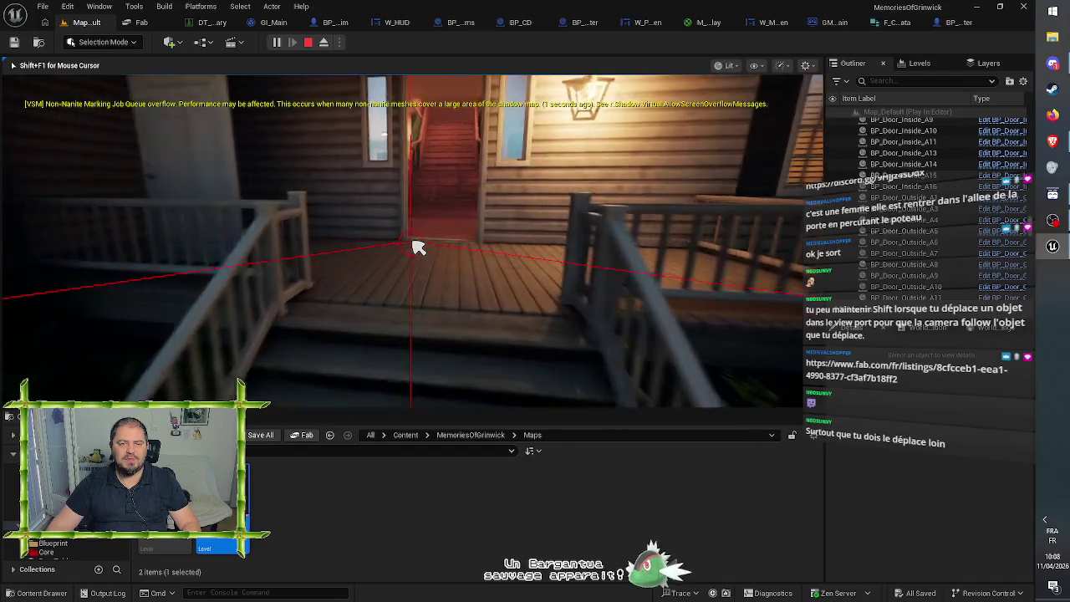
key("w")
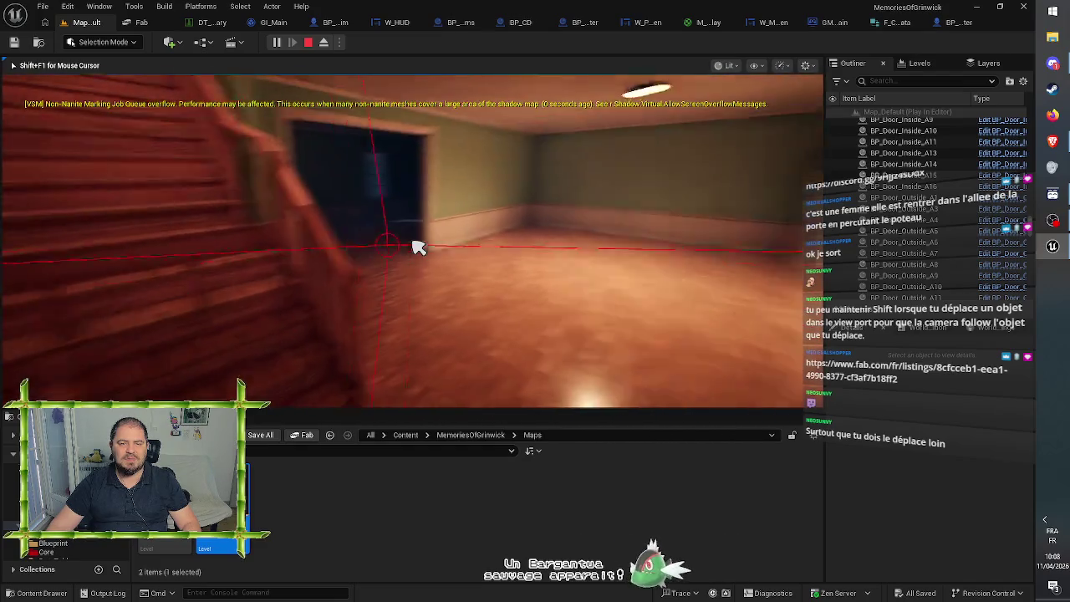
key("w")
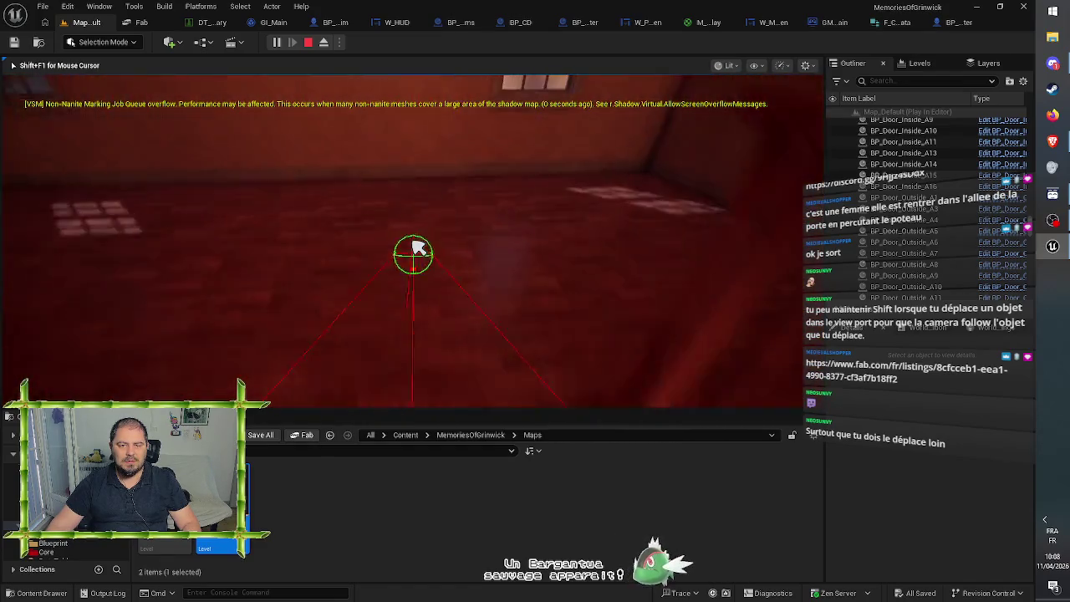
key("w")
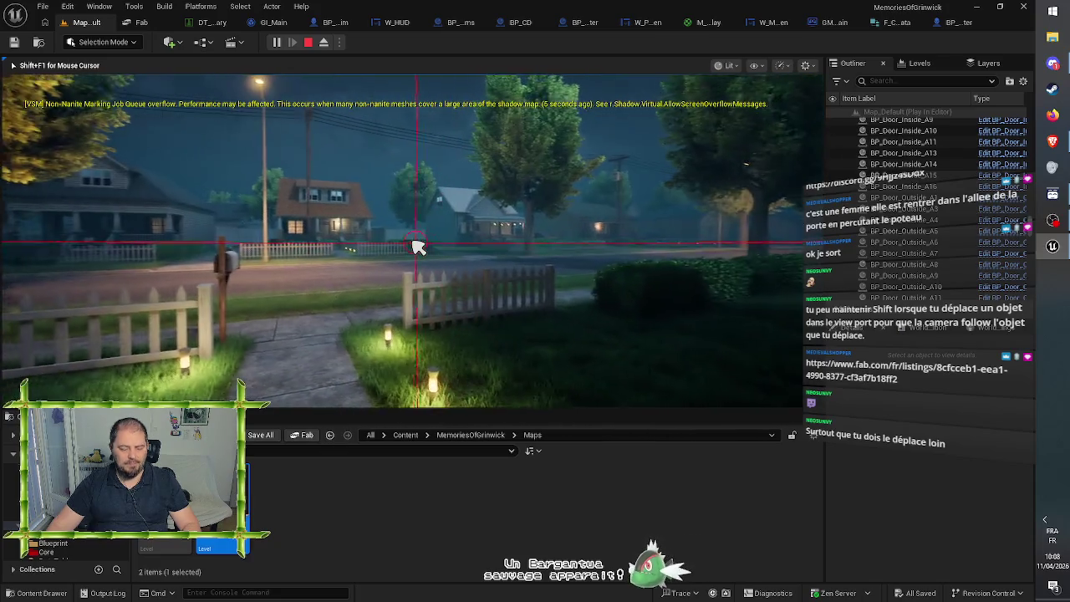
key("F8")
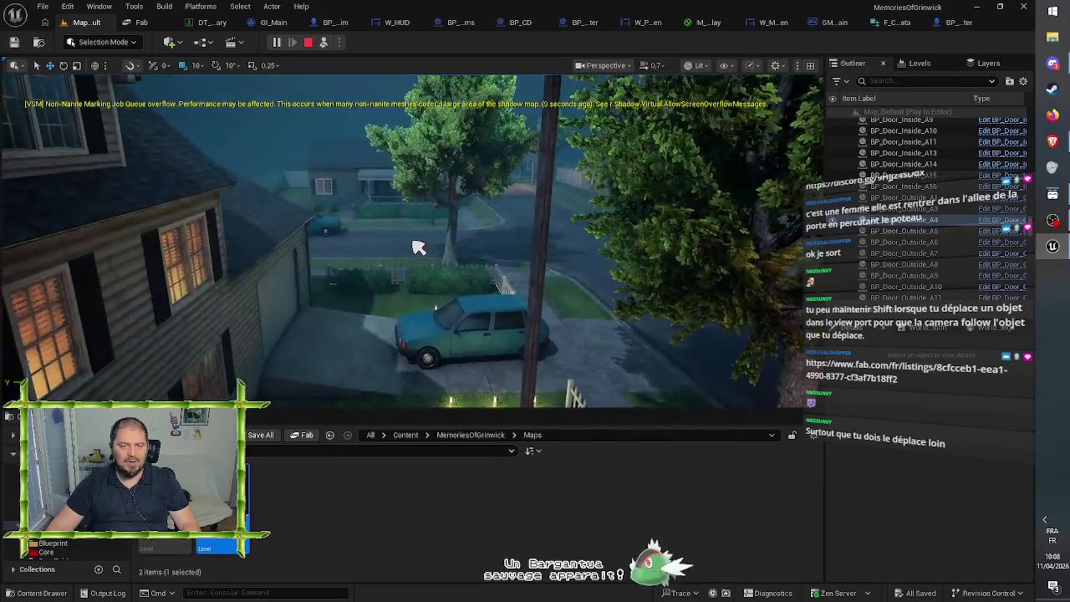
Step: Zoom out over the running game, focus a house roof piece, then stop Play in Editor with Esc
scroll(419, 248, "down", 5)
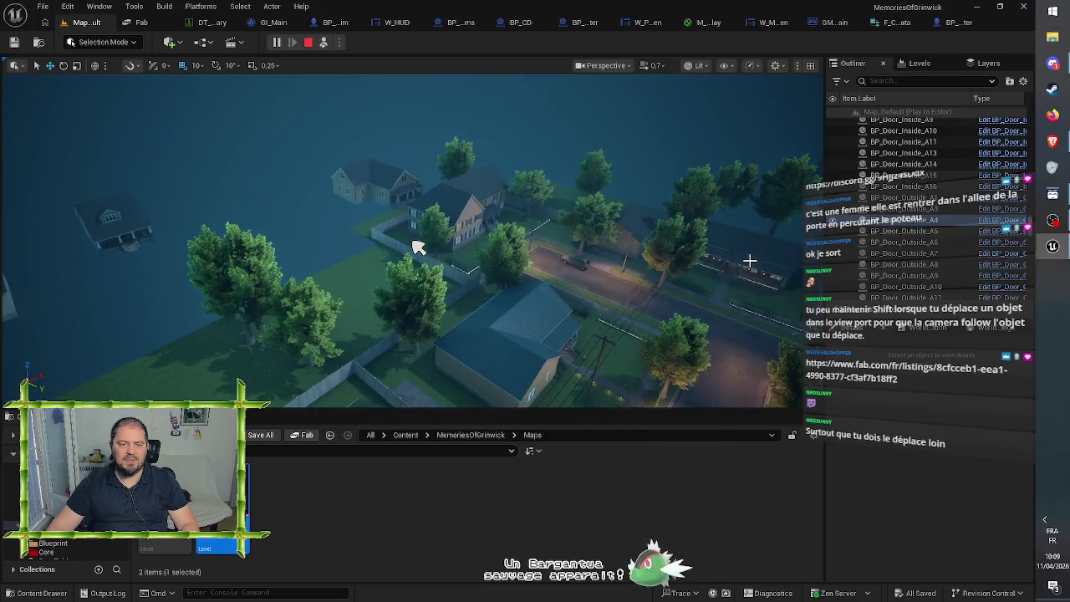
left_click(418, 248)
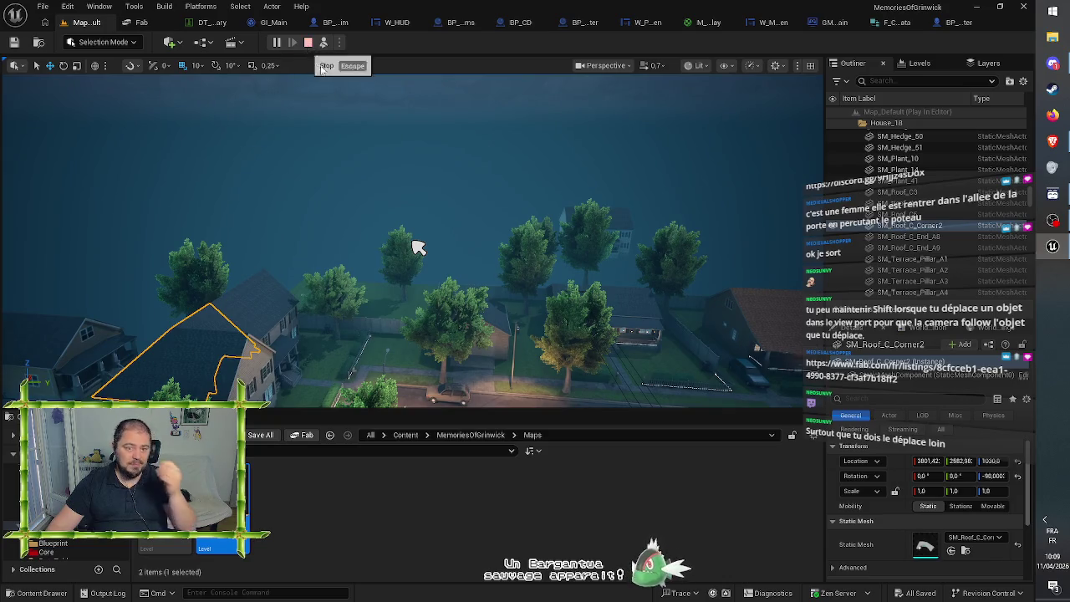
key("f")
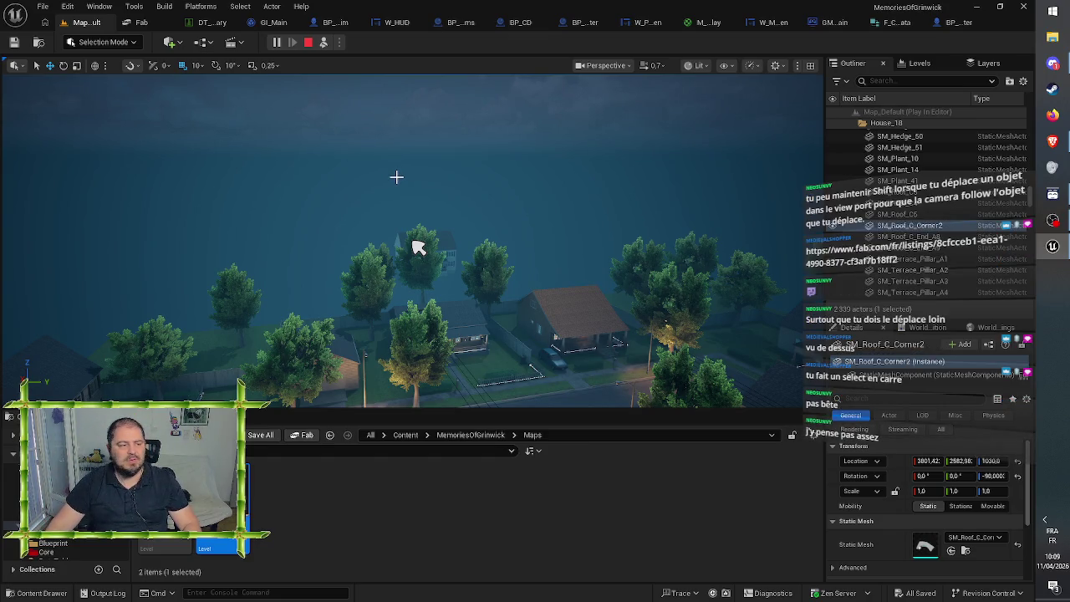
left_click(339, 156)
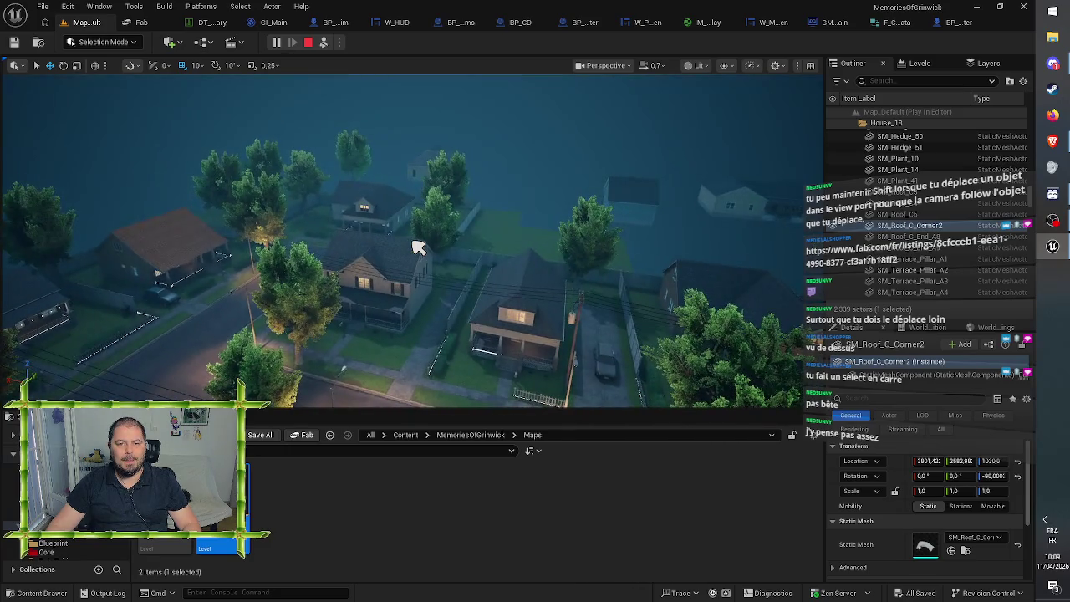
key("Escape")
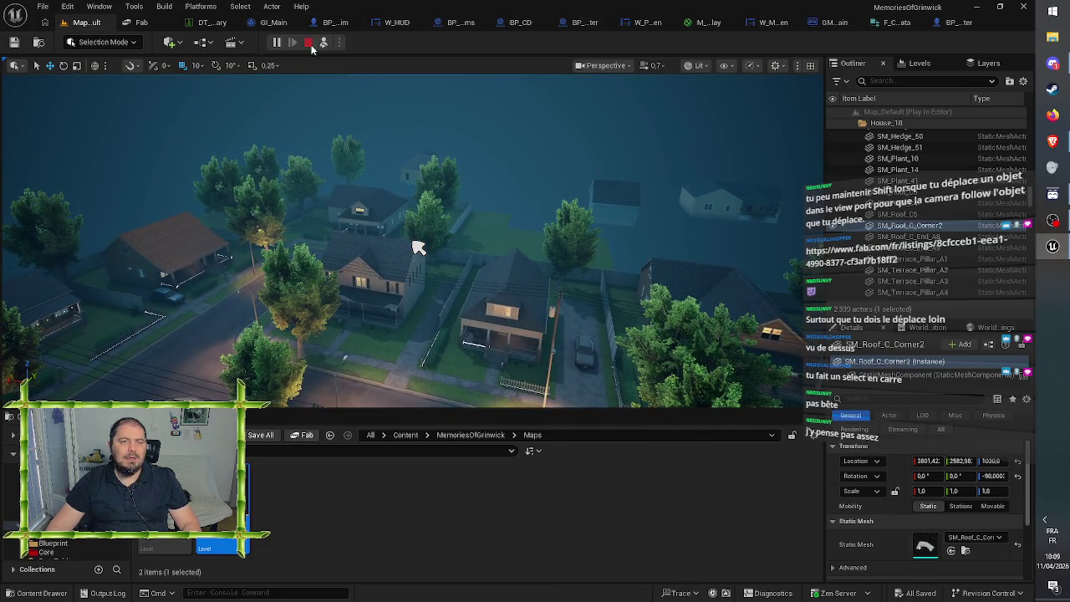
mouse_move(374, 153)
left_mouse_down()
mouse_move(339, 209)
mouse_move(335, 176)
mouse_move(466, 163)
left_mouse_up()
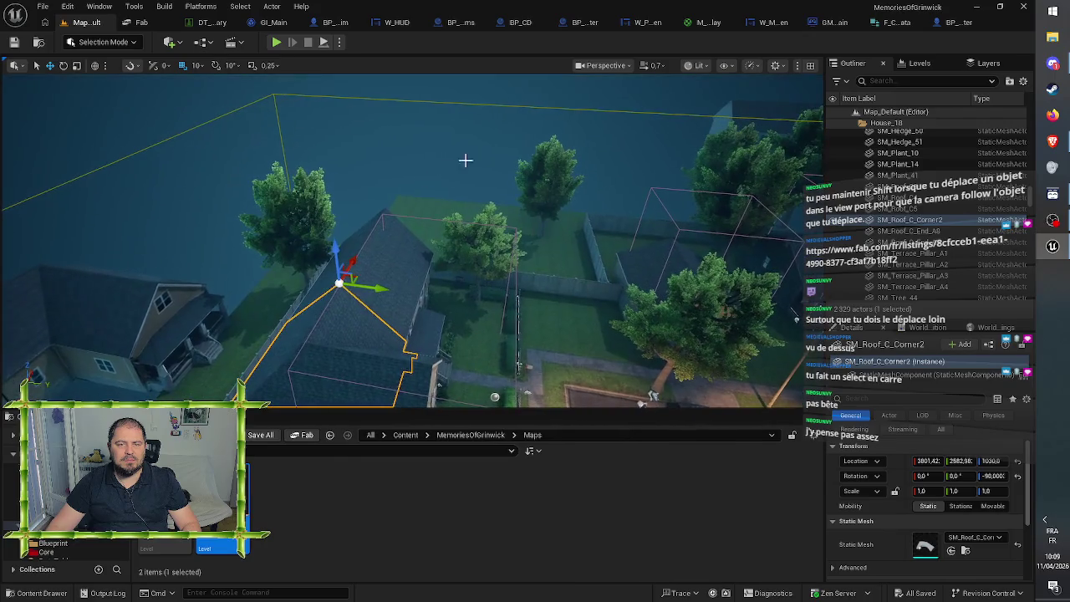
Step: Adjust the camera view over the houses and put the selected roof in plain Select mode
left_click(654, 66)
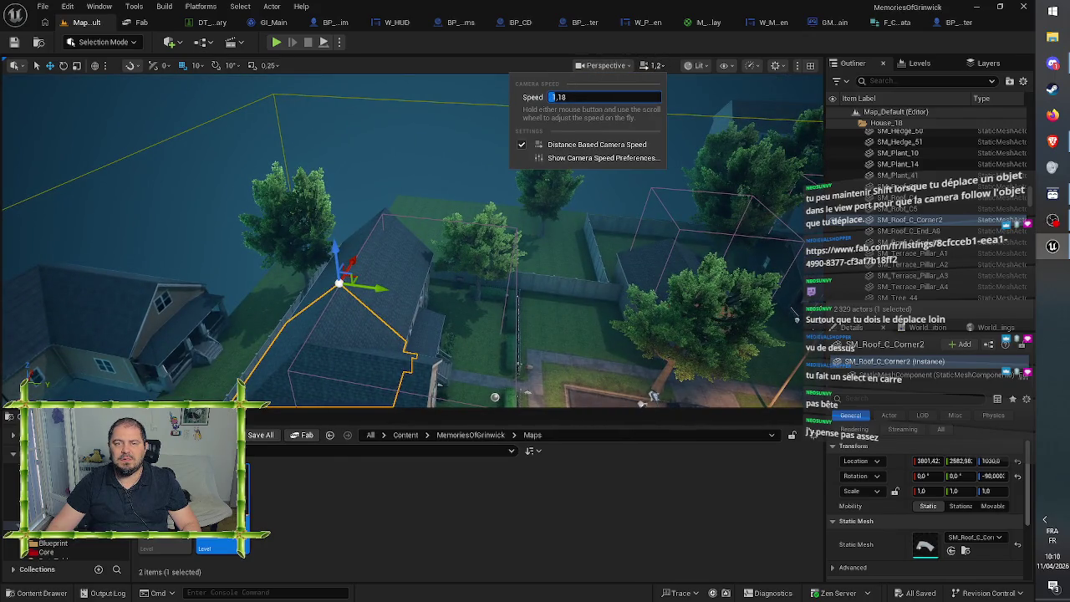
mouse_move(414, 166)
left_mouse_down()
mouse_move(359, 178)
mouse_move(368, 151)
mouse_move(372, 209)
mouse_move(376, 159)
mouse_move(381, 167)
left_mouse_up()
scroll(409, 243, "down", 10)
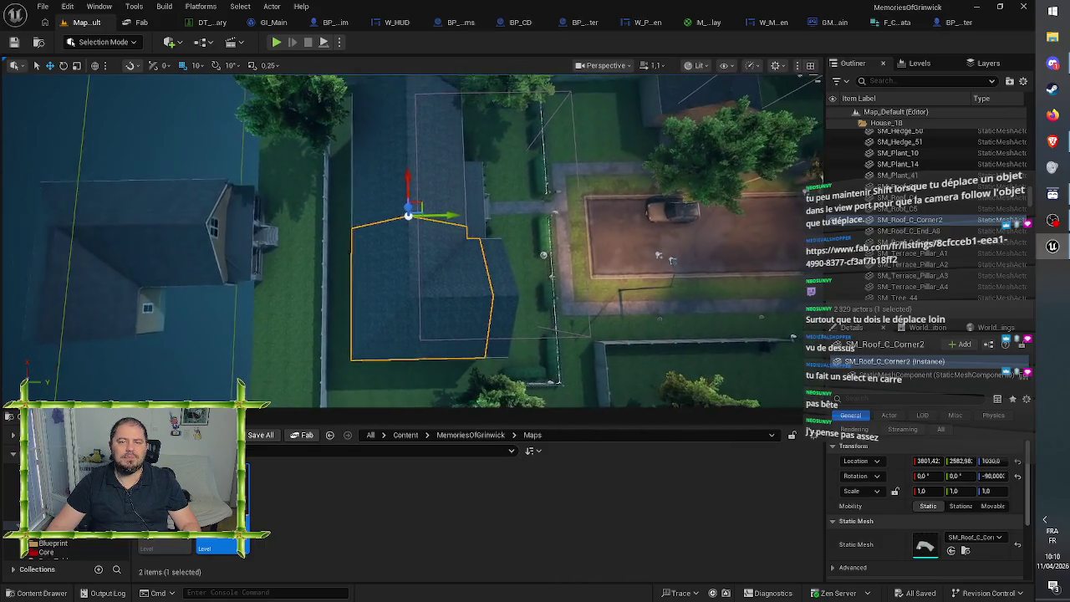
scroll(410, 243, "down", 1)
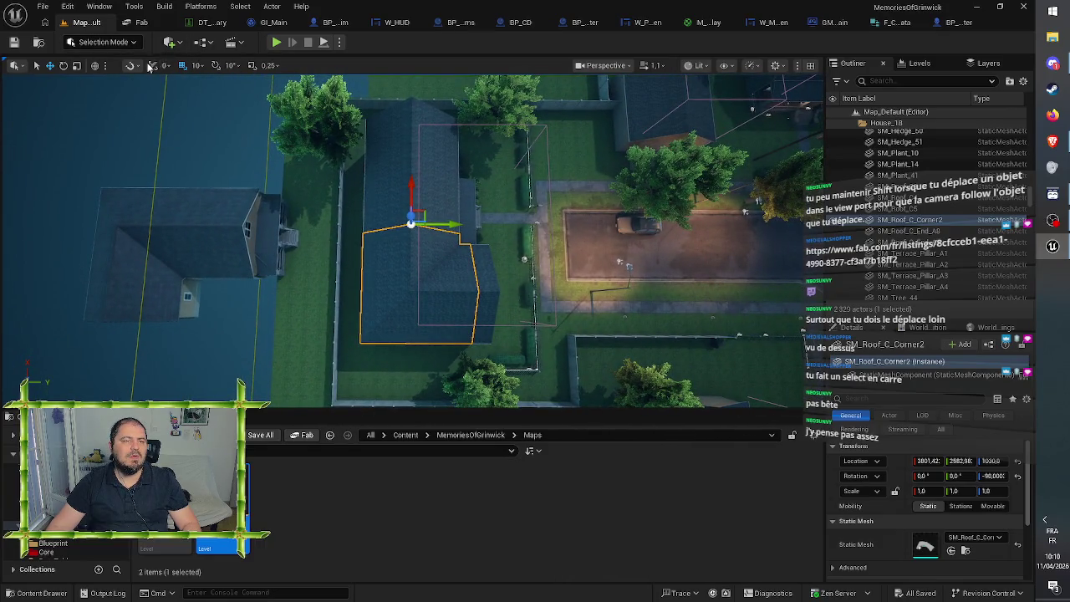
left_click(37, 66)
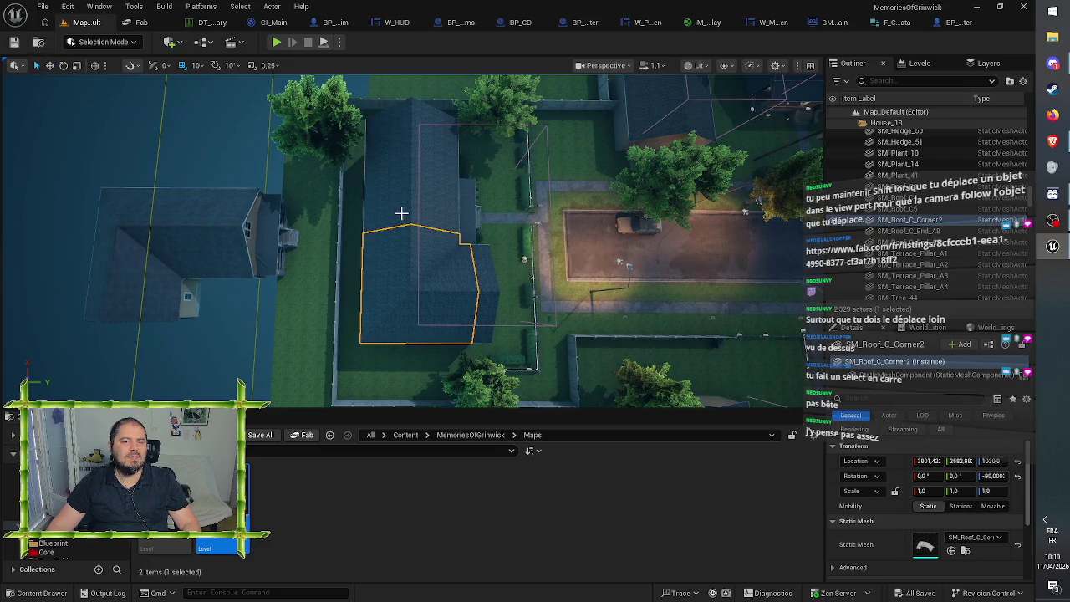
left_click_drag(359, 122, 381, 109)
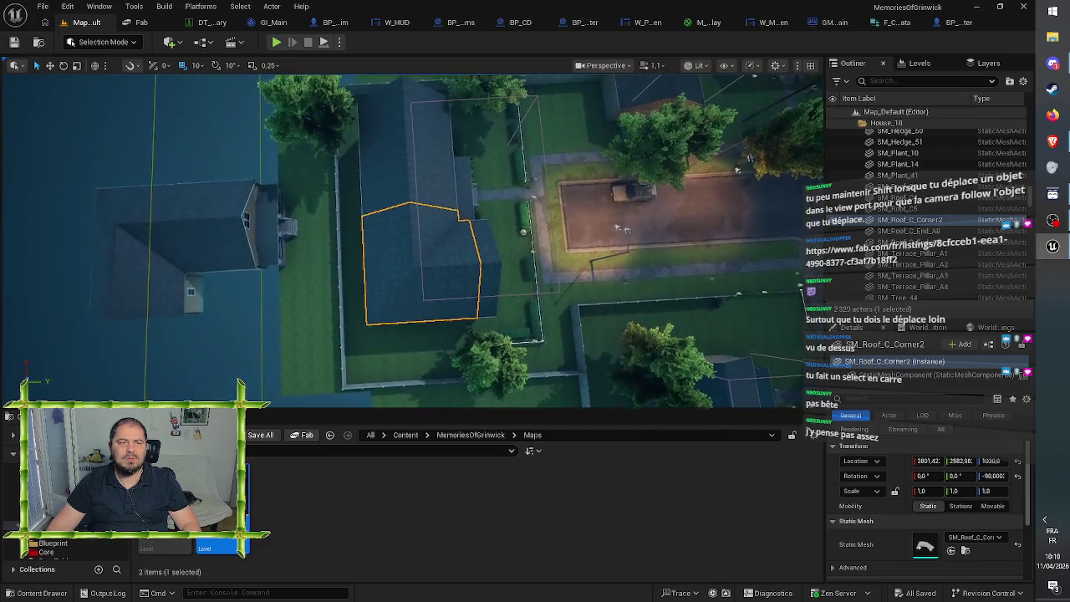
Step: Briefly try Scale on the roof, return to Select, and turn on surface snapping
left_click(76, 65)
left_click_drag(349, 143, 349, 143)
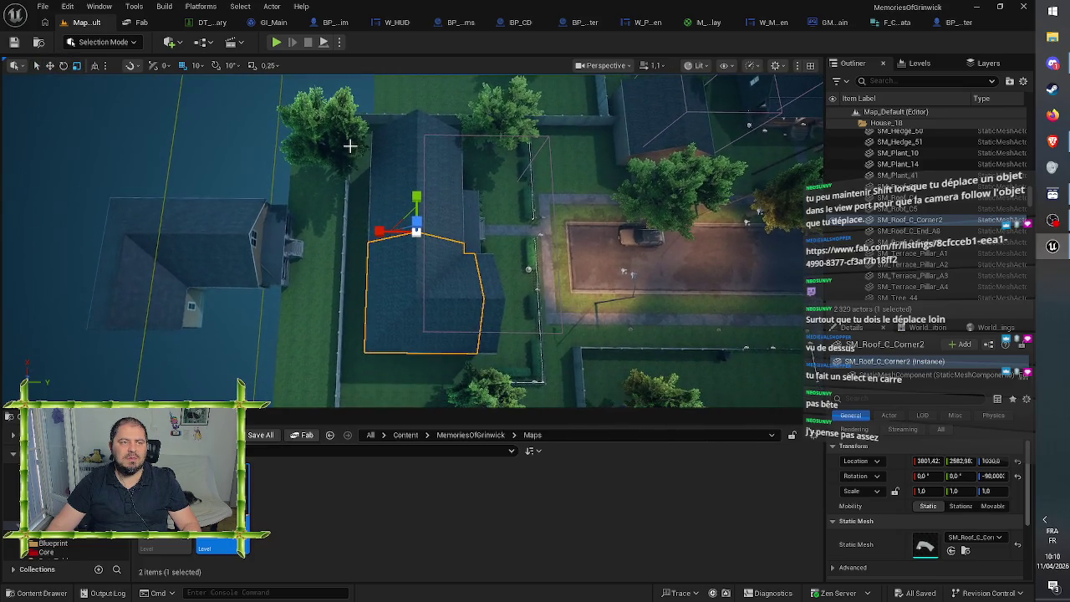
left_click_drag(327, 108, 327, 108)
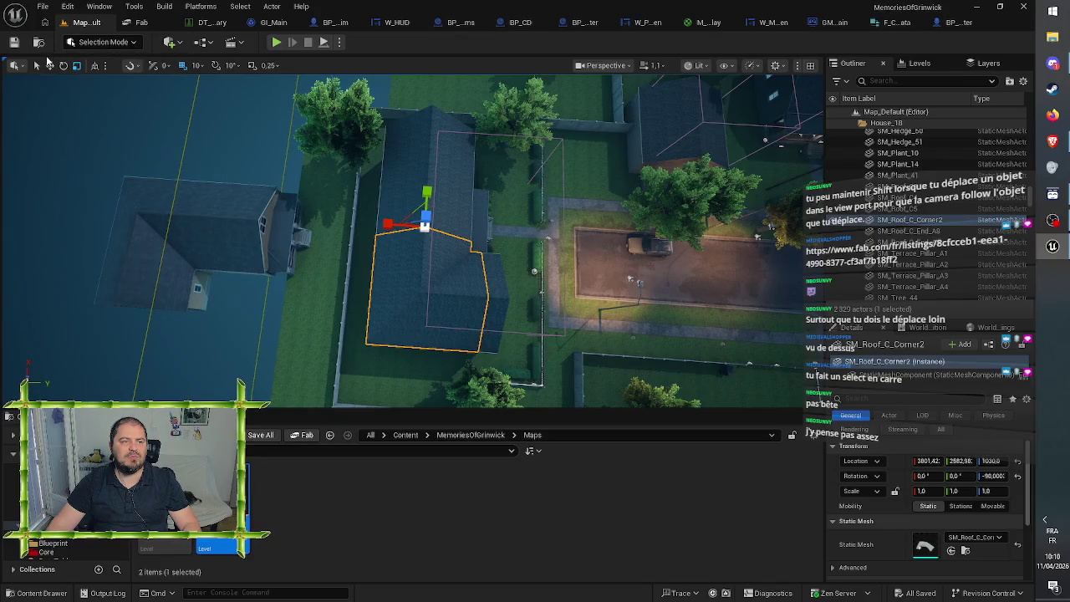
left_click(36, 65)
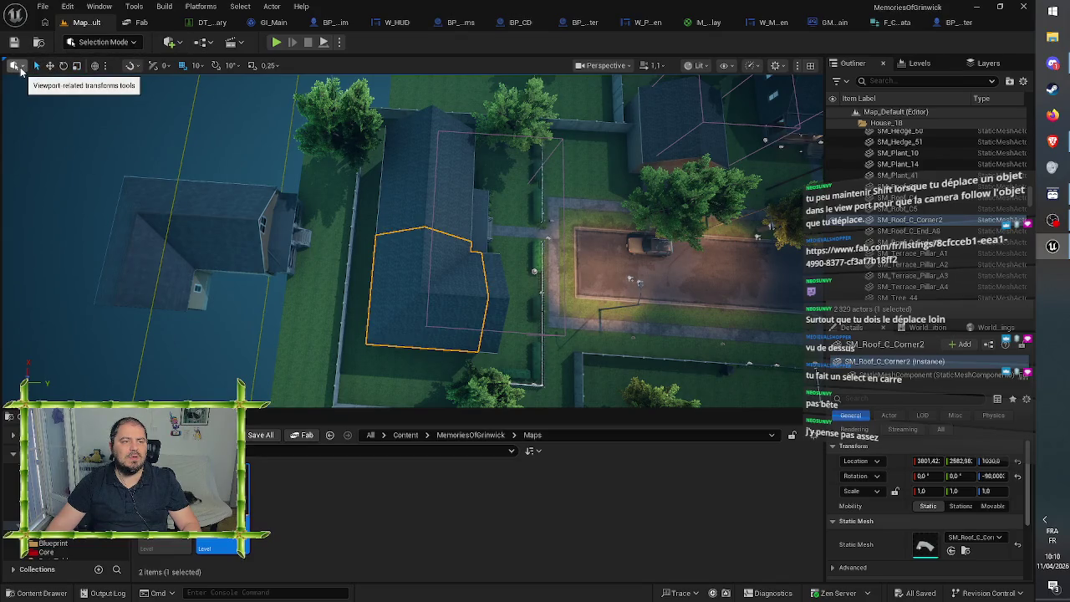
left_click(154, 66)
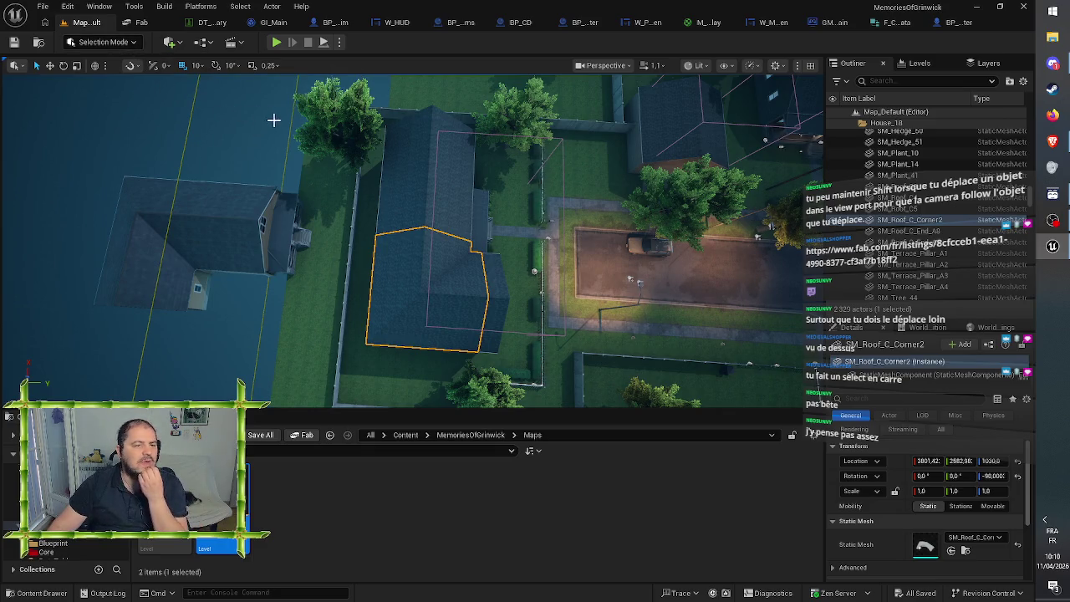
left_click_drag(400, 144, 402, 139)
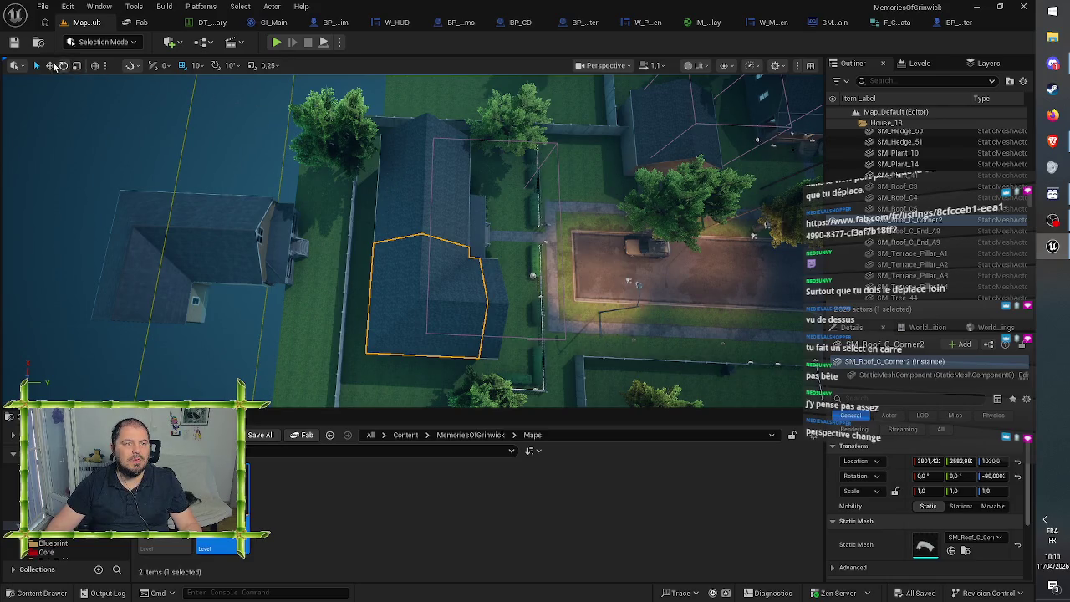
left_click(20, 66)
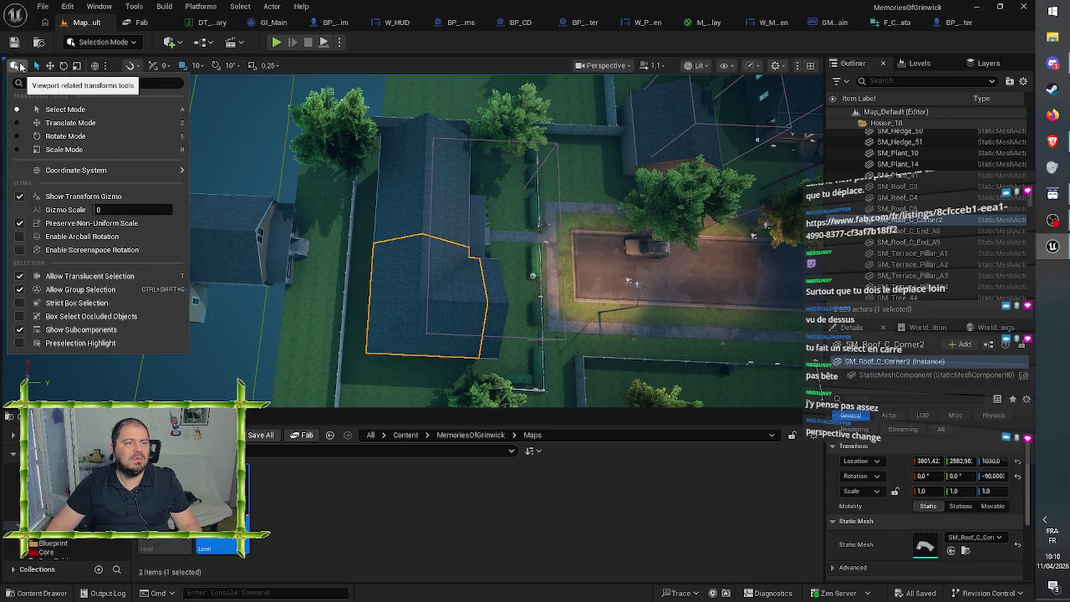
Step: Switch the viewport to Top view briefly, then back to lit Perspective
left_click(20, 66)
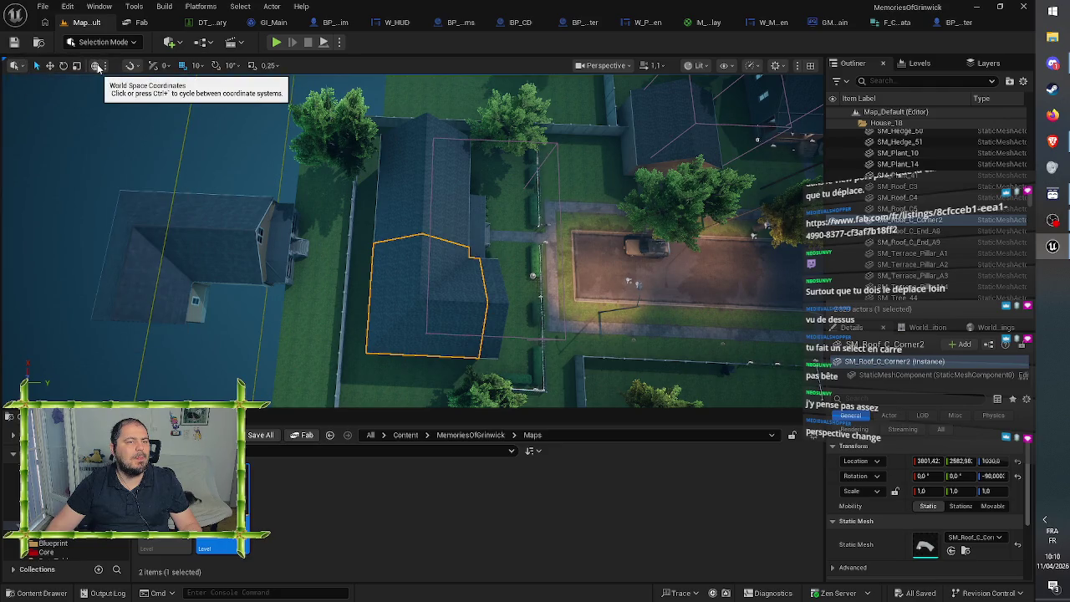
left_click(20, 66)
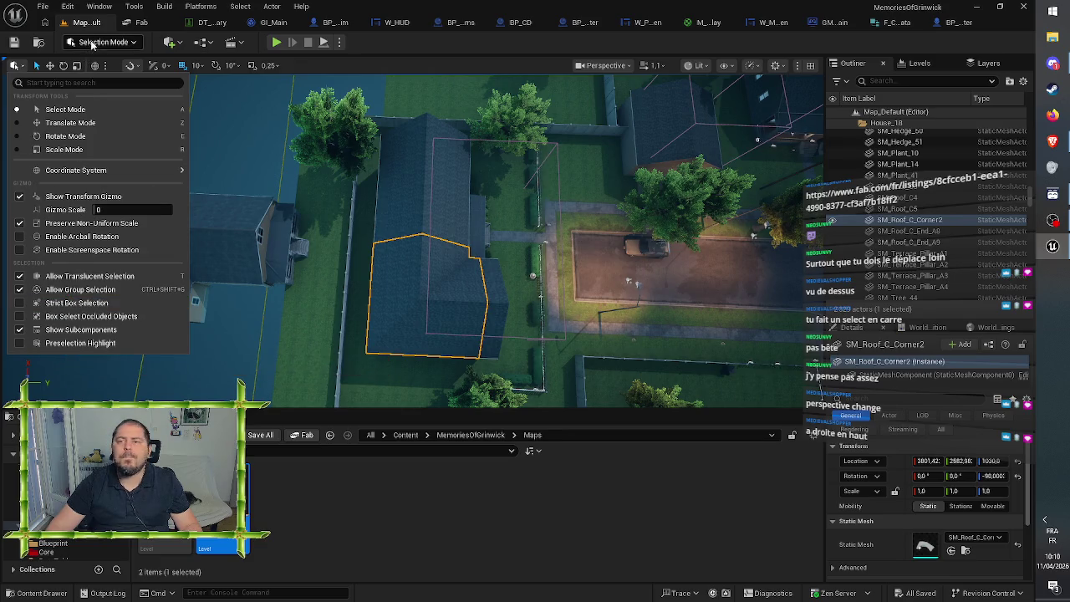
left_click(604, 65)
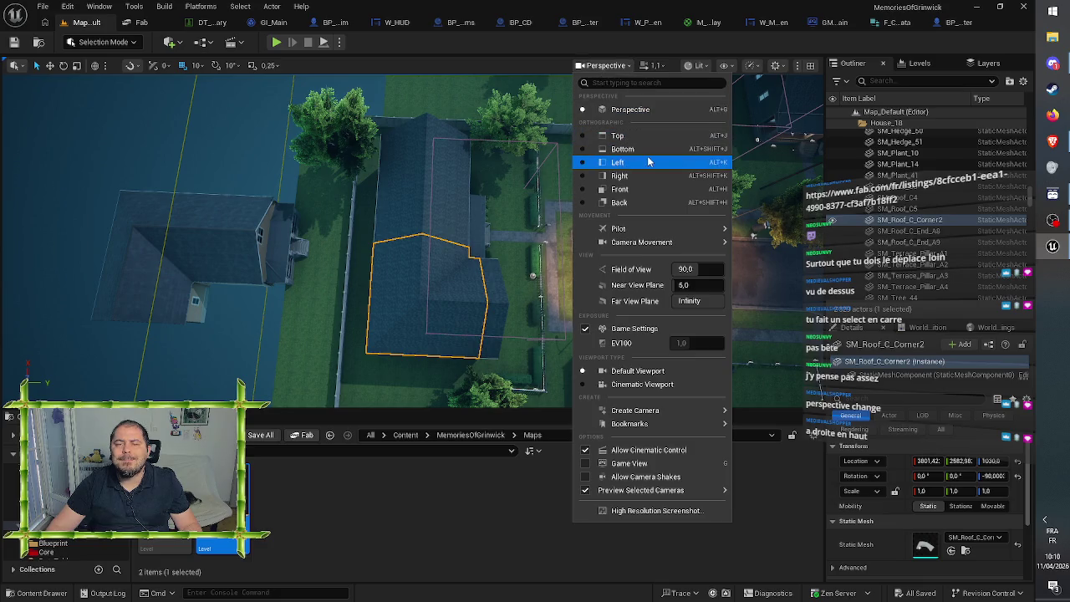
left_click(617, 135)
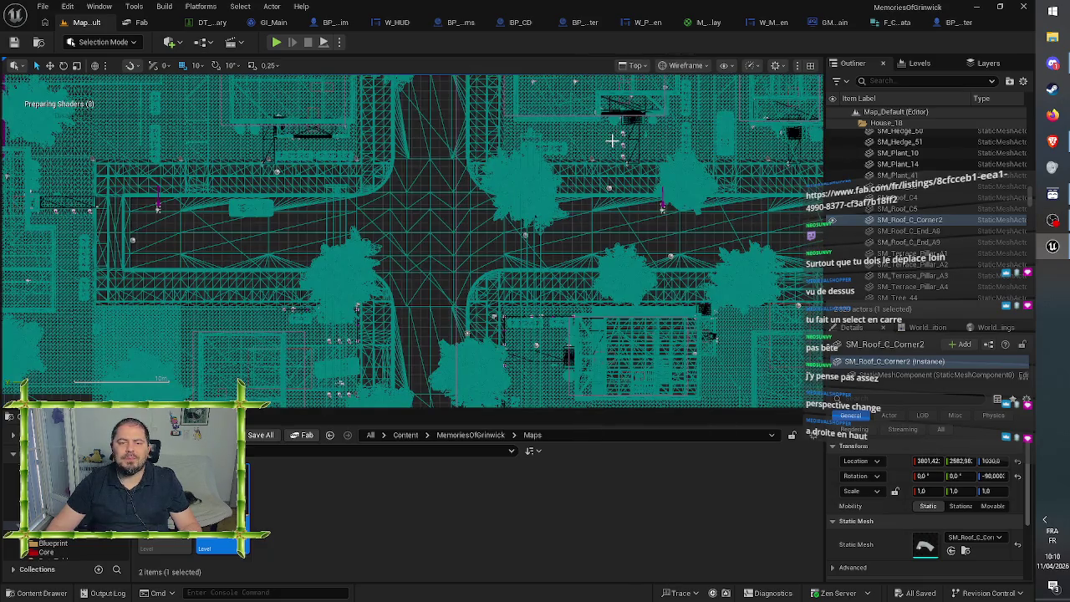
left_click(642, 67)
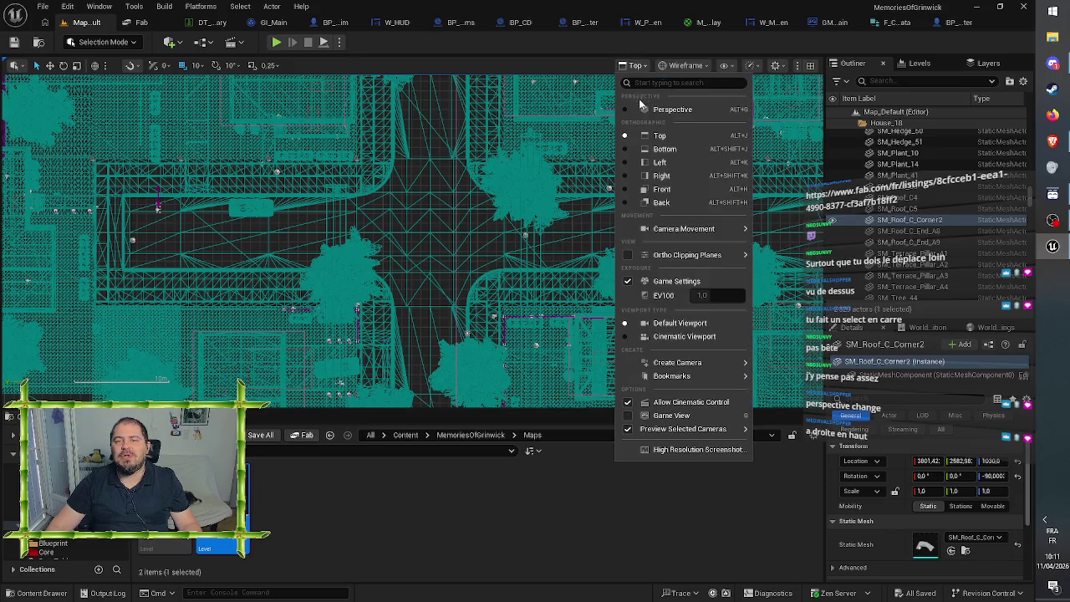
left_click(642, 107)
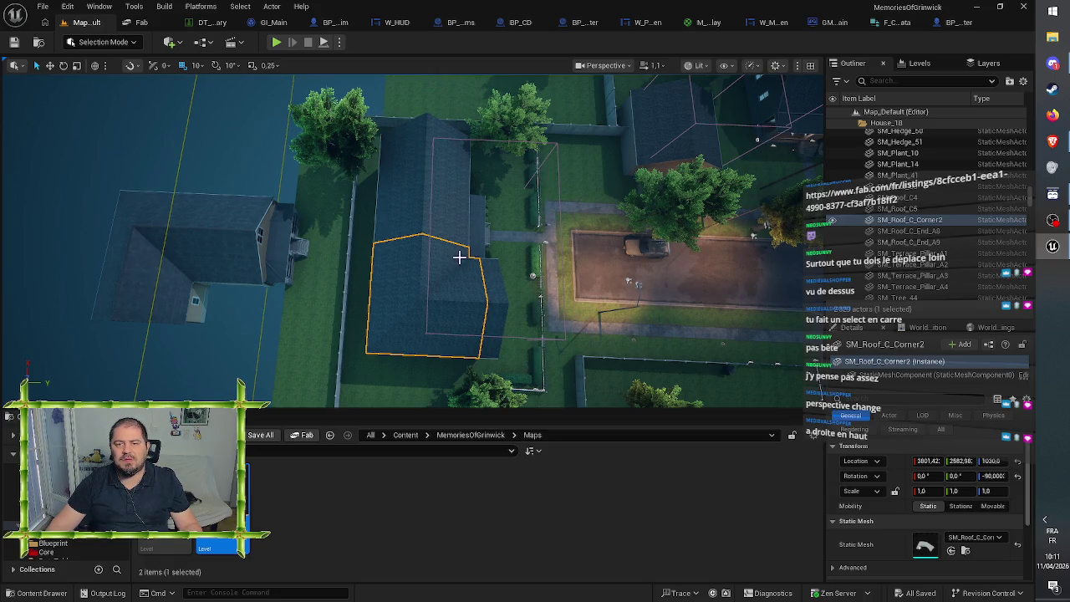
left_click(618, 67)
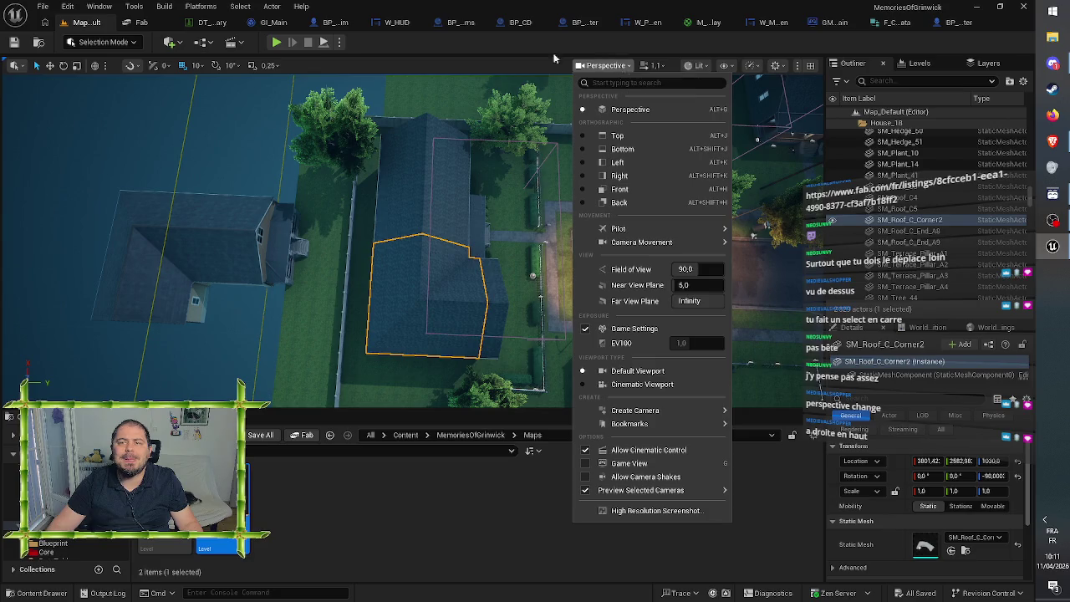
Step: Enable Strict Box Selection in the transform options, then switch it back off
left_click(23, 66)
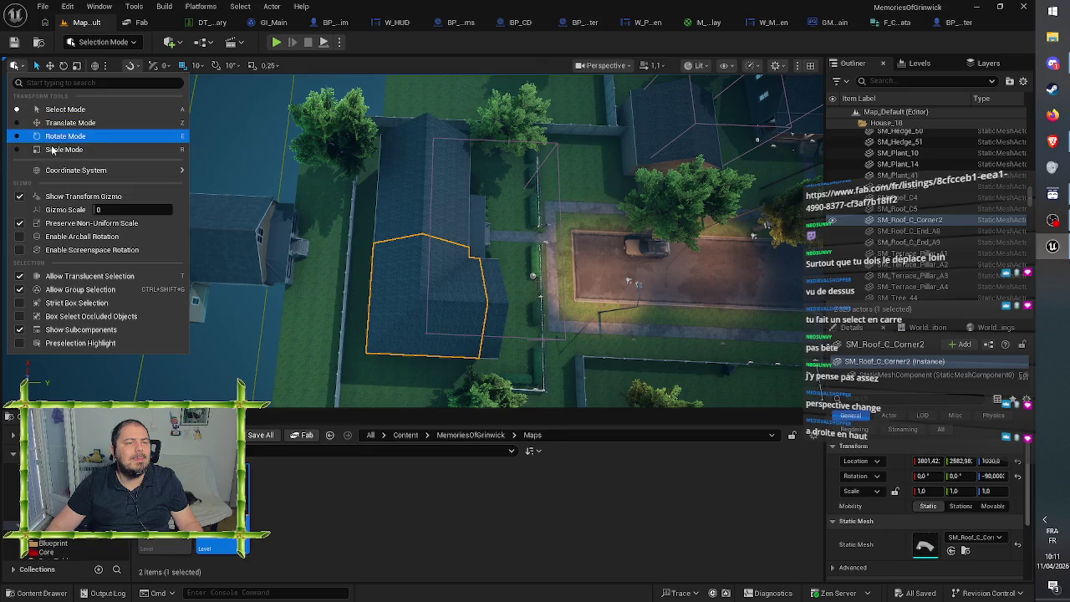
mouse_move(70, 171)
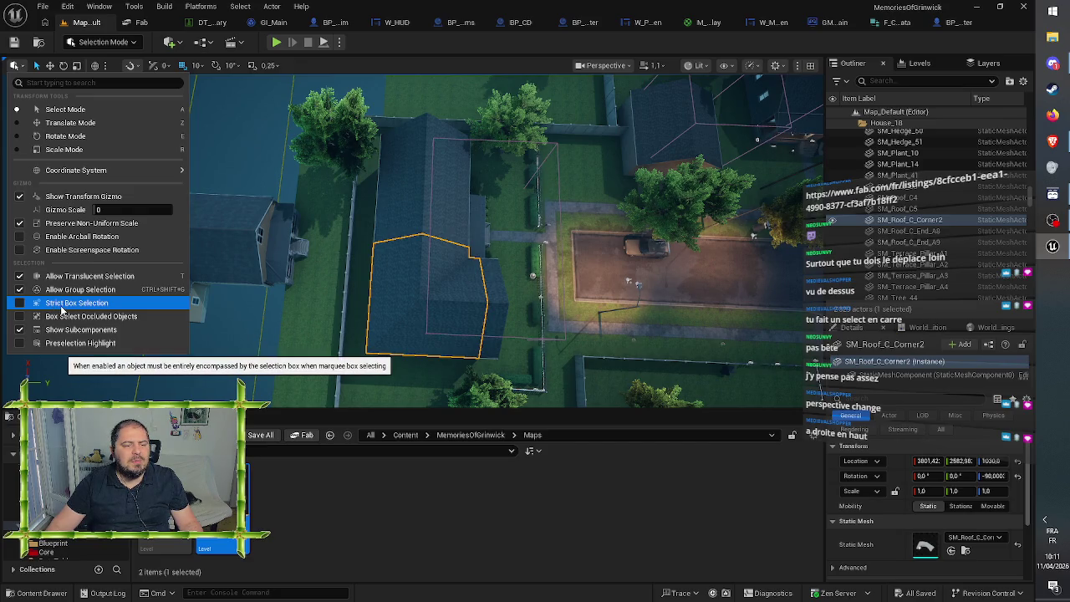
left_click(61, 304)
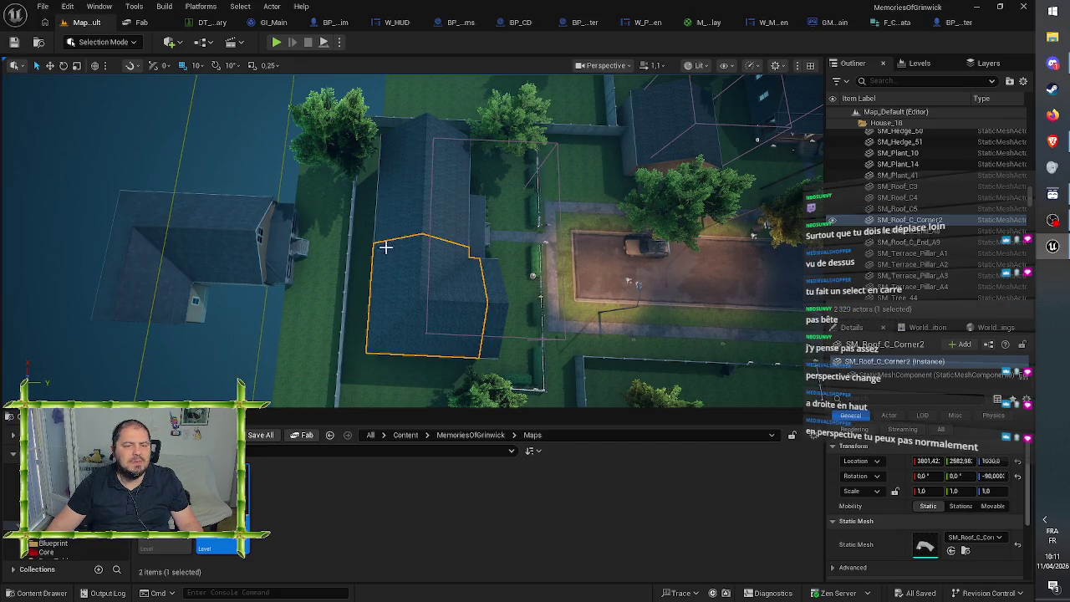
mouse_move(385, 247)
left_mouse_down()
mouse_move(393, 251)
mouse_move(385, 247)
left_mouse_up()
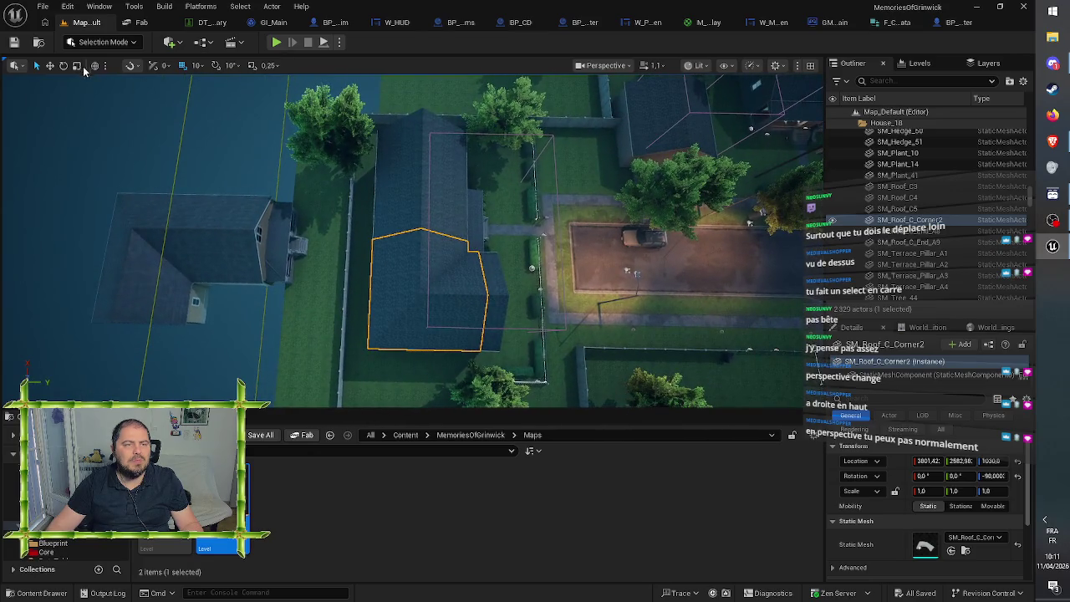
left_click(20, 66)
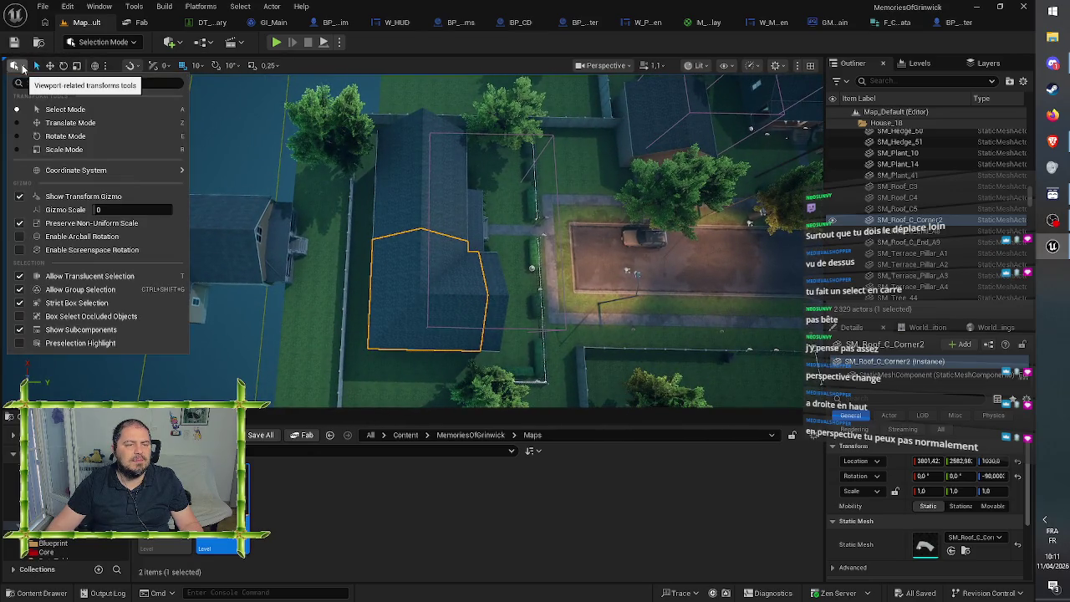
left_click(19, 303)
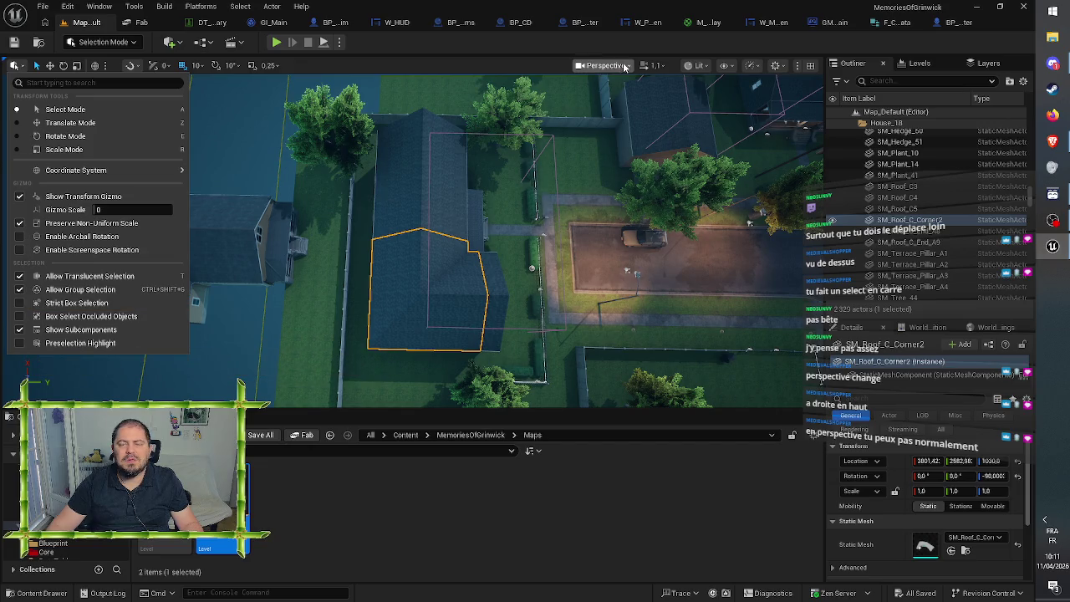
Step: Try the Top and Bottom orthographic views before returning to Perspective
left_click(625, 67)
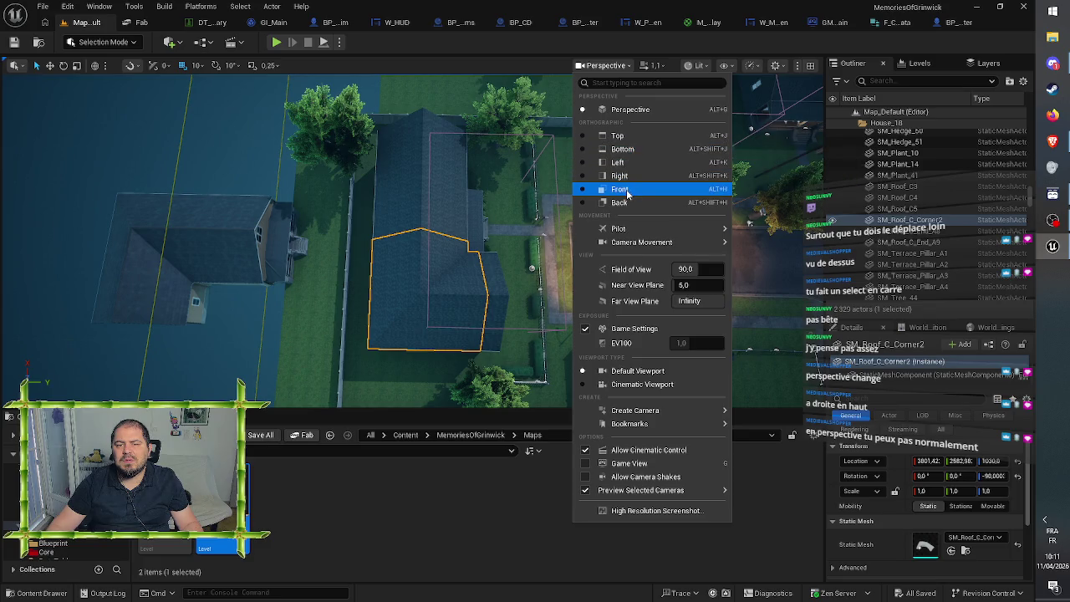
left_click(628, 135)
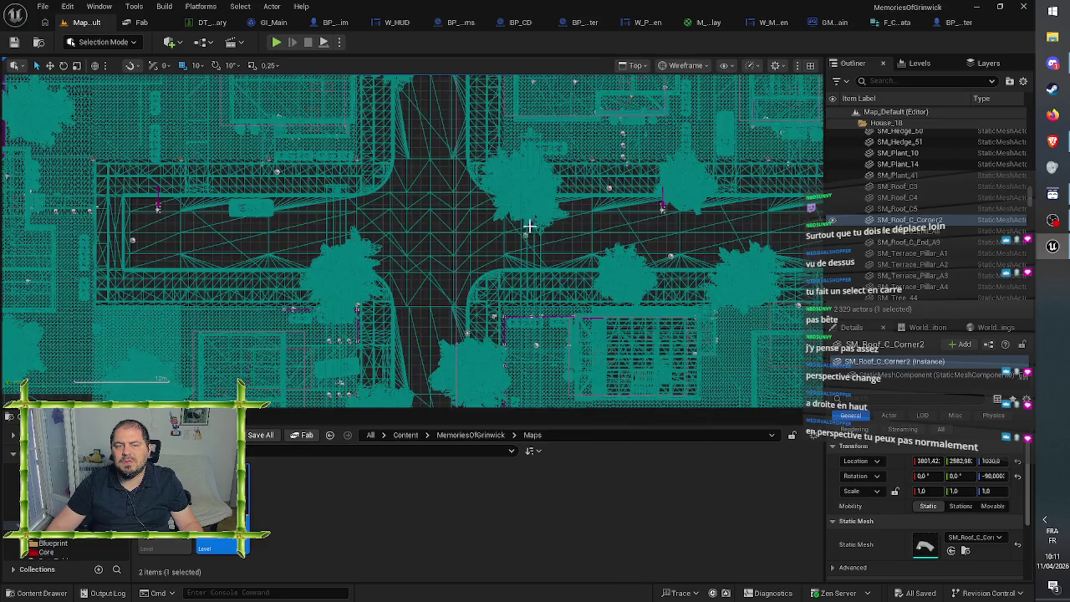
scroll(535, 218, "down", 3)
scroll(535, 212, "down", 5)
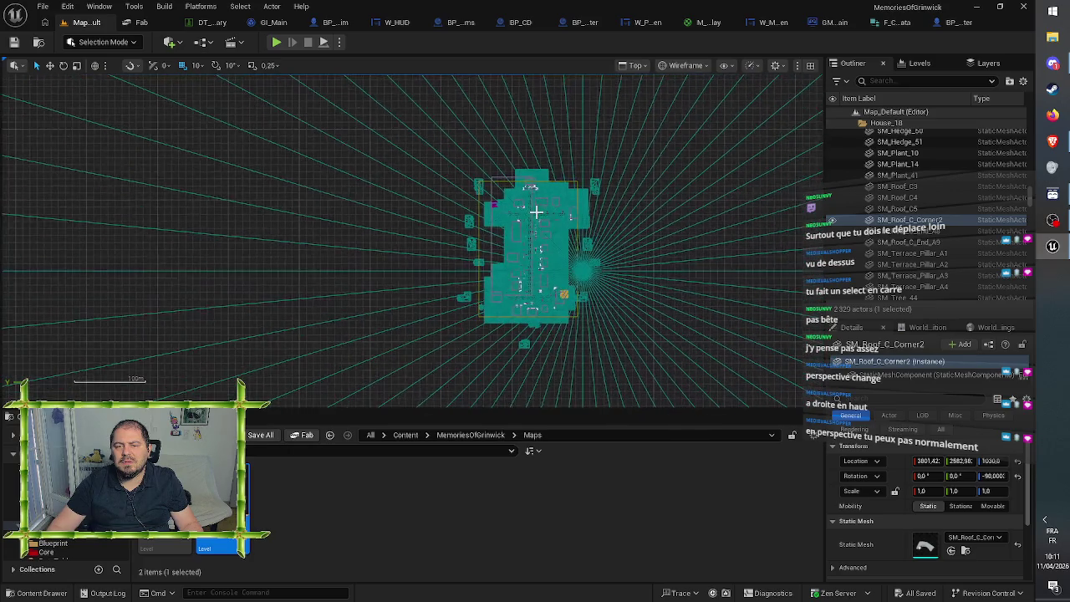
scroll(535, 212, "down", 2)
scroll(601, 162, "up", 6)
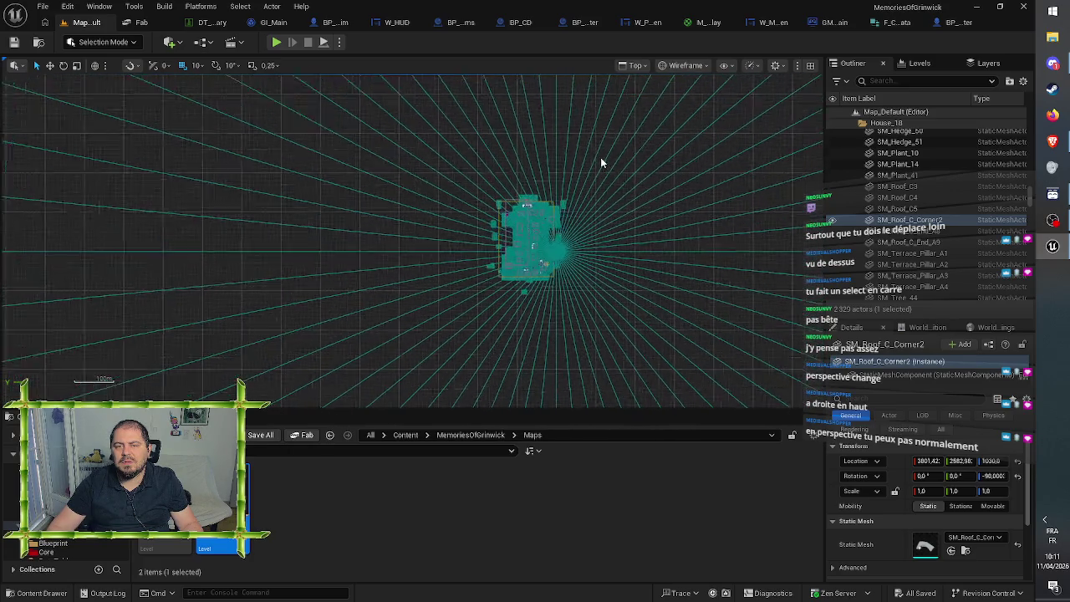
left_click(647, 71)
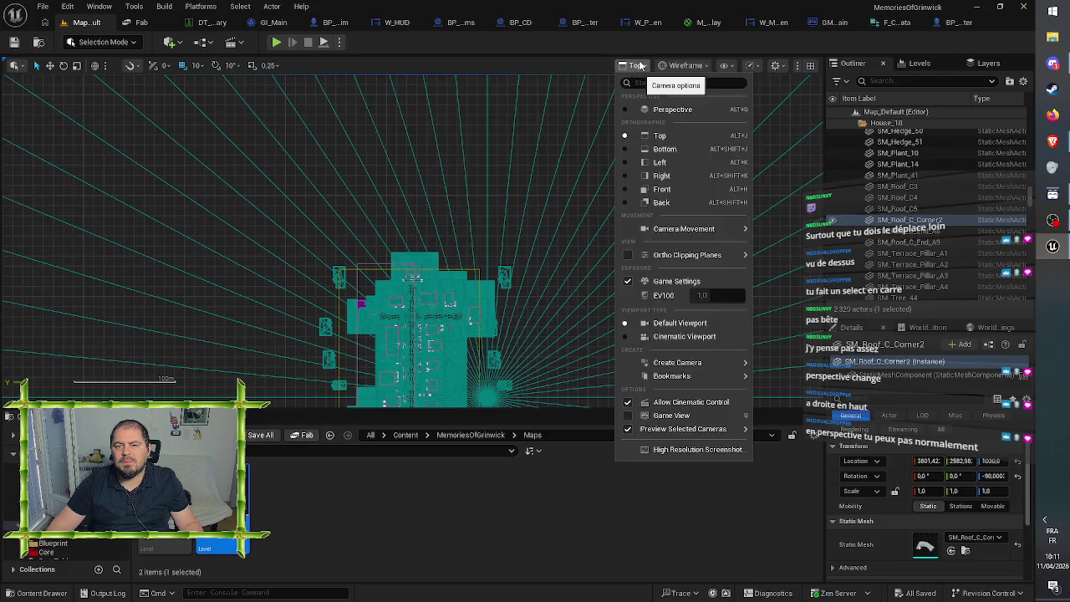
left_click(654, 149)
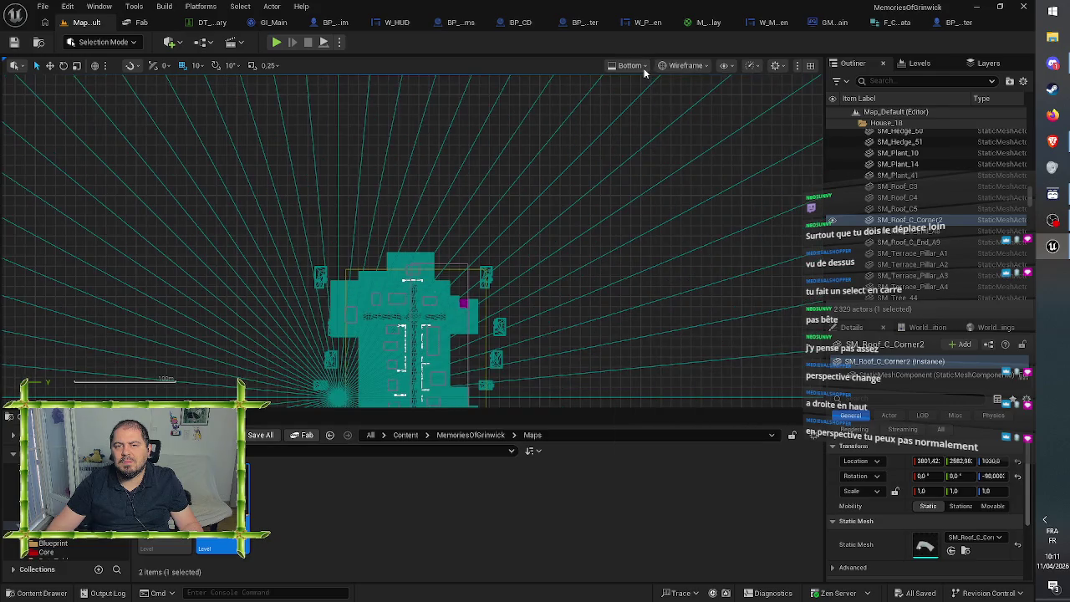
left_click(640, 67)
left_click(656, 111)
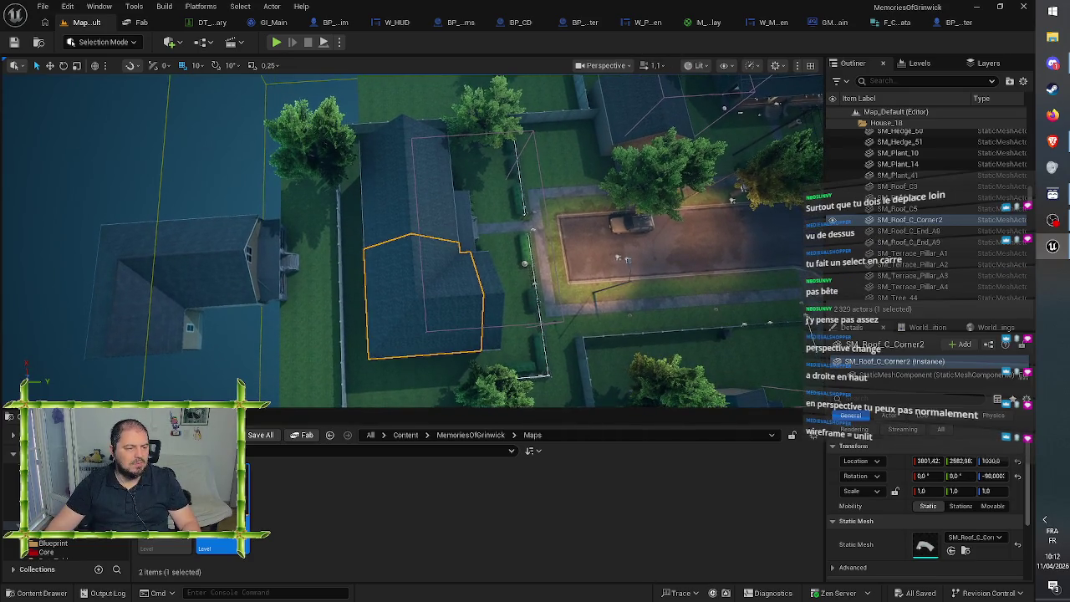
Step: Switch the viewport to Top view with Alt+J and set the view mode to Unlit
left_click(616, 62)
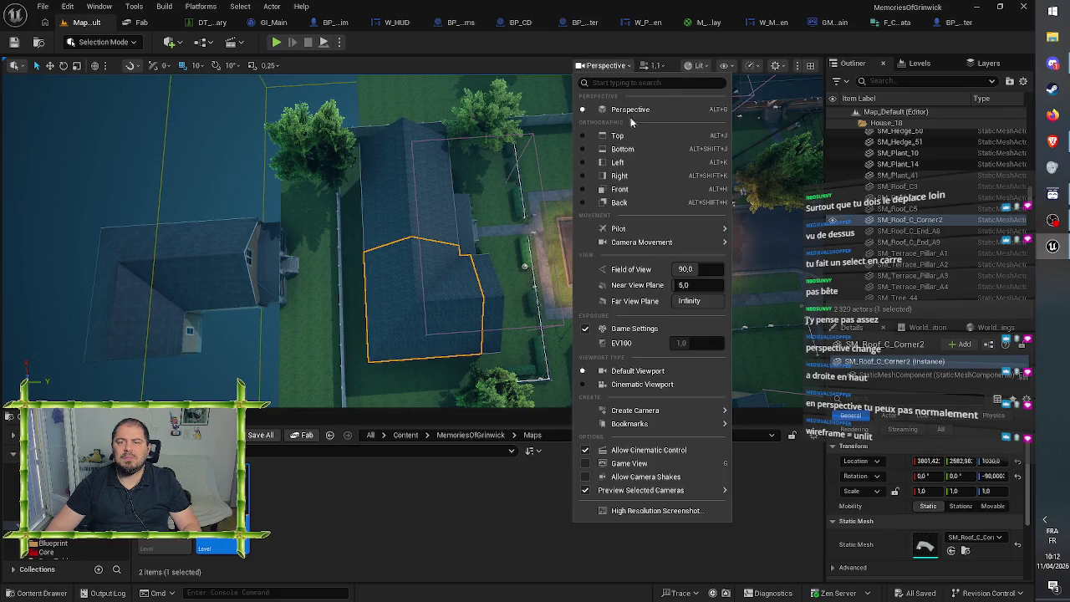
key("Escape")
key("alt+j")
left_click(633, 66)
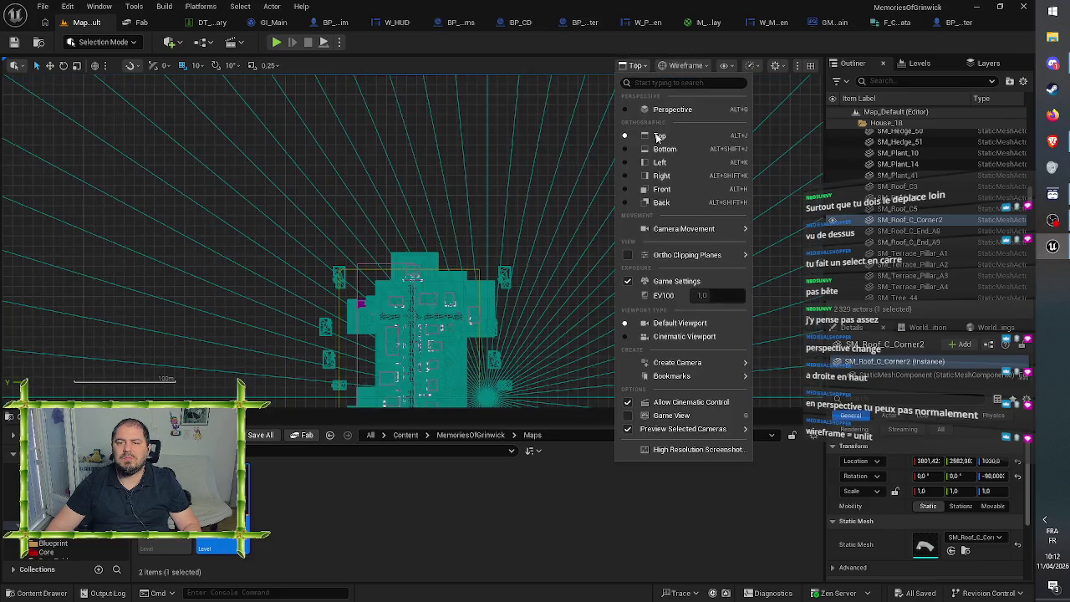
mouse_move(677, 254)
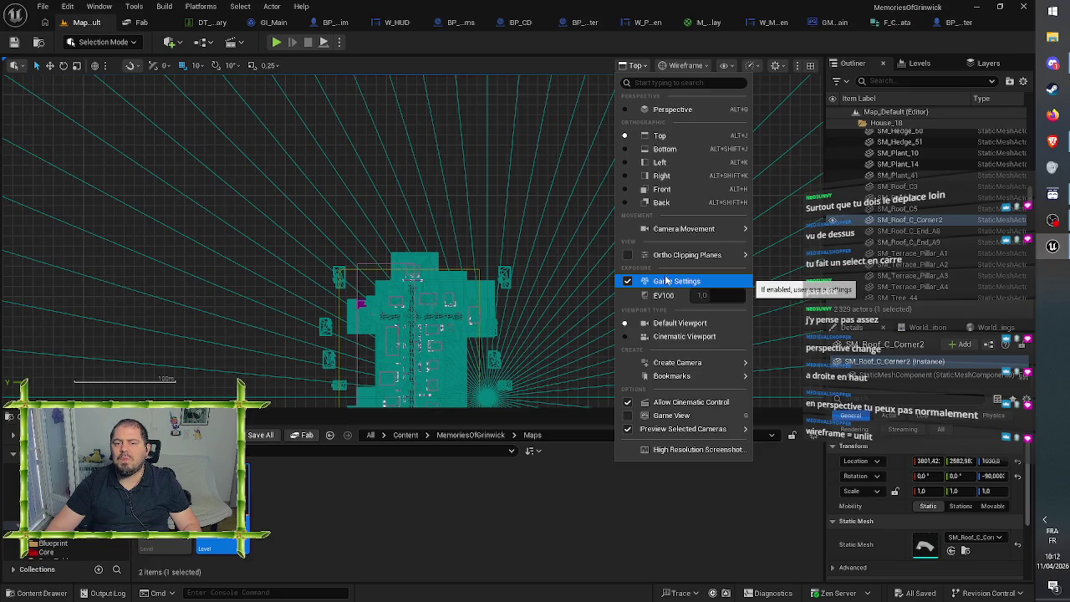
mouse_move(680, 363)
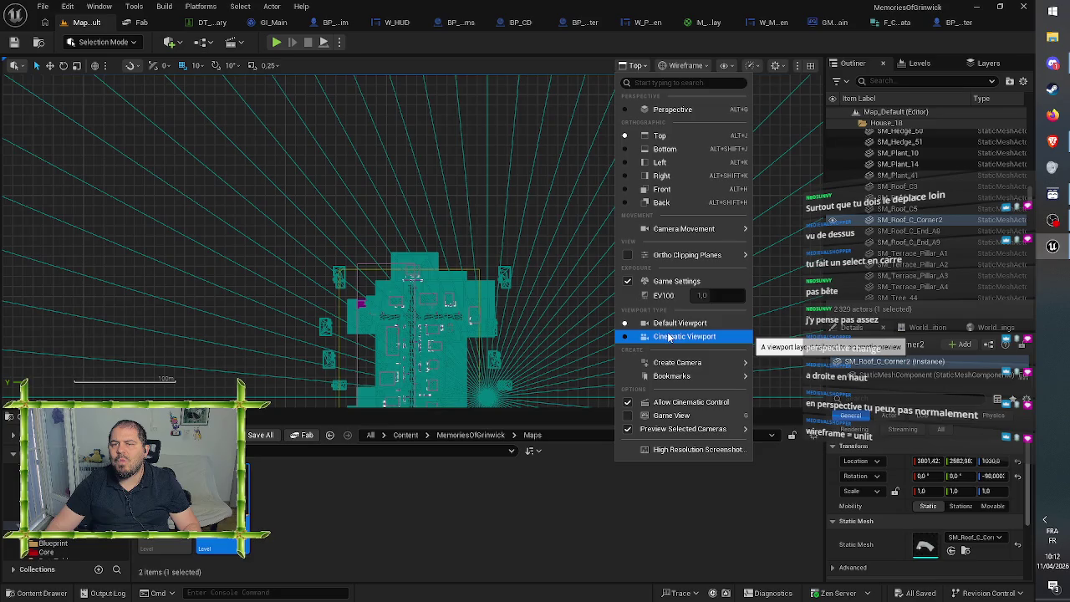
left_click(676, 64)
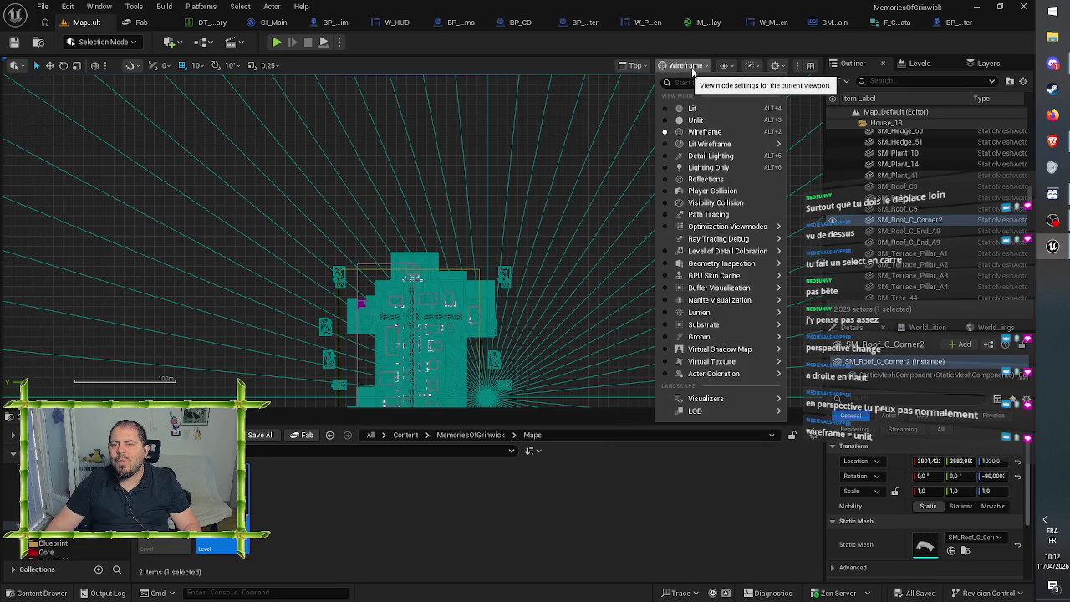
left_click(688, 128)
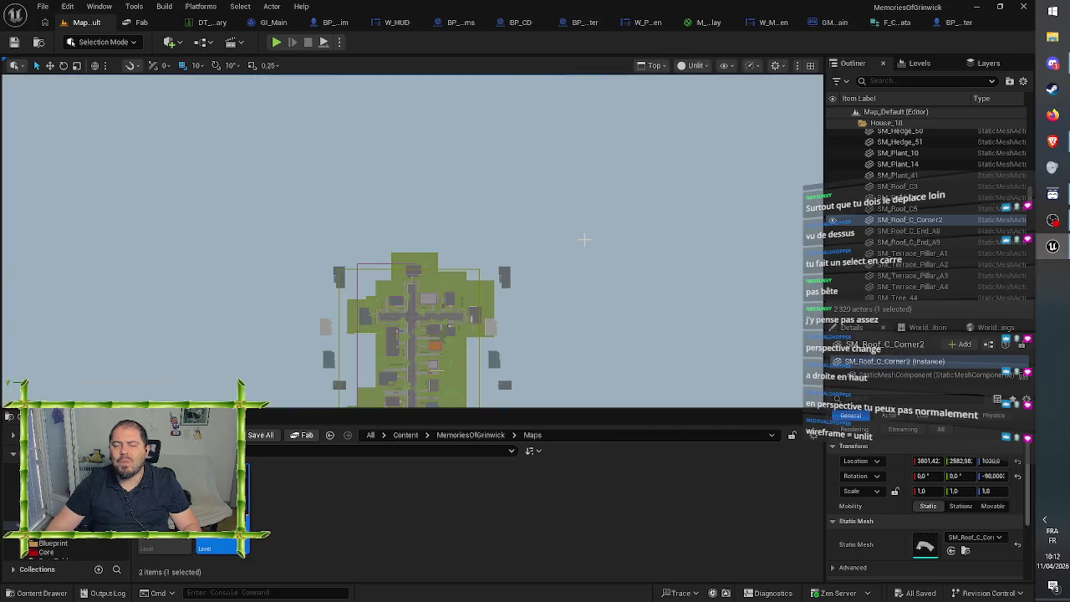
Step: Zoom and pan the Top view westward, then marquee-select the stray grey building
scroll(409, 350, "up", 5)
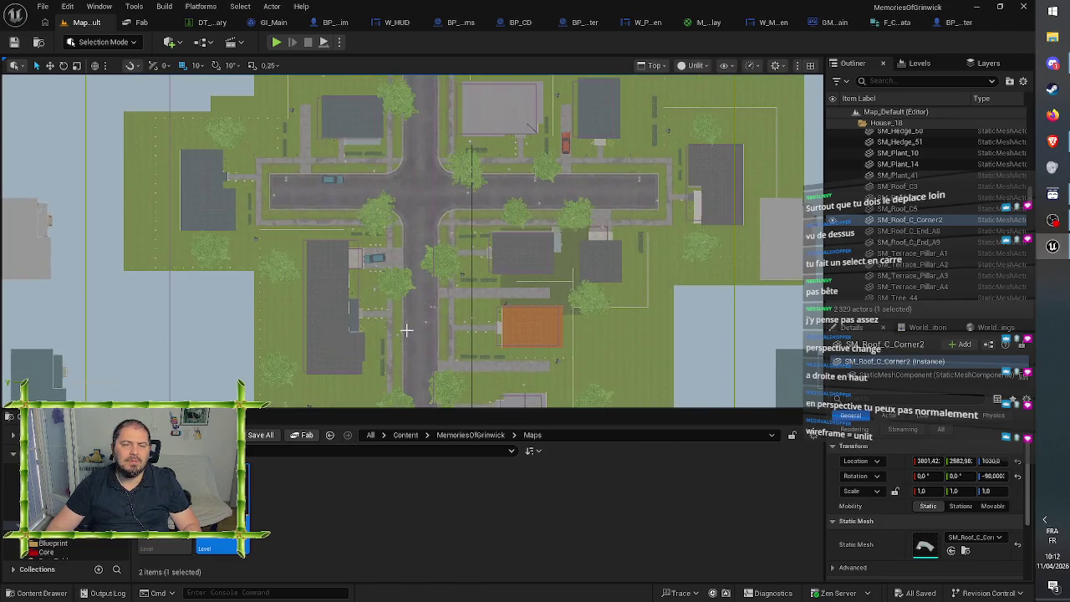
scroll(406, 330, "up", 2)
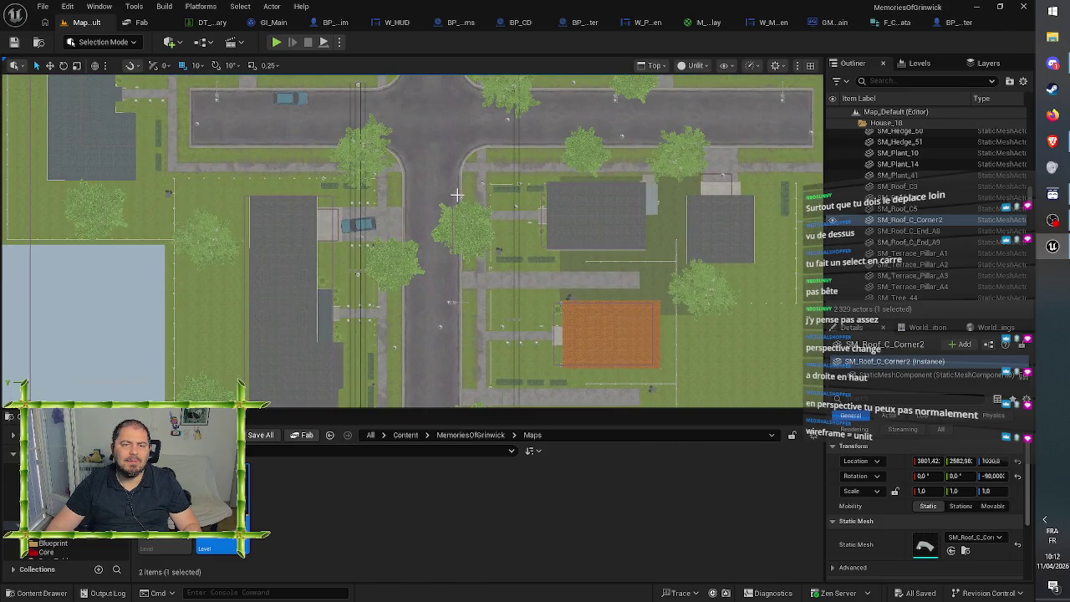
mouse_move(454, 198)
left_mouse_down()
mouse_move(454, 187)
mouse_move(507, 263)
mouse_move(636, 335)
mouse_move(639, 402)
left_mouse_up()
left_click_drag(418, 251, 661, 221)
left_click_drag(451, 130, 462, 231)
left_click_drag(255, 104, 400, 299)
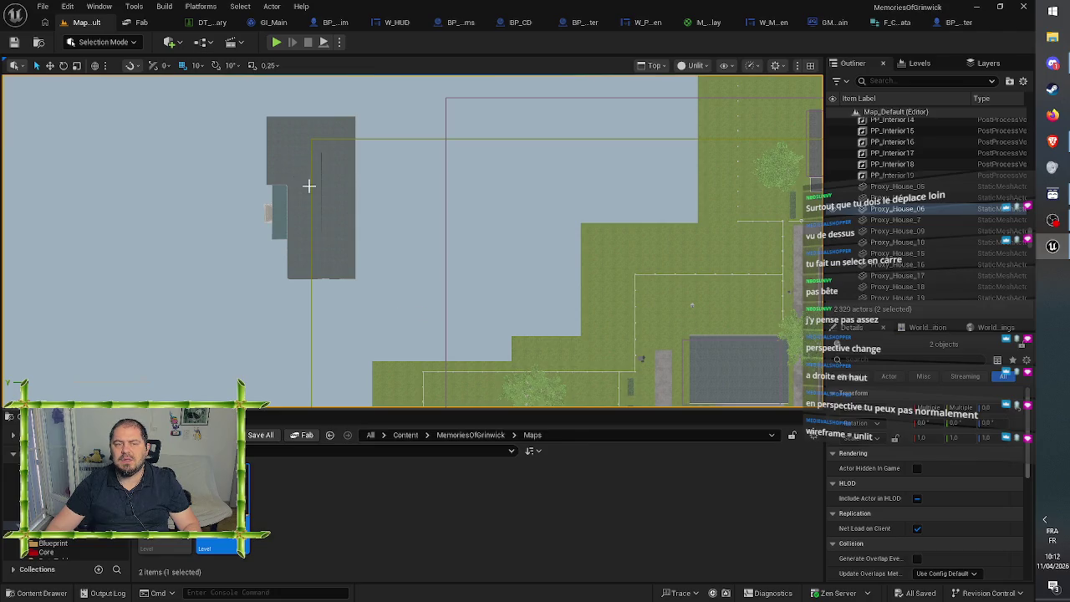
Step: Delete Proxy_House_06 and two more stray grey proxy buildings west of the suburb
left_click(289, 161)
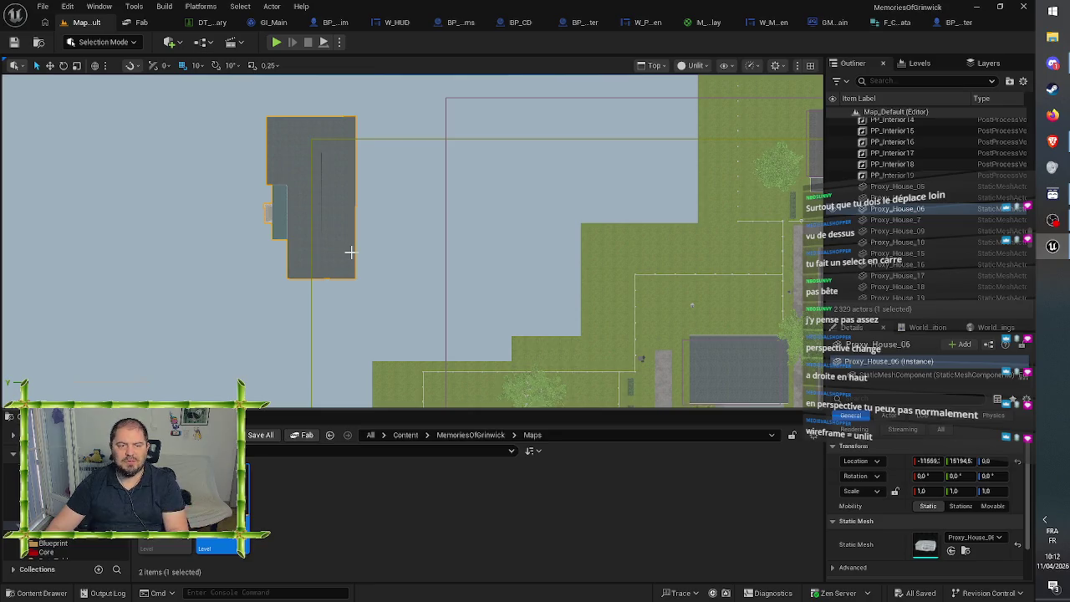
key("Delete")
left_click_drag(426, 268, 443, 194)
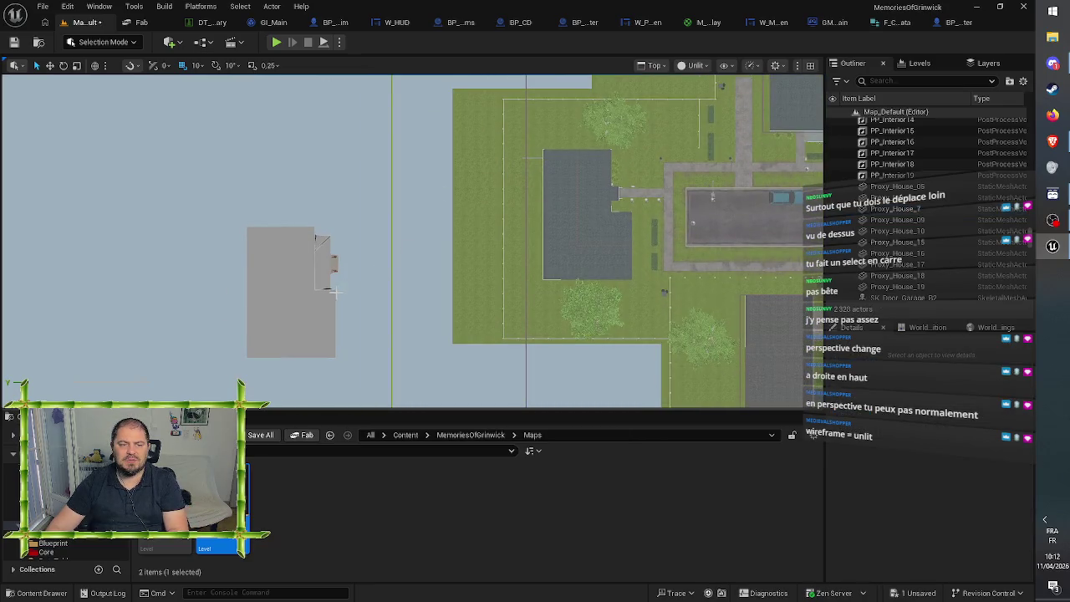
mouse_move(333, 290)
left_mouse_down()
mouse_move(329, 239)
mouse_move(373, 270)
mouse_move(393, 196)
mouse_move(526, 183)
mouse_move(461, 220)
mouse_move(249, 201)
left_mouse_up()
left_click(395, 201)
key("Delete")
left_click(249, 201)
key("Delete")
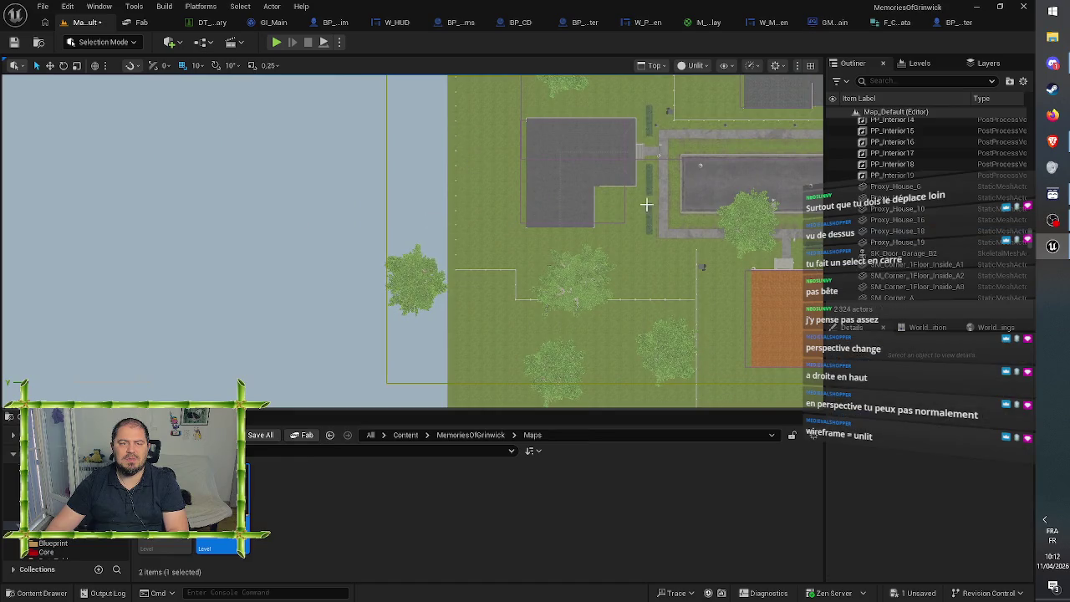
Step: Pan around the Top view to check for any remaining stray proxy buildings
mouse_move(647, 204)
left_mouse_down()
mouse_move(413, 223)
mouse_move(430, 184)
mouse_move(245, 294)
left_mouse_up()
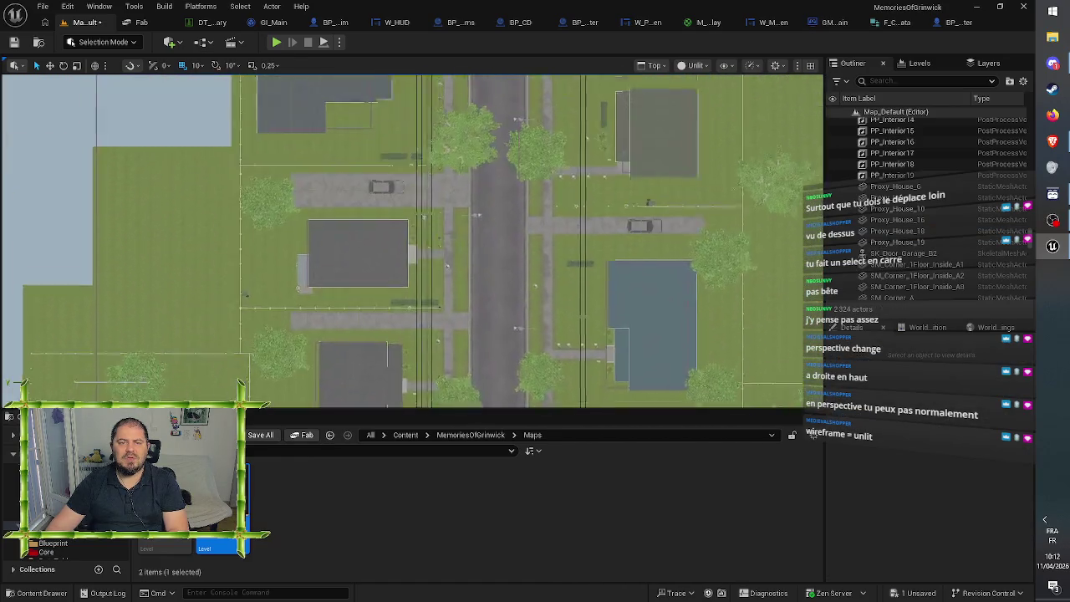
left_click_drag(538, 228, 527, 256)
mouse_move(476, 299)
left_mouse_down()
mouse_move(490, 165)
mouse_move(476, 339)
mouse_move(437, 248)
left_mouse_up()
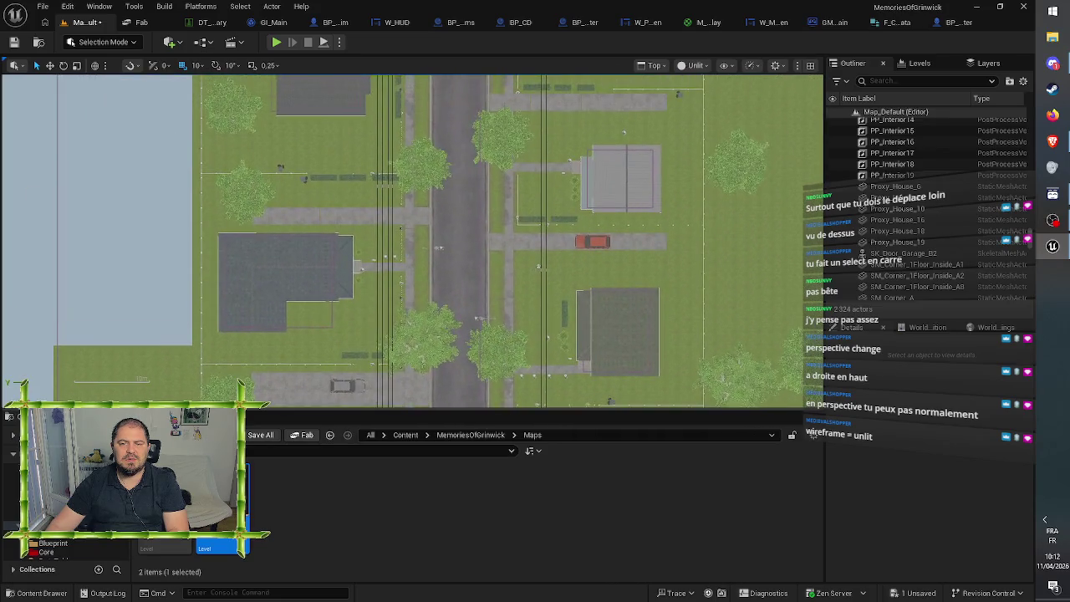
mouse_move(499, 173)
left_mouse_down()
mouse_move(477, 365)
mouse_move(401, 268)
mouse_move(392, 287)
left_mouse_up()
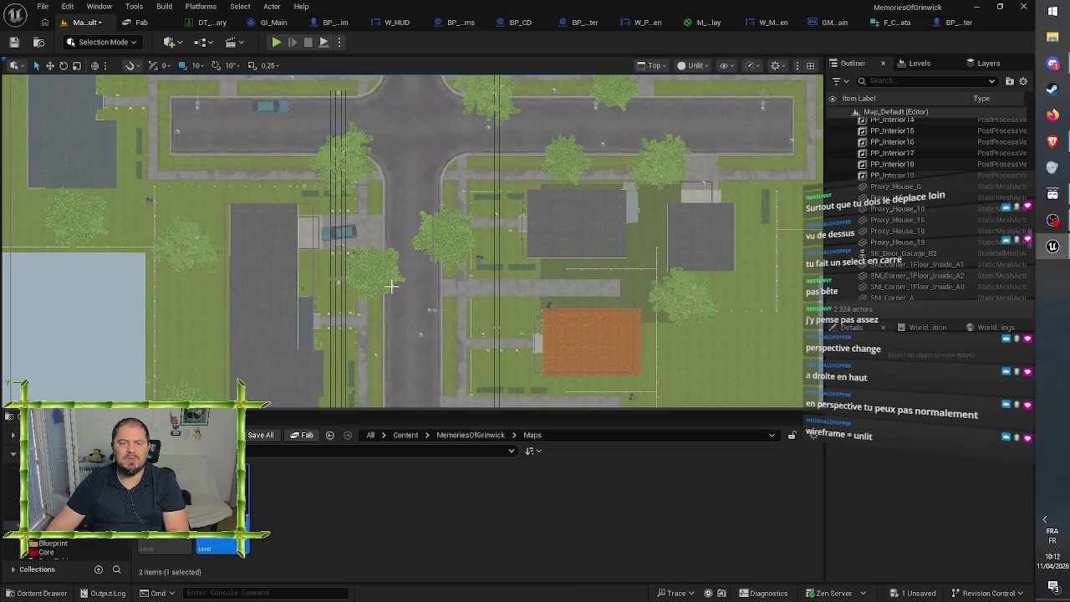
mouse_move(315, 252)
left_mouse_down()
mouse_move(407, 266)
mouse_move(559, 179)
mouse_move(538, 140)
left_mouse_up()
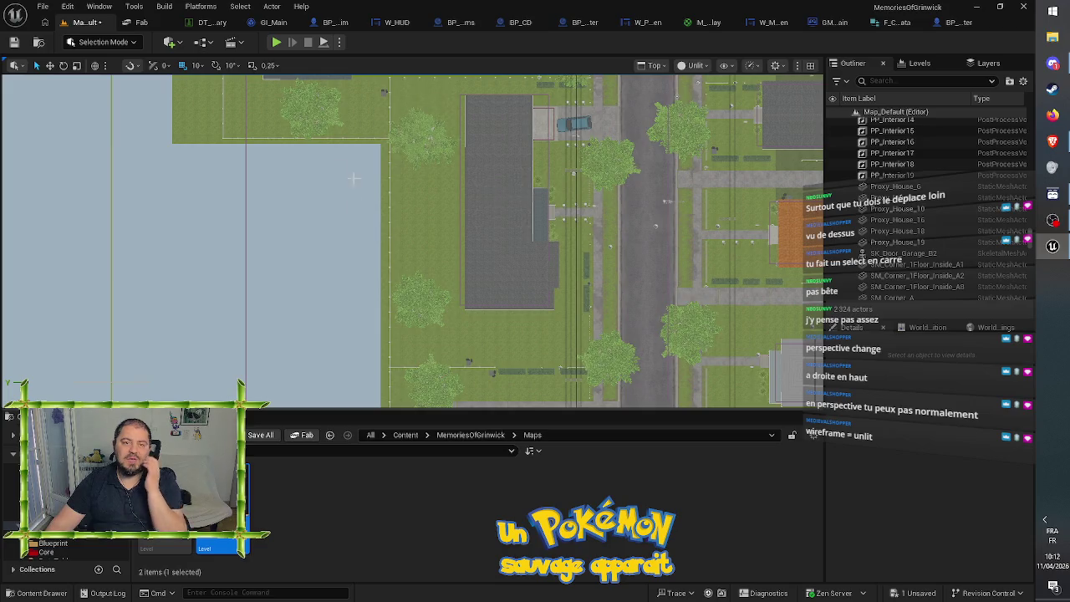
mouse_move(665, 315)
left_mouse_down()
mouse_move(592, 150)
mouse_move(437, 342)
mouse_move(520, 404)
left_mouse_up()
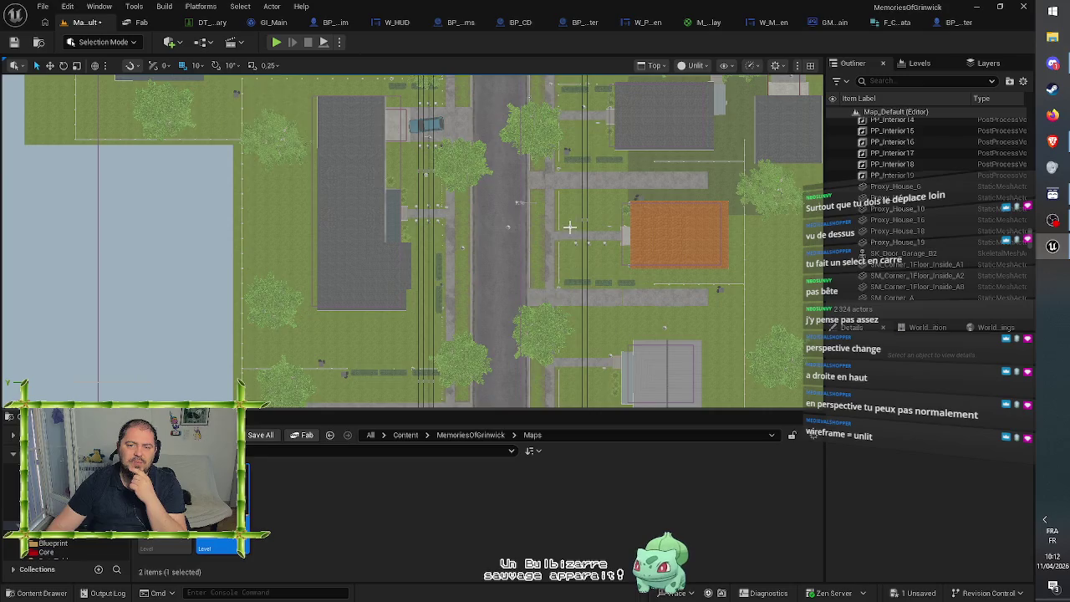
mouse_move(569, 227)
left_mouse_down()
mouse_move(447, 254)
mouse_move(405, 294)
left_mouse_up()
scroll(405, 294, "down", 4)
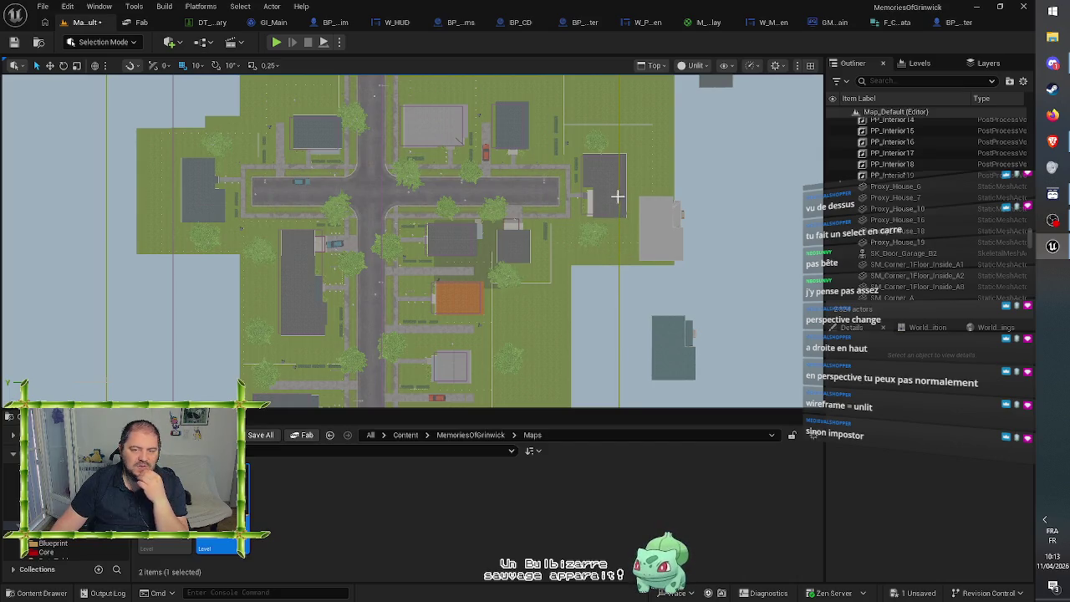
Step: Select the lone grey Proxy_House_6 block southeast of the town
left_click(677, 349)
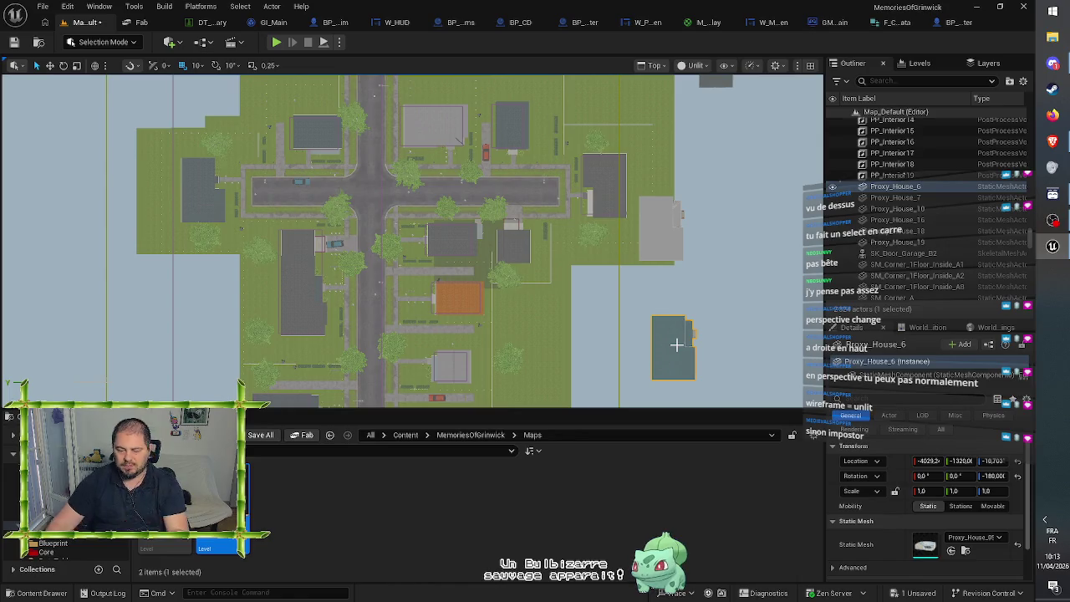
Step: Delete the stray Proxy_House_6 and Proxy_House_7 grey boxes
key("Delete")
left_click_drag(677, 349, 704, 191)
scroll(704, 190, "down", 2)
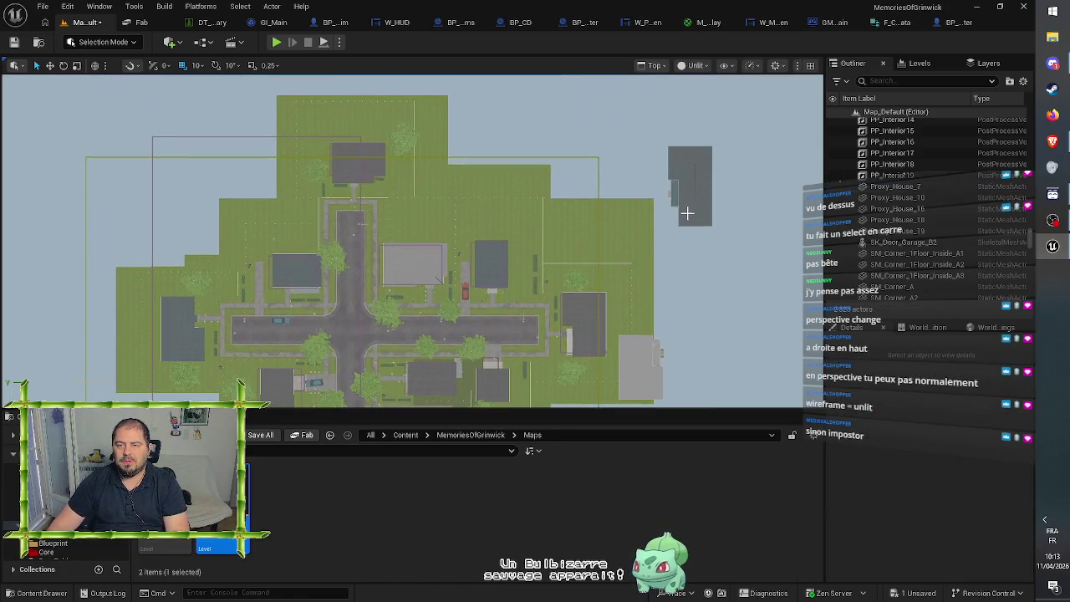
left_click(686, 210)
key("Delete")
Step: Select the House_06 folder west of the crossroads, then hide it and show it again
scroll(674, 283, "up", 2)
left_click_drag(674, 283, 717, 208)
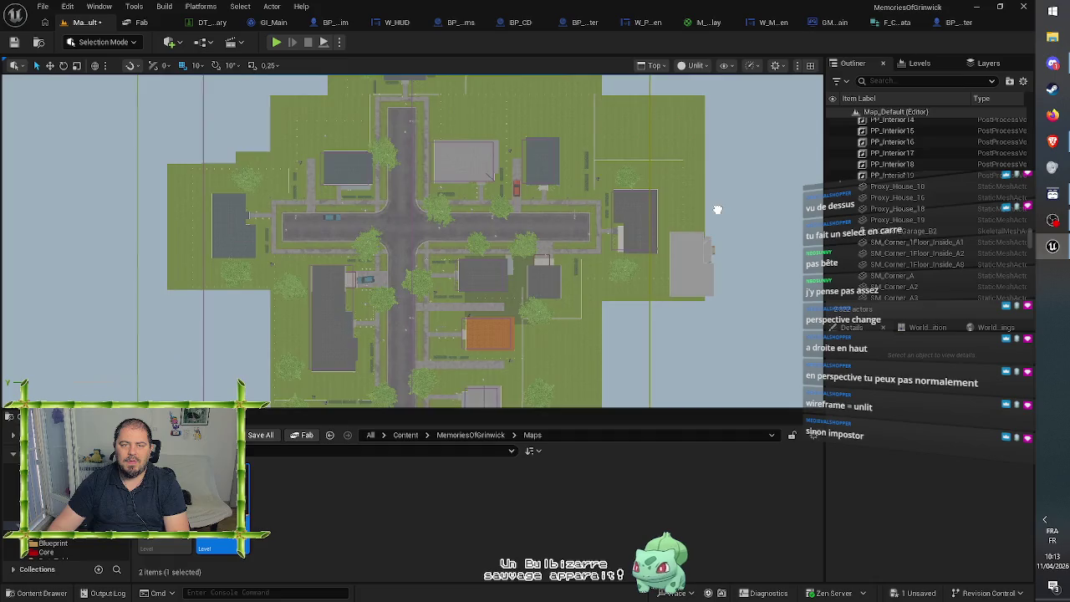
scroll(717, 208, "up", 2)
mouse_move(732, 342)
left_mouse_down()
mouse_move(746, 153)
mouse_move(760, 143)
mouse_move(747, 192)
left_mouse_up()
left_click(284, 258)
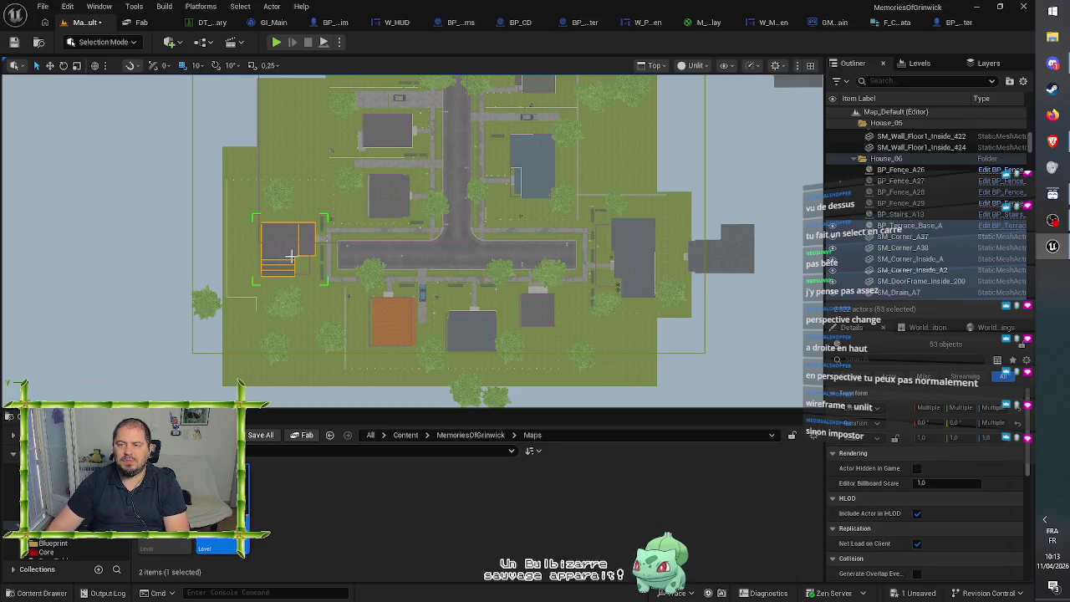
left_click(893, 170)
left_click(892, 159)
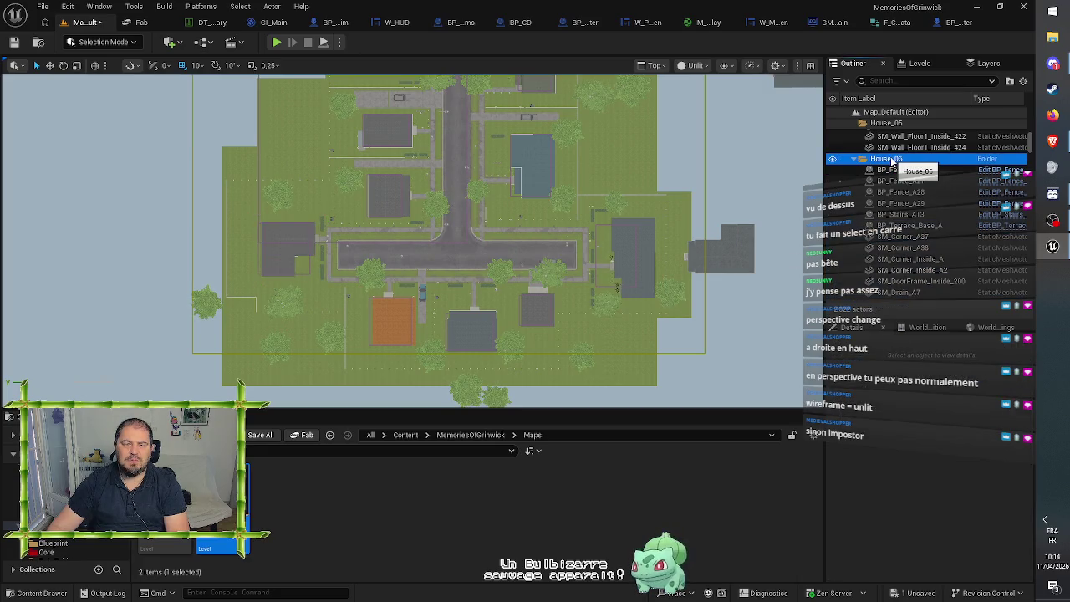
left_click(833, 159)
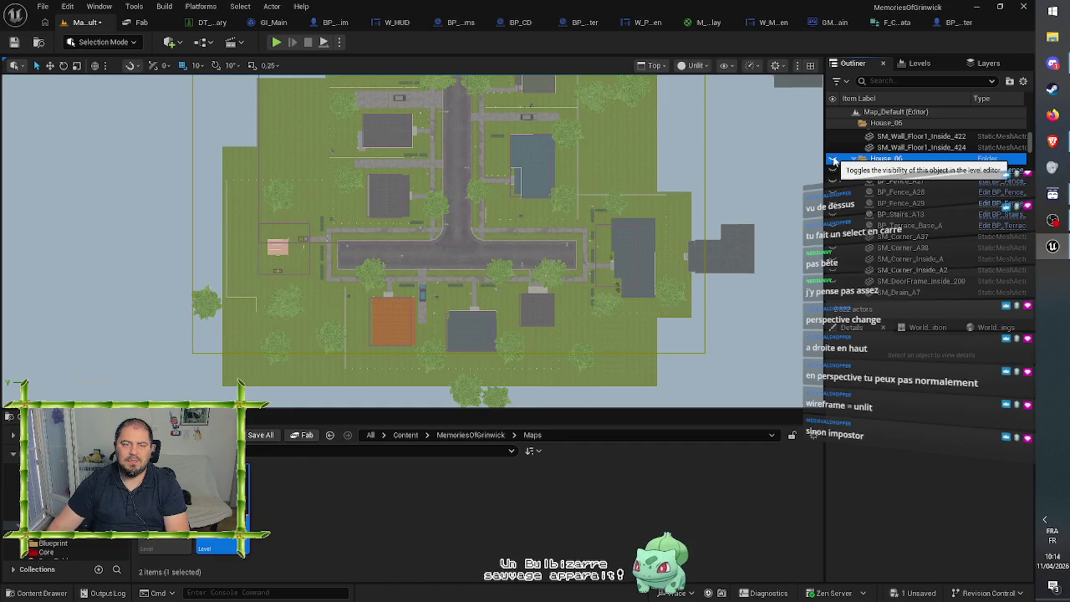
left_click(833, 160)
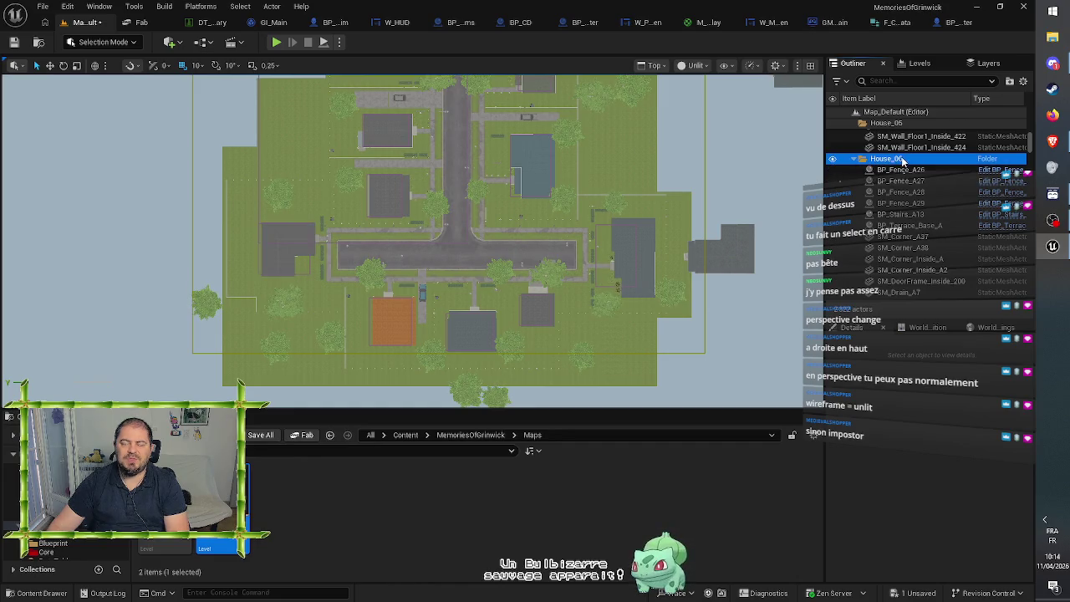